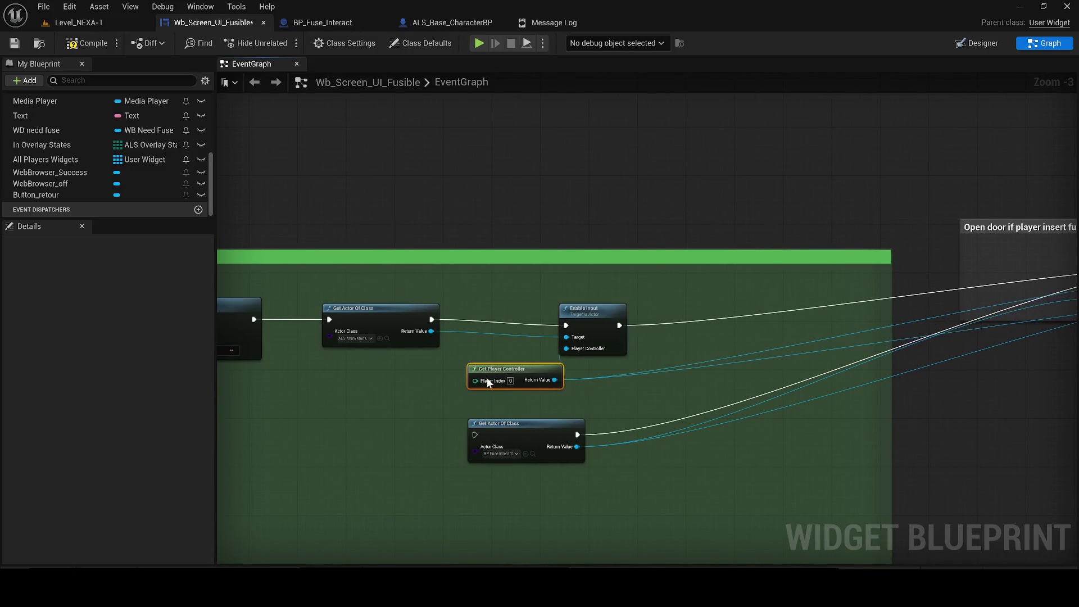
- Rearrange the Branch, Set Input Mode Game Only, SET Show Mouse Cursor and Open Door nodes
mouse_move(891, 267)
mouse_down()
mouse_move(647, 358)
mouse_move(386, 429)
mouse_up()
mouse_move(883, 256)
mouse_down()
mouse_move(770, 247)
mouse_move(380, 316)
mouse_move(420, 310)
mouse_up()
mouse_move(797, 287)
mouse_down()
mouse_move(669, 407)
mouse_move(692, 477)
mouse_up()
mouse_move(1002, 239)
mouse_down()
mouse_move(899, 233)
mouse_move(816, 253)
mouse_up()
mouse_move(991, 259)
mouse_down()
mouse_move(687, 370)
mouse_move(613, 351)
mouse_up()
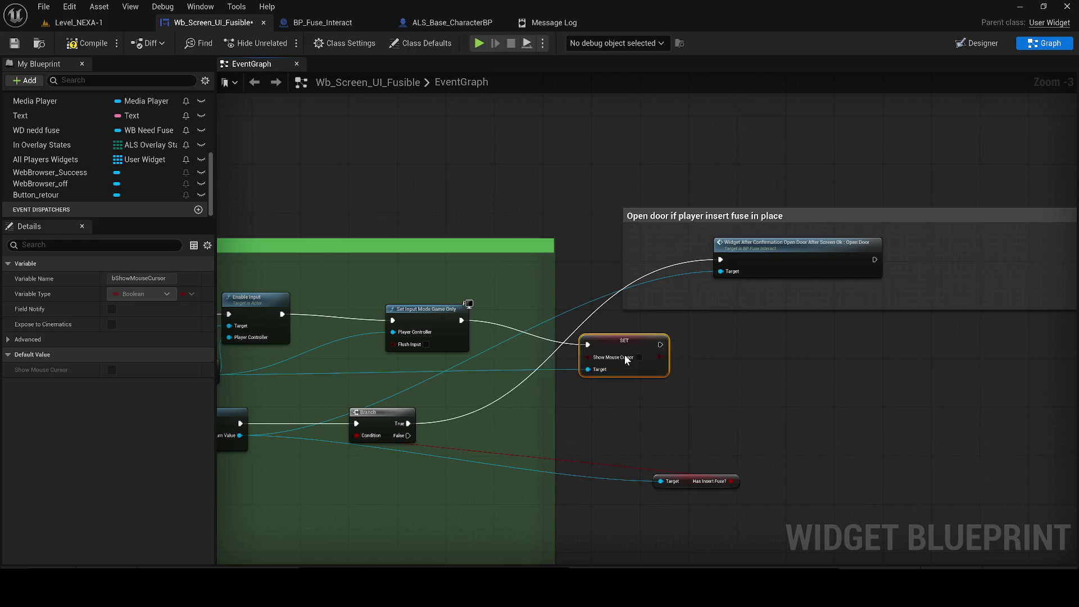
scroll(612, 316, down, 1)
drag(524, 280, 488, 275)
drag(350, 324, 327, 319)
mouse_move(375, 373)
mouse_down()
mouse_move(478, 434)
mouse_move(465, 436)
mouse_up()
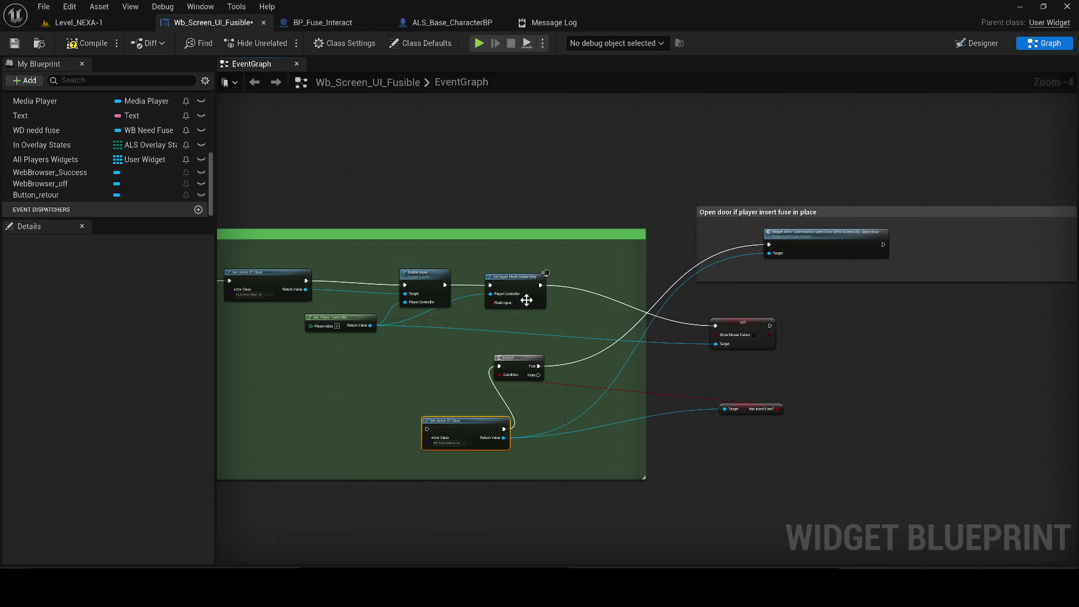
mouse_move(745, 333)
mouse_down()
mouse_move(613, 287)
mouse_move(597, 292)
mouse_up()
- Move Branch, Get Actor Of Class and Has Insert Fuse? into Open door, wiring SET to Get Actor Of Class
mouse_move(807, 255)
mouse_down()
mouse_move(932, 267)
mouse_move(1076, 462)
mouse_move(1076, 443)
mouse_up()
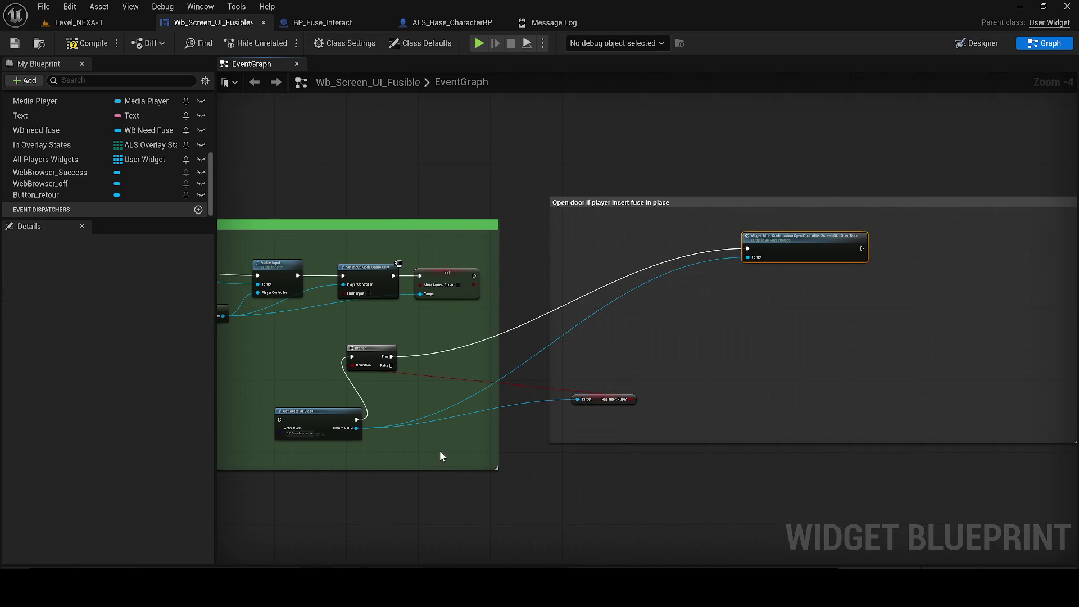
drag(375, 351, 663, 324)
mouse_move(348, 411)
mouse_down()
mouse_move(427, 382)
mouse_move(599, 272)
mouse_up()
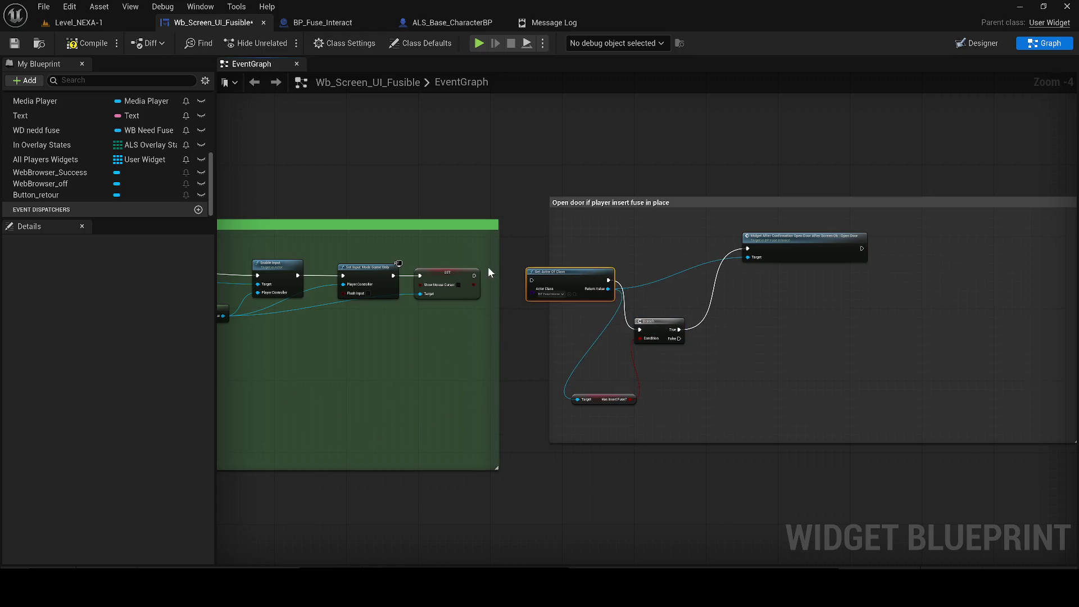
drag(475, 278, 601, 269)
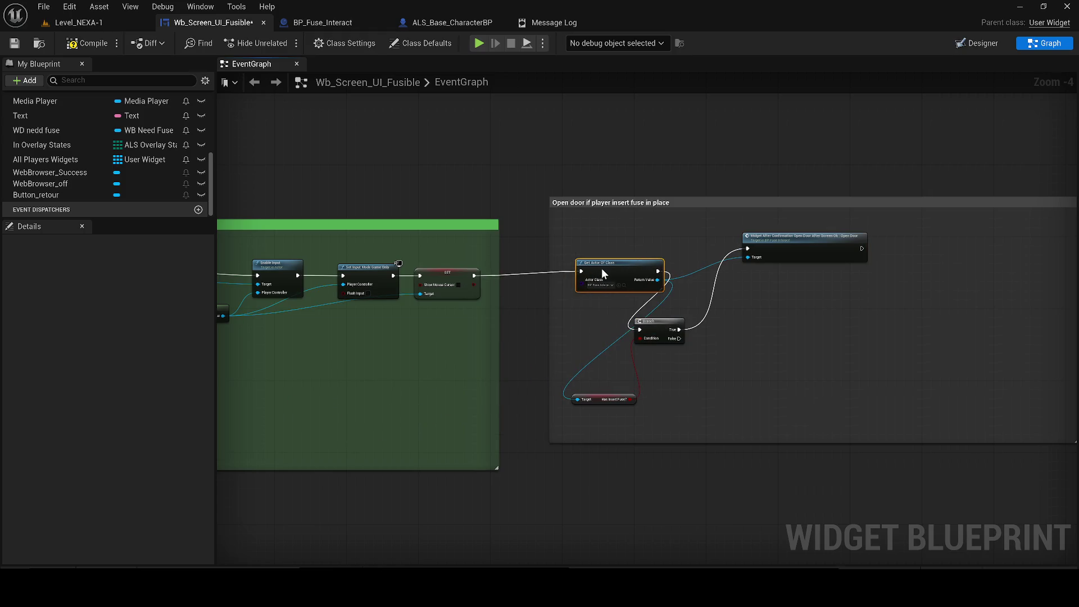
drag(468, 344, 520, 291)
mouse_move(421, 420)
mouse_down()
mouse_move(449, 356)
mouse_move(490, 348)
mouse_up()
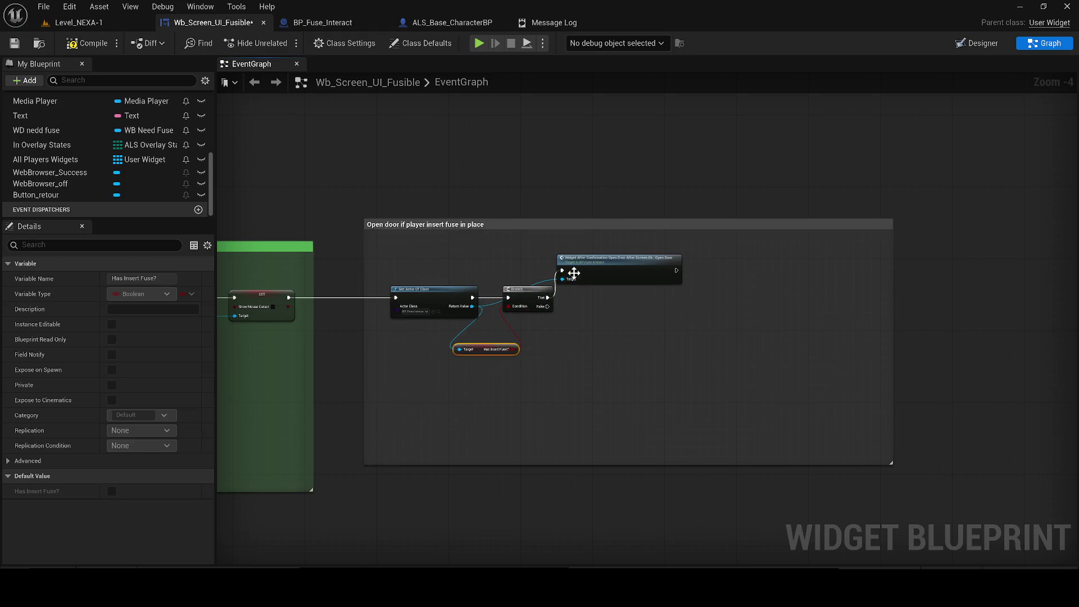
drag(583, 272, 623, 298)
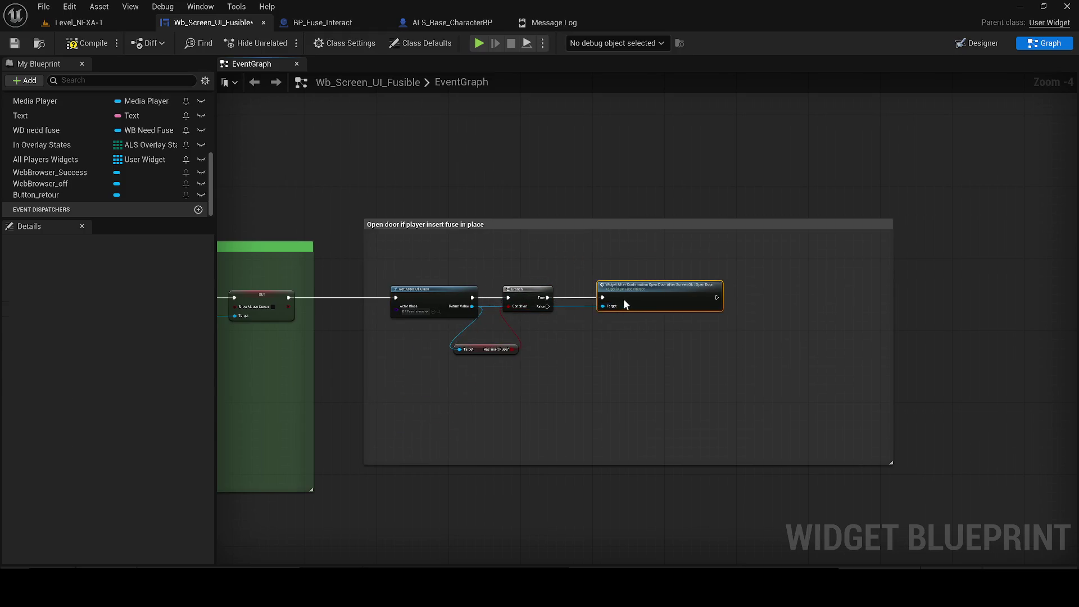
- Compile the fuse widget, play Level_NEXA-1, and confirm the terminal refuses access without a fuse
click(104, 50)
click(62, 22)
click(285, 43)
key(w)
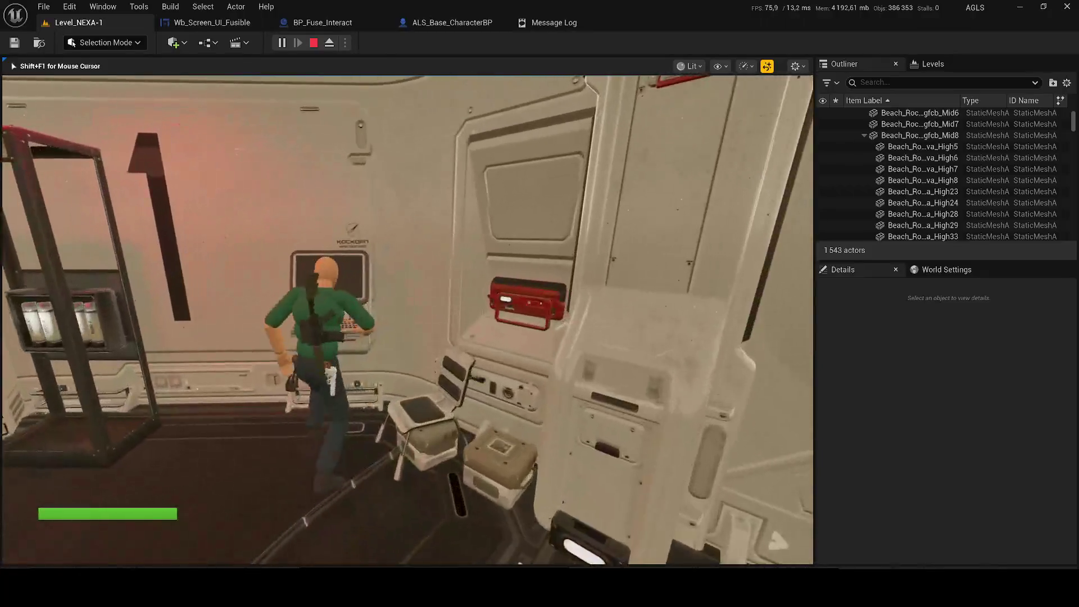
key(e)
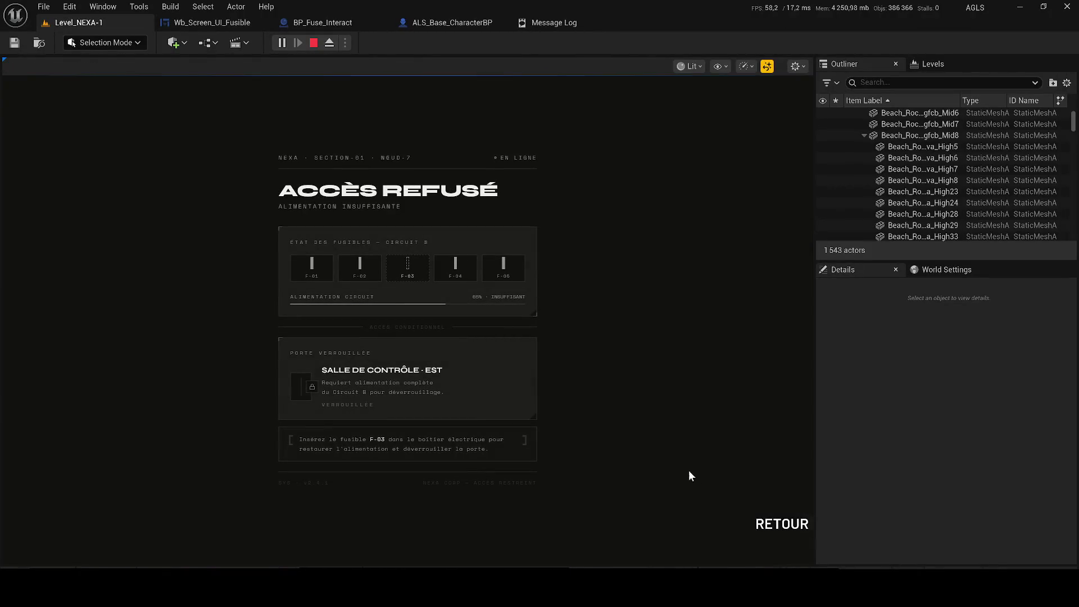
click(782, 524)
- Fetch fuse F-03 and use the terminal again to see ACCÈS AUTORISÉ
key(w)
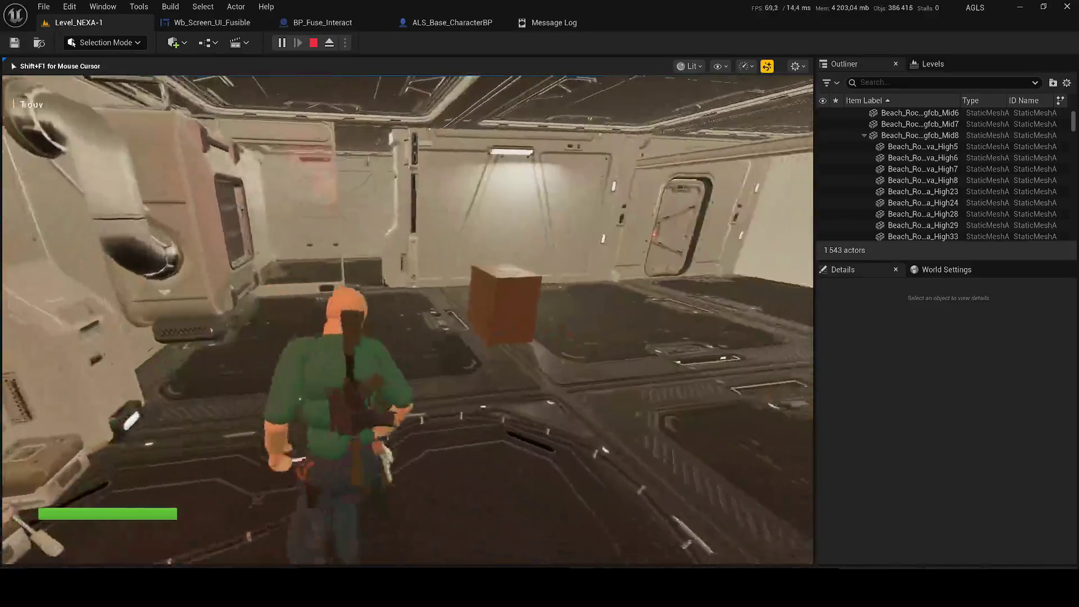
key(w)
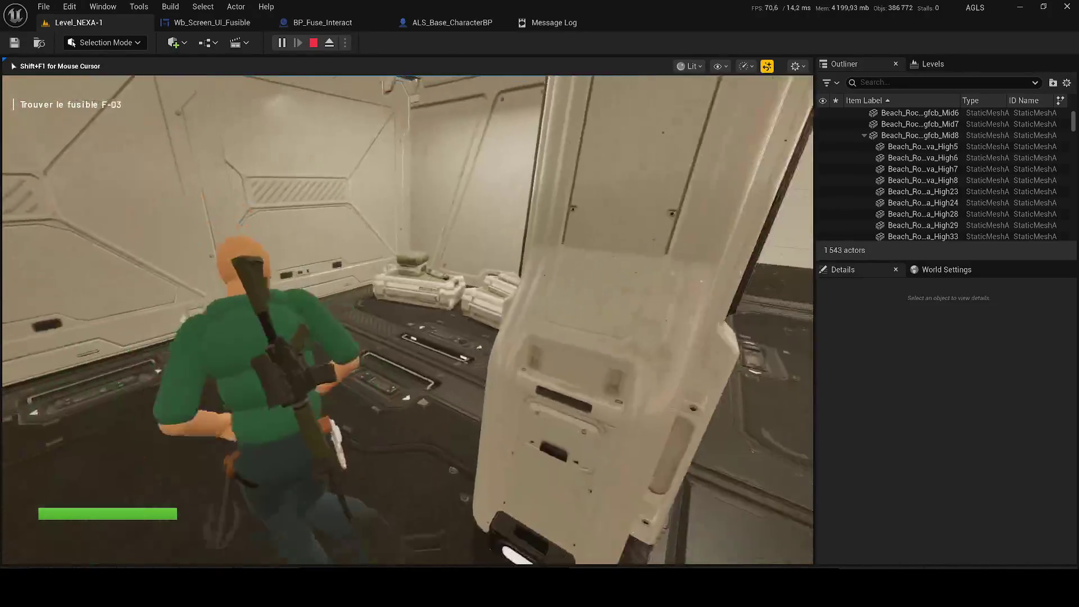
key(w)
key(w)
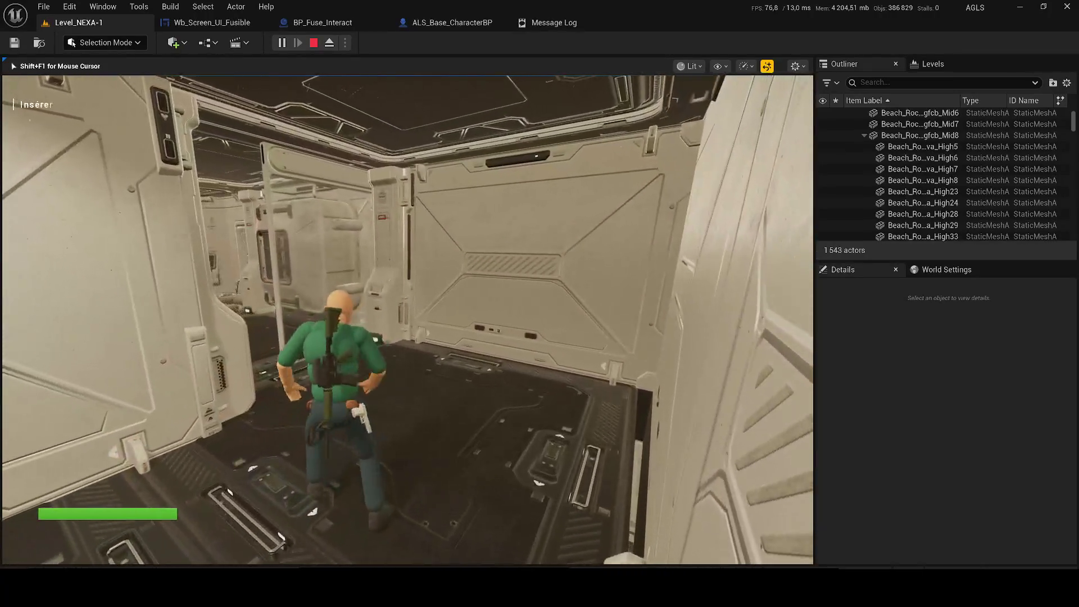
key(w)
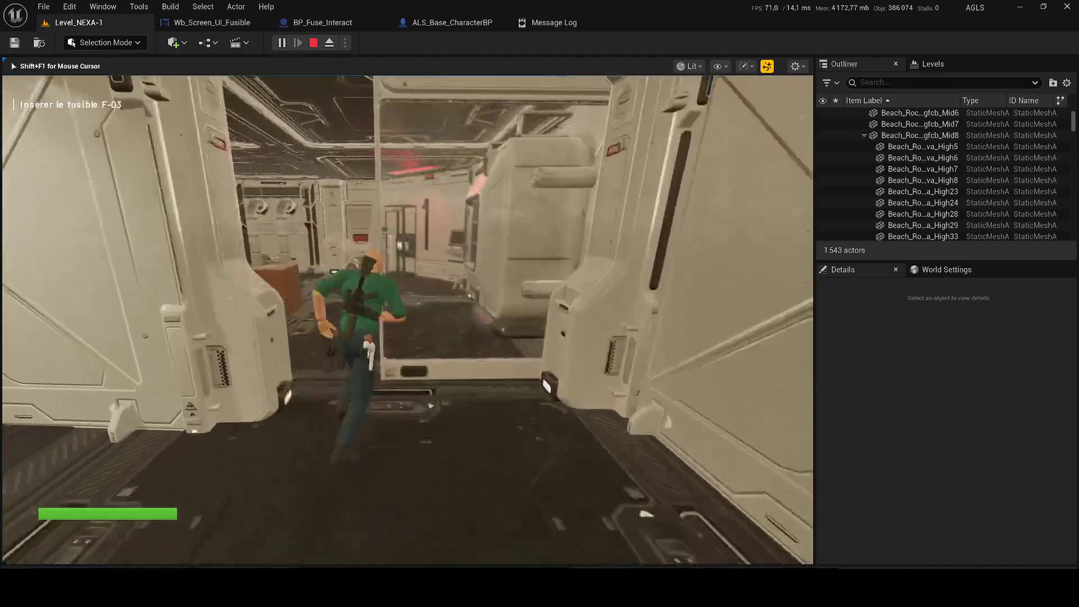
key(w)
key(w)
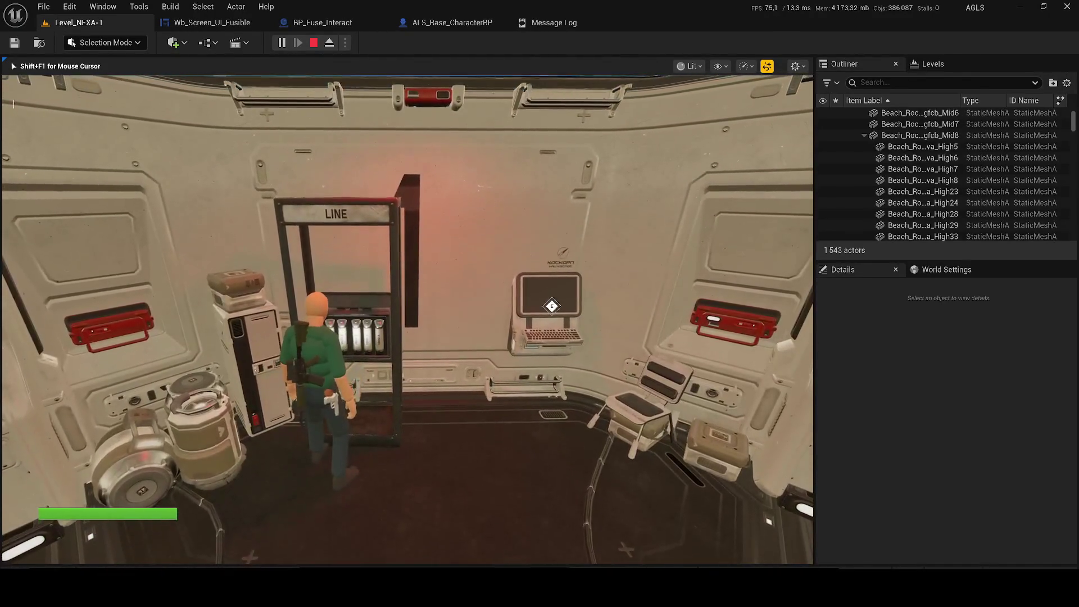
key(w)
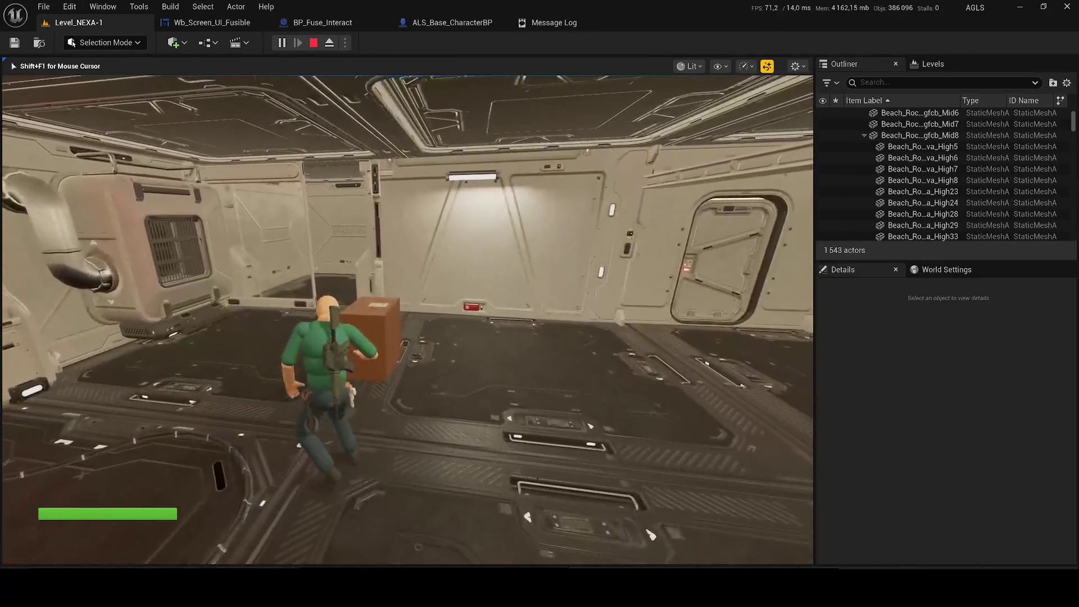
key(w)
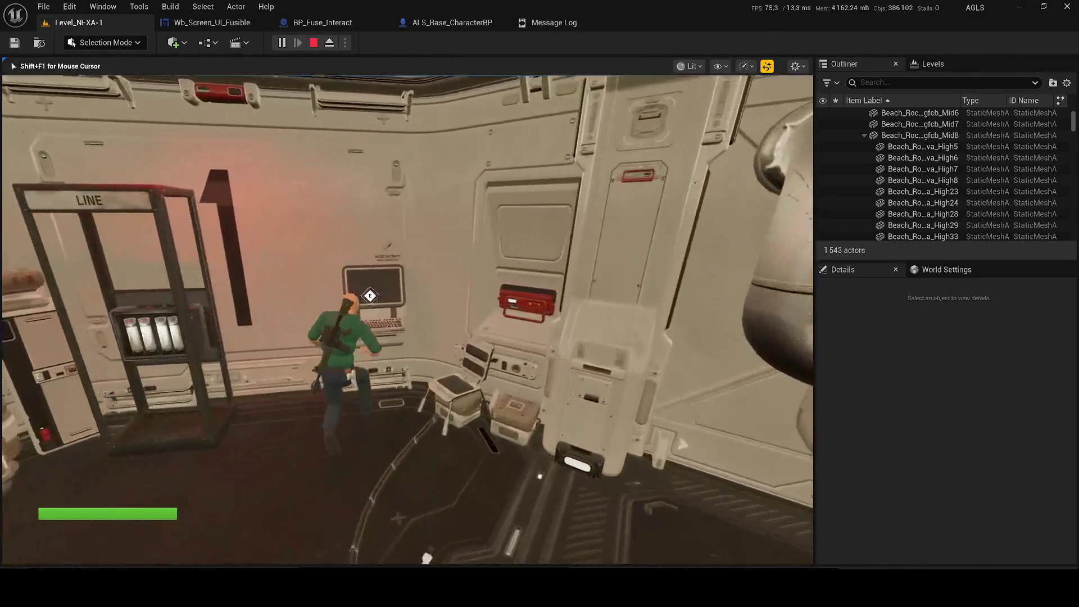
key(e)
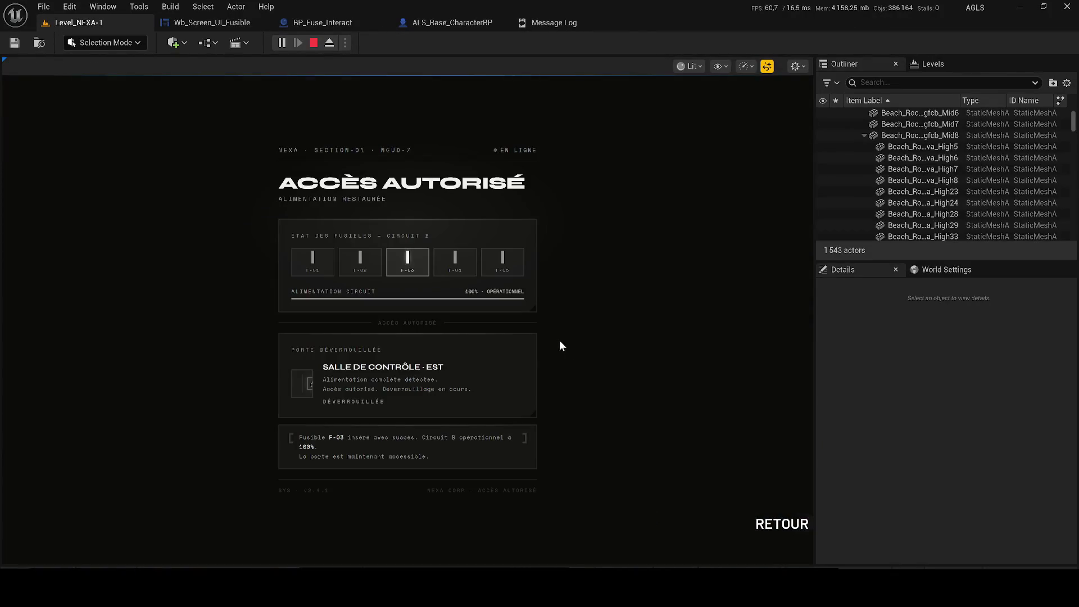
click(779, 523)
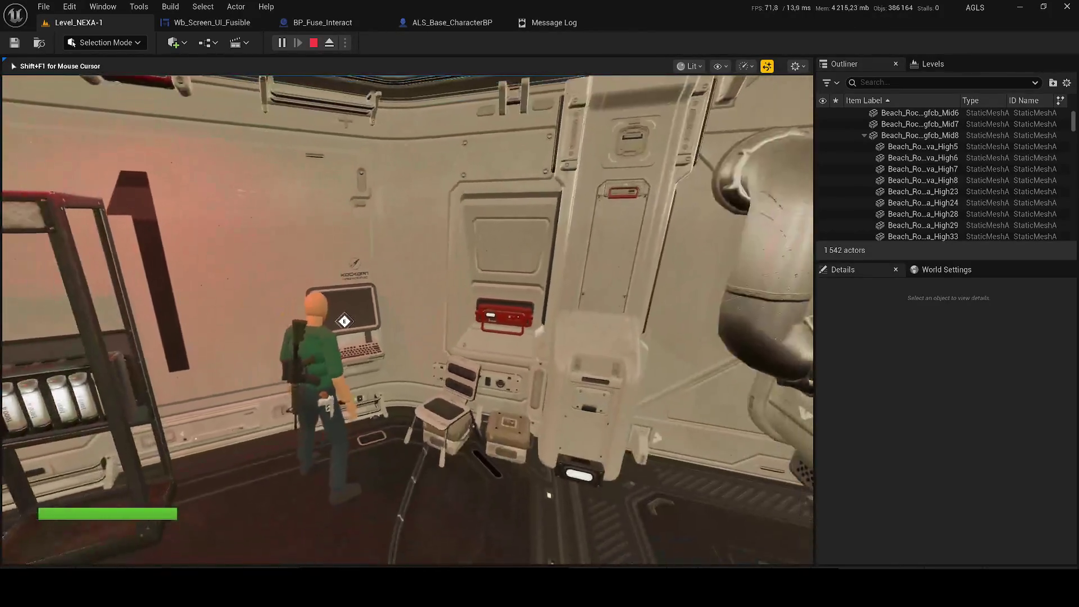
- Stop the play session and return to the Wb_Screen_UI_Fusible graph
key(w)
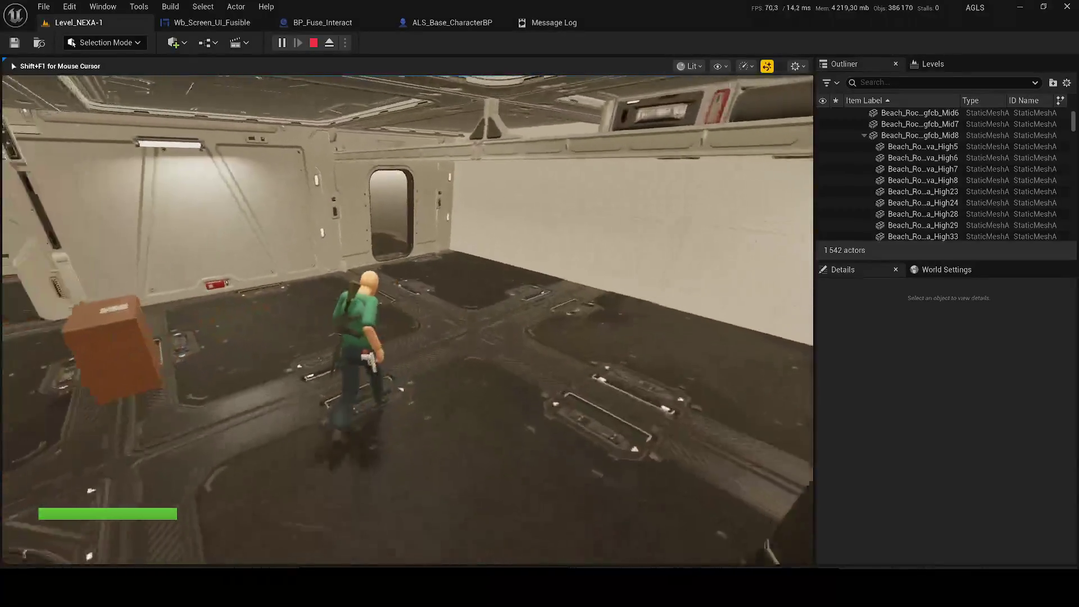
key(Escape)
click(209, 23)
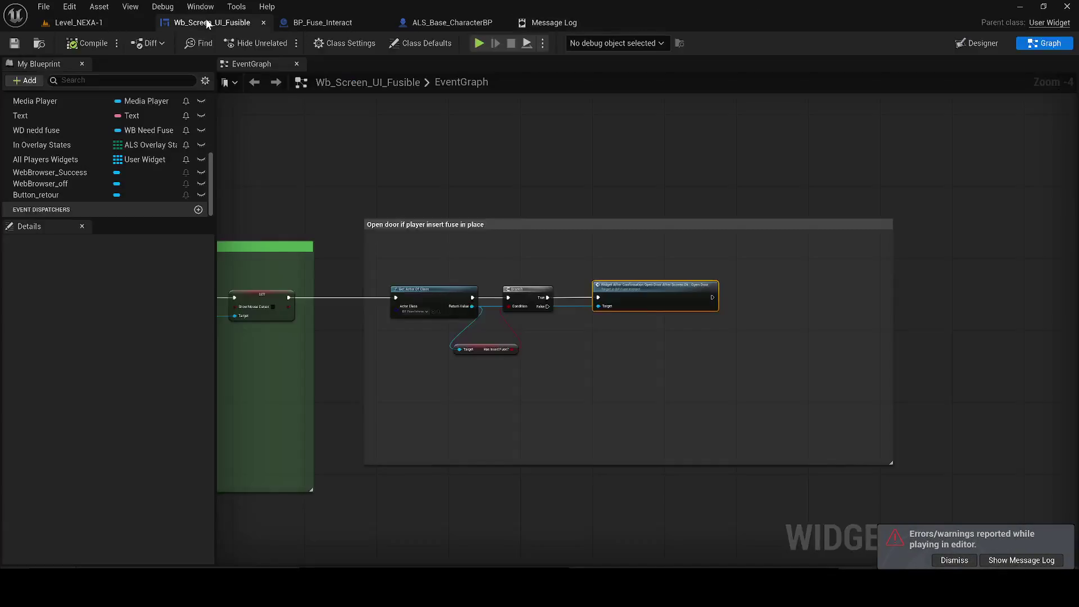
- Delete the Get Actor Of Class node, then restore it with Ctrl+Z
drag(585, 316, 553, 294)
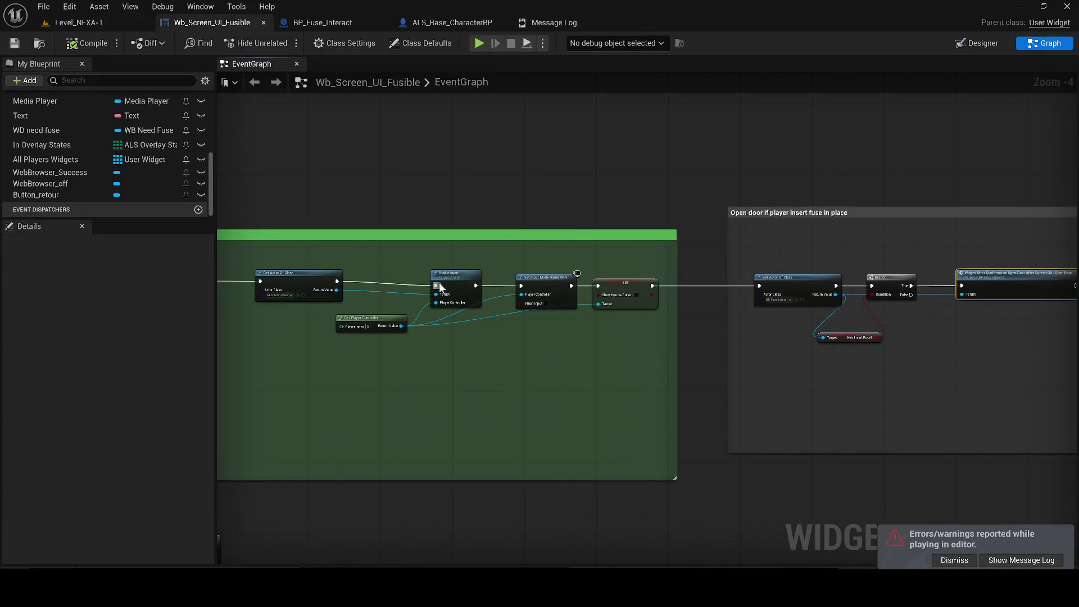
drag(437, 288, 595, 281)
scroll(752, 285, up, 1)
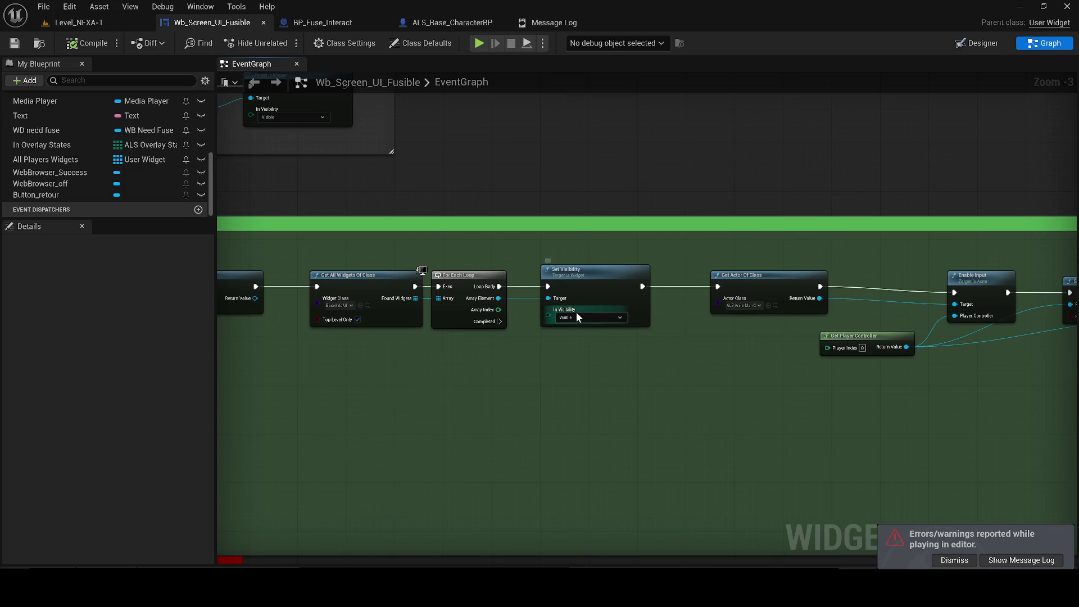
mouse_move(233, 328)
mouse_down()
mouse_move(521, 334)
mouse_move(469, 277)
mouse_up()
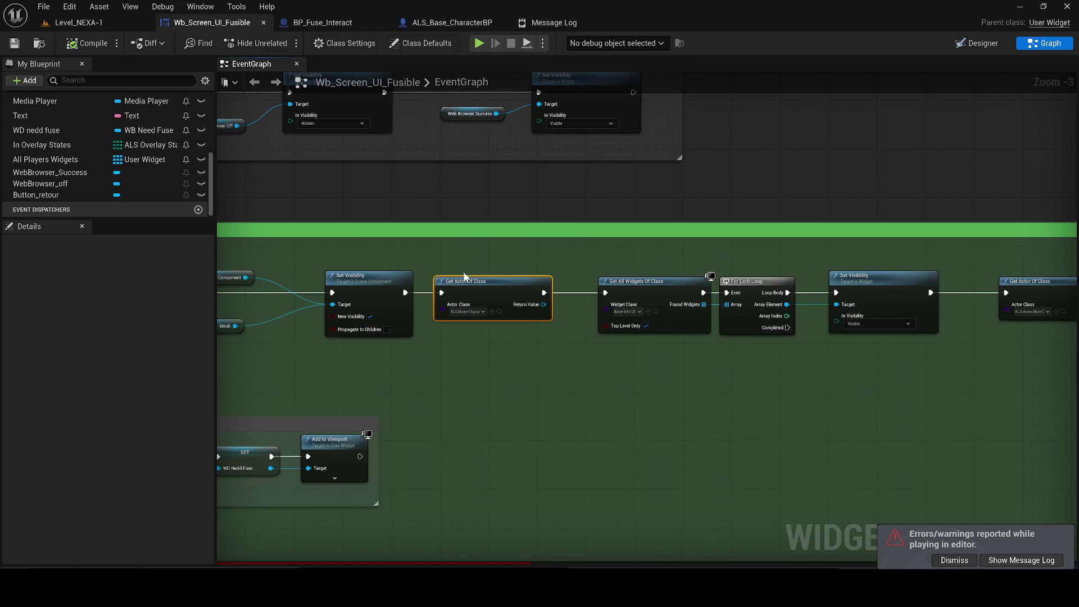
key(Delete)
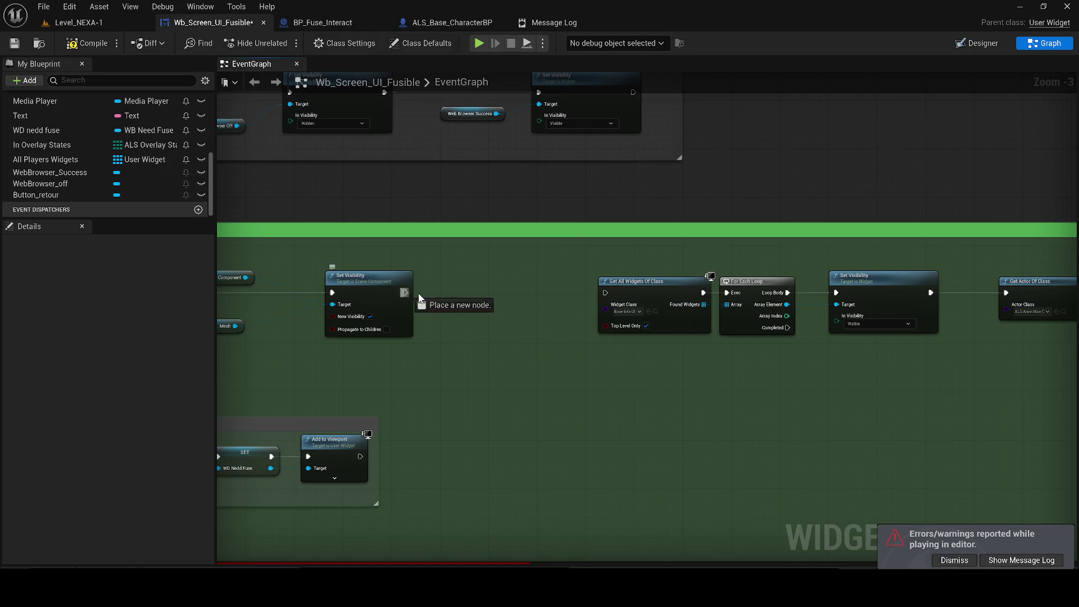
key(ctrl+z)
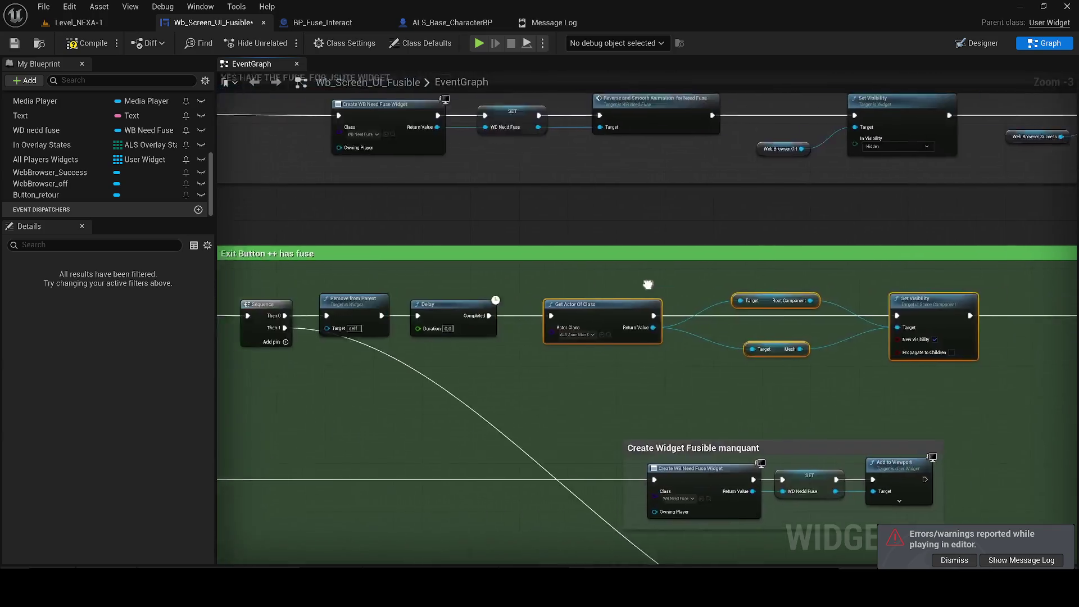
scroll(596, 292, down, 2)
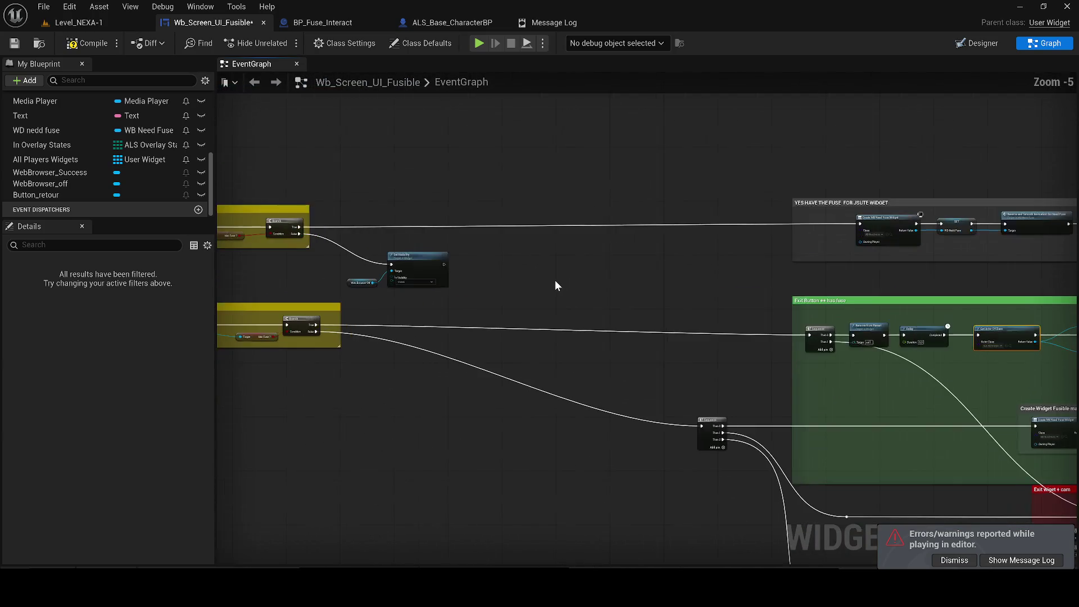
key(Home)
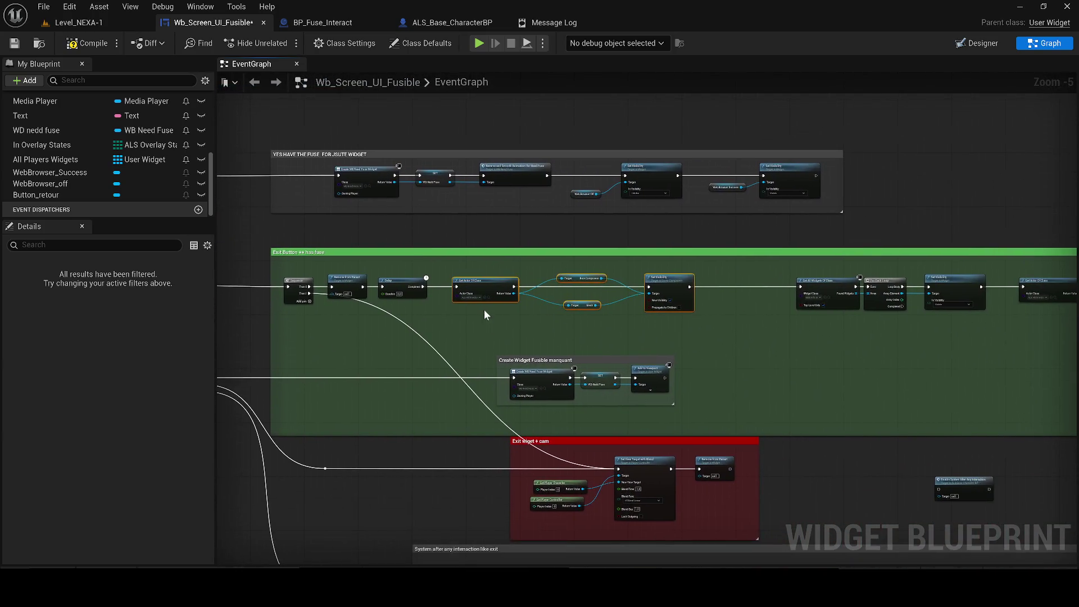
- Delete the stray unconnected call node beside the red exit-and-camera section
drag(744, 308, 458, 301)
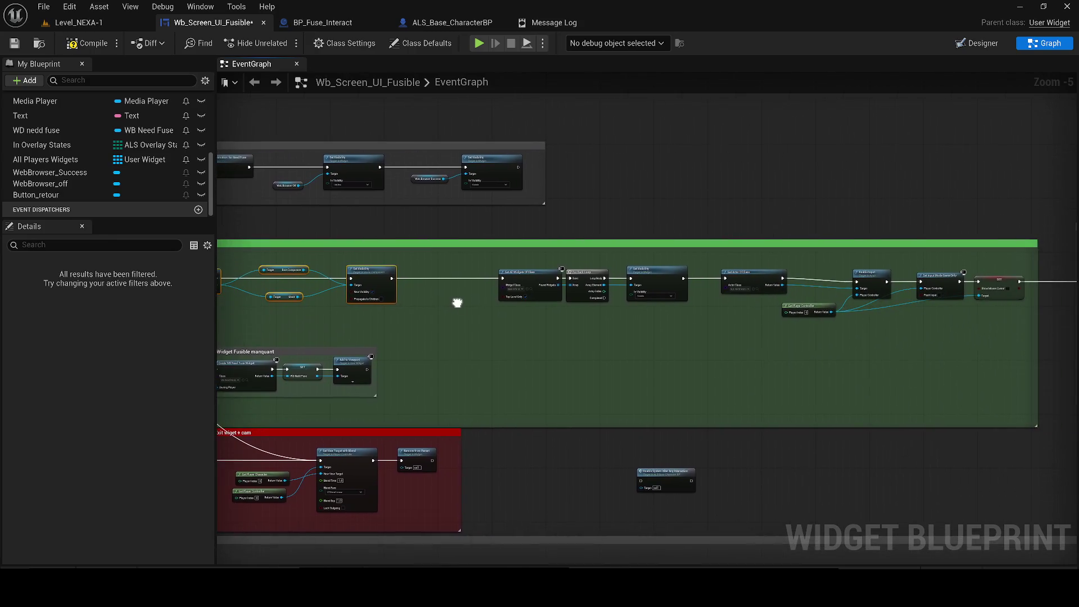
drag(515, 393, 484, 330)
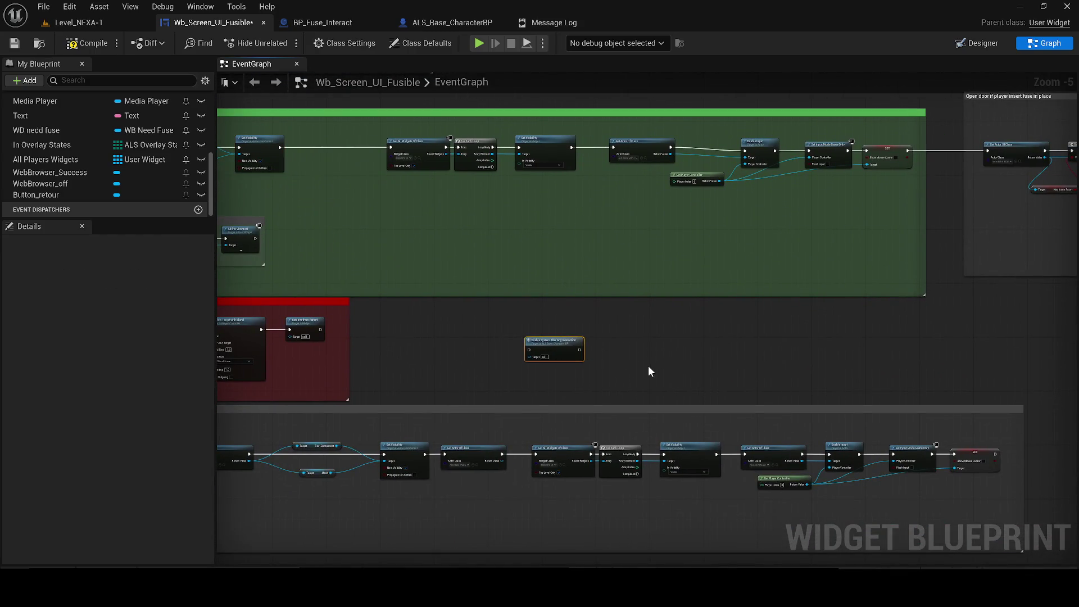
key(Delete)
mouse_move(811, 376)
mouse_down()
mouse_move(465, 352)
mouse_move(514, 313)
mouse_up()
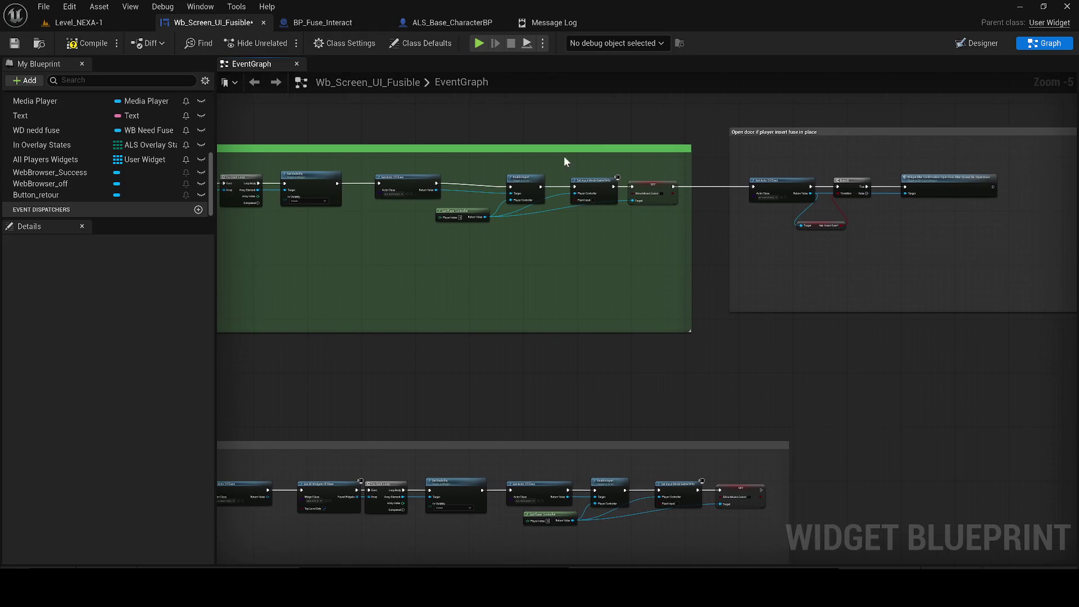
- Tidy the mouse-cursor and open-door nodes, resize the Open door comment, compile and save
scroll(565, 156, up, 1)
drag(606, 209, 610, 204)
drag(687, 196, 692, 192)
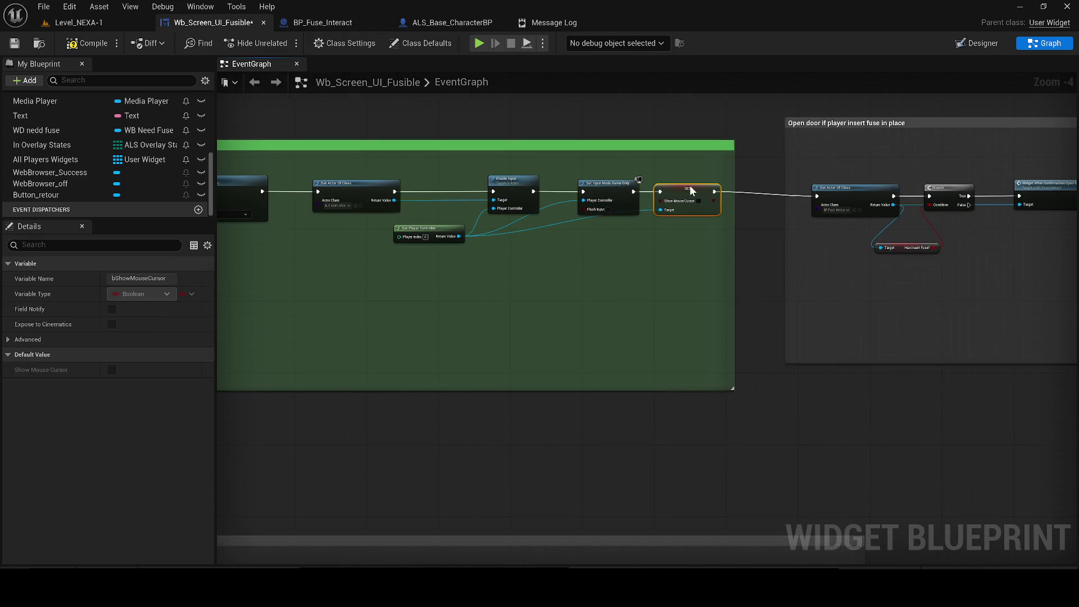
click(21, 51)
drag(831, 305, 493, 195)
drag(538, 223, 537, 218)
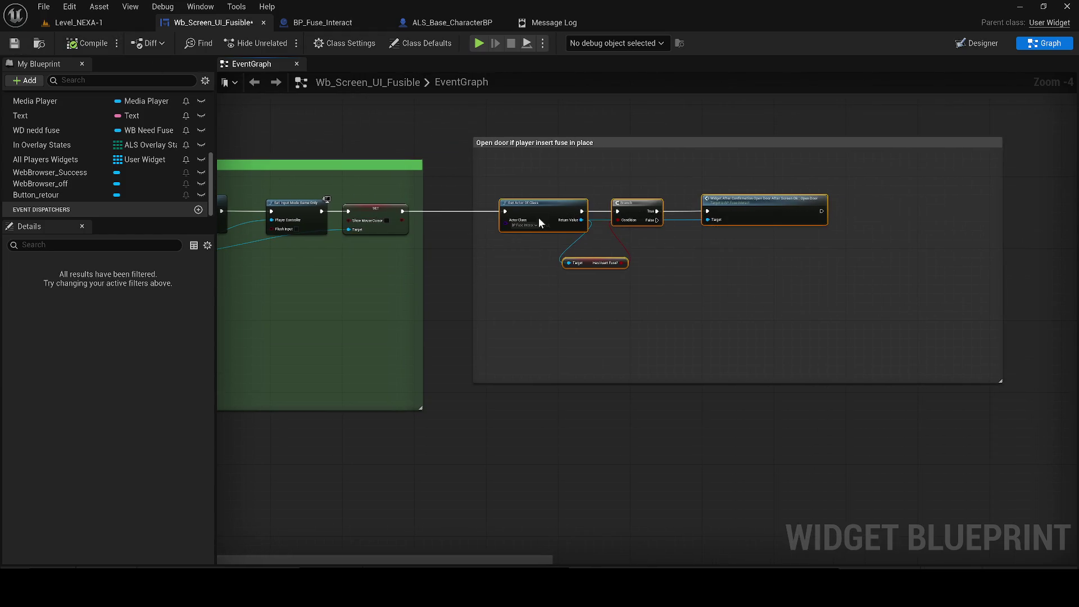
mouse_move(471, 154)
mouse_down()
mouse_move(446, 154)
mouse_move(460, 160)
mouse_up()
click(11, 44)
- Copy the Get All Widgets Of Class, For Each Loop and Set Visibility nodes
scroll(546, 363, down, 1)
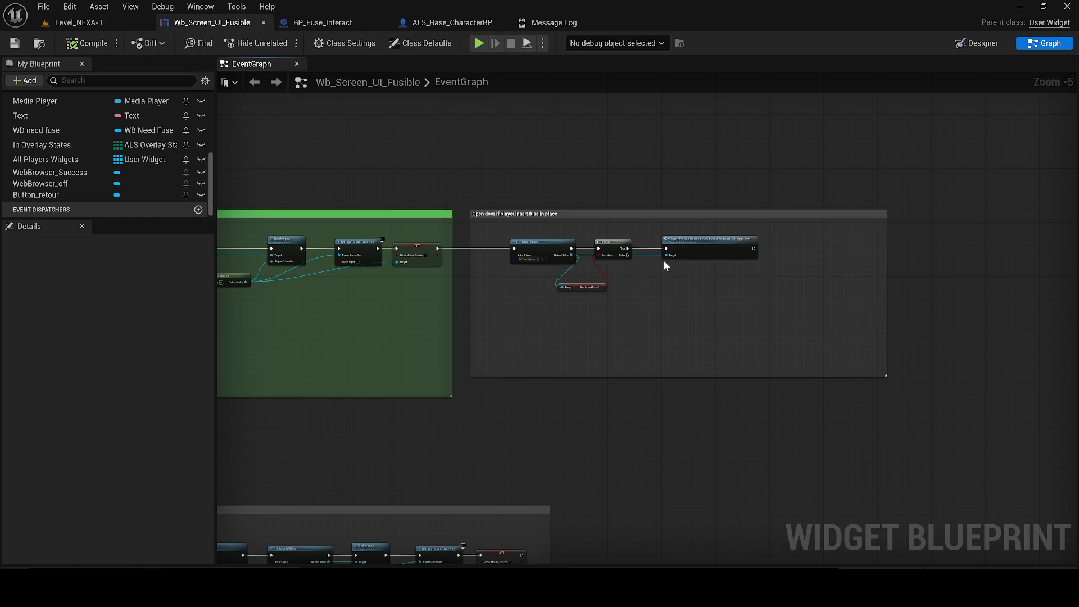
drag(417, 400, 781, 322)
scroll(503, 285, down, 1)
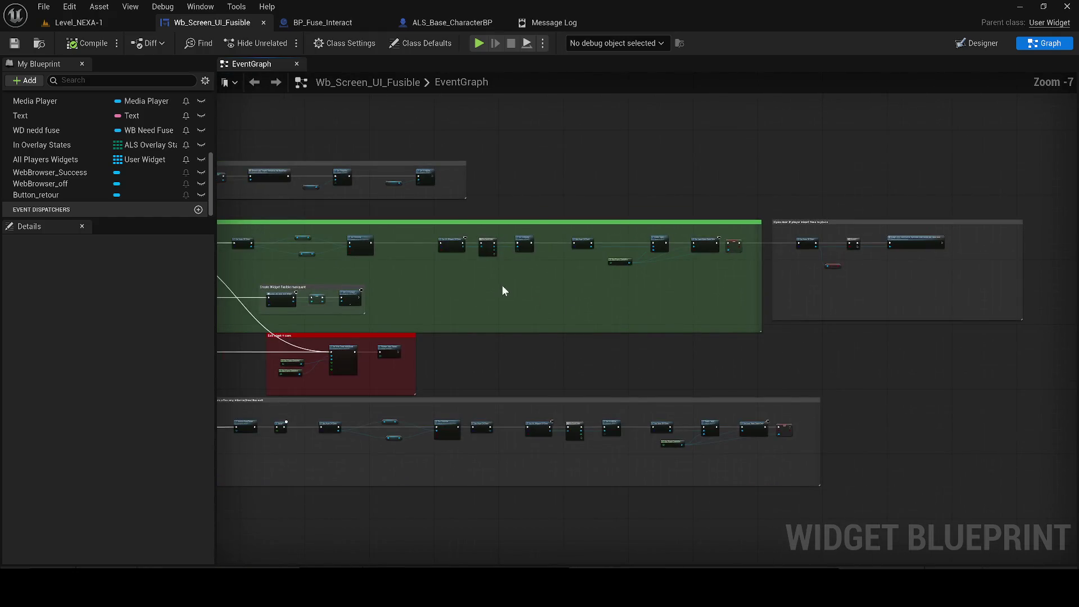
drag(400, 269, 798, 322)
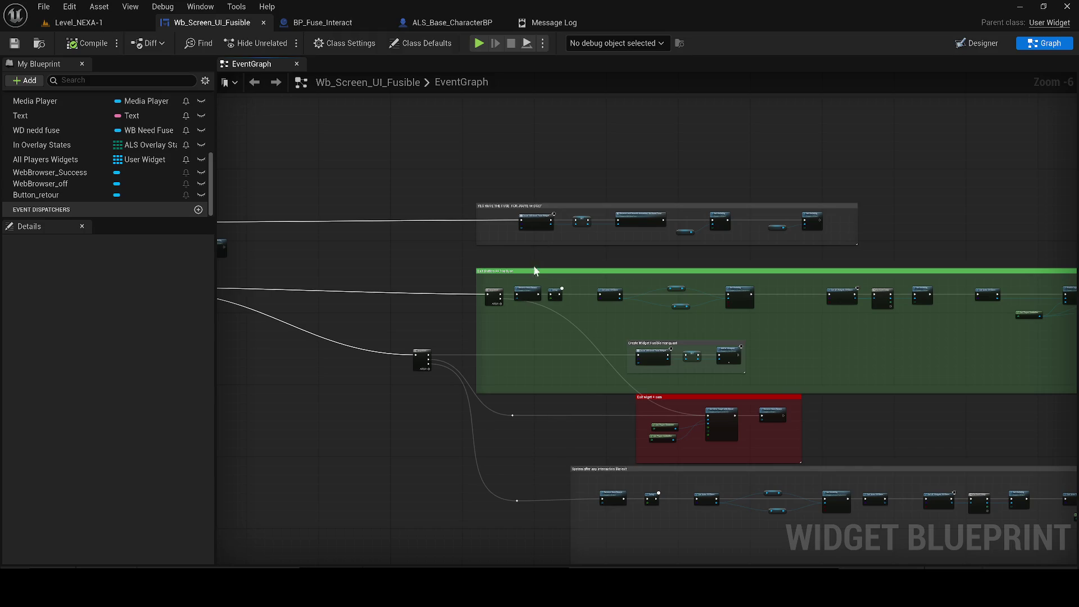
scroll(530, 299, up, 1)
mouse_move(530, 299)
mouse_down()
mouse_move(1046, 300)
mouse_move(498, 275)
mouse_up()
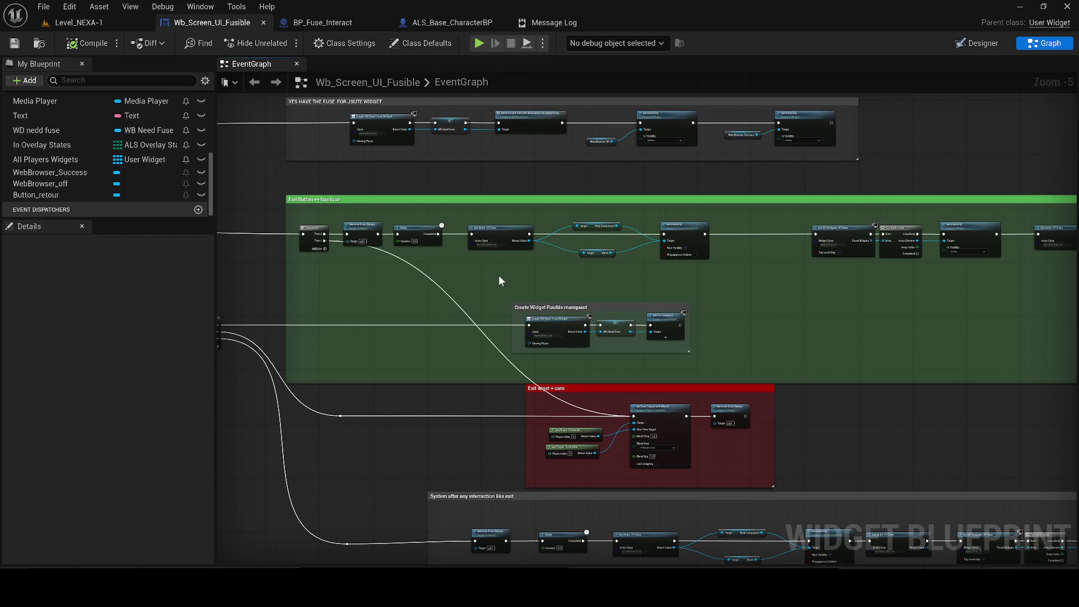
mouse_move(750, 447)
mouse_down()
mouse_move(692, 433)
mouse_move(574, 321)
mouse_up()
scroll(574, 321, down, 2)
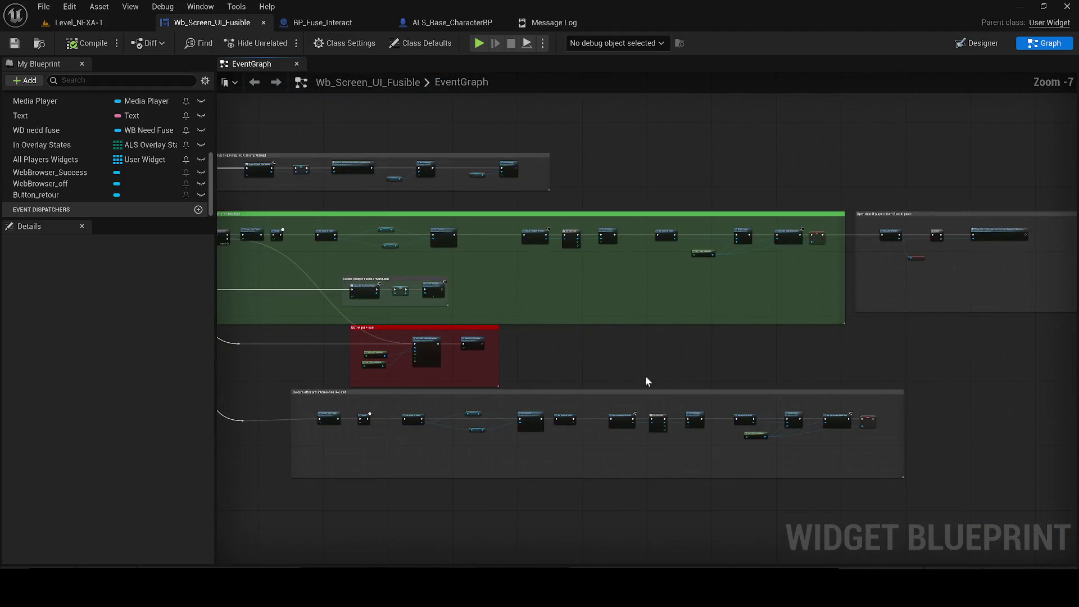
scroll(748, 410, up, 2)
drag(656, 471, 495, 409)
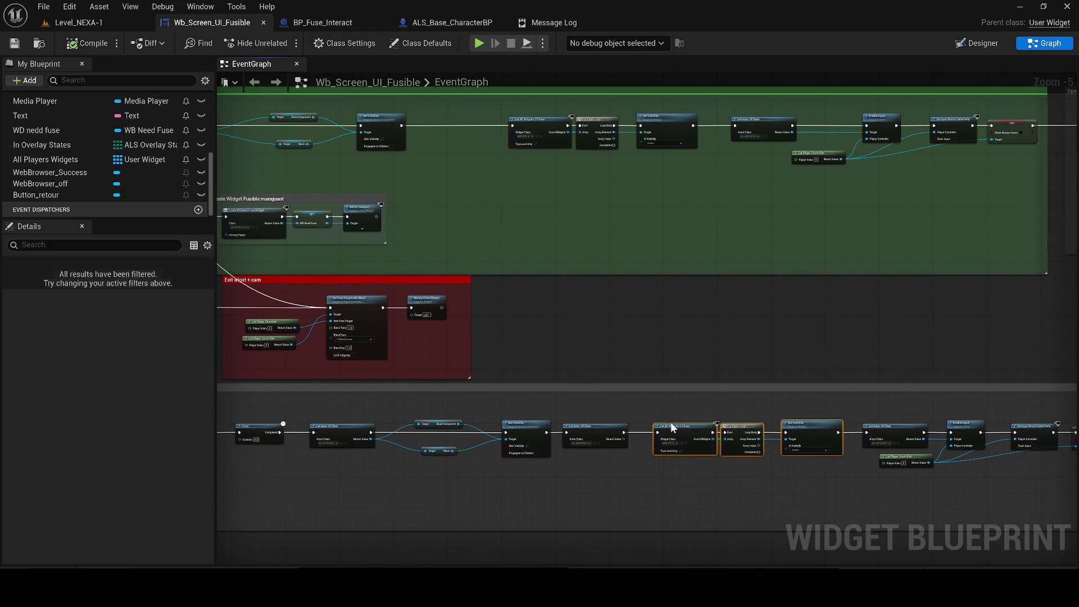
scroll(439, 217, up, 1)
key(ctrl+c)
- Paste them into Exit wiget + cam after Remove from Parent, compile, and return to Level_NEXA-1
key(ctrl+v)
drag(478, 222, 537, 333)
drag(455, 339, 505, 336)
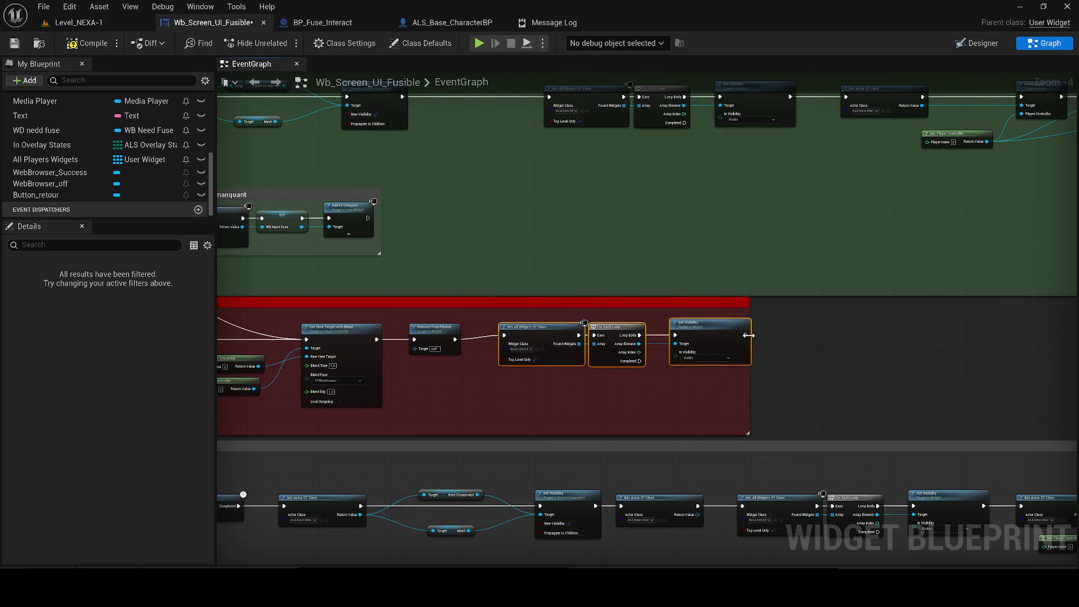
drag(742, 360, 742, 364)
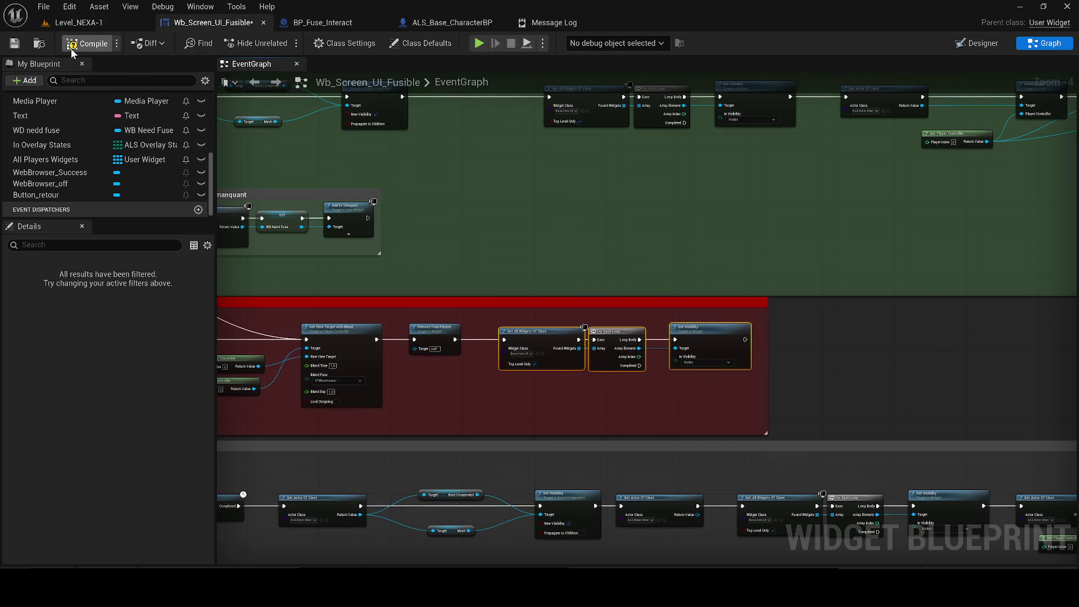
click(16, 44)
click(79, 23)
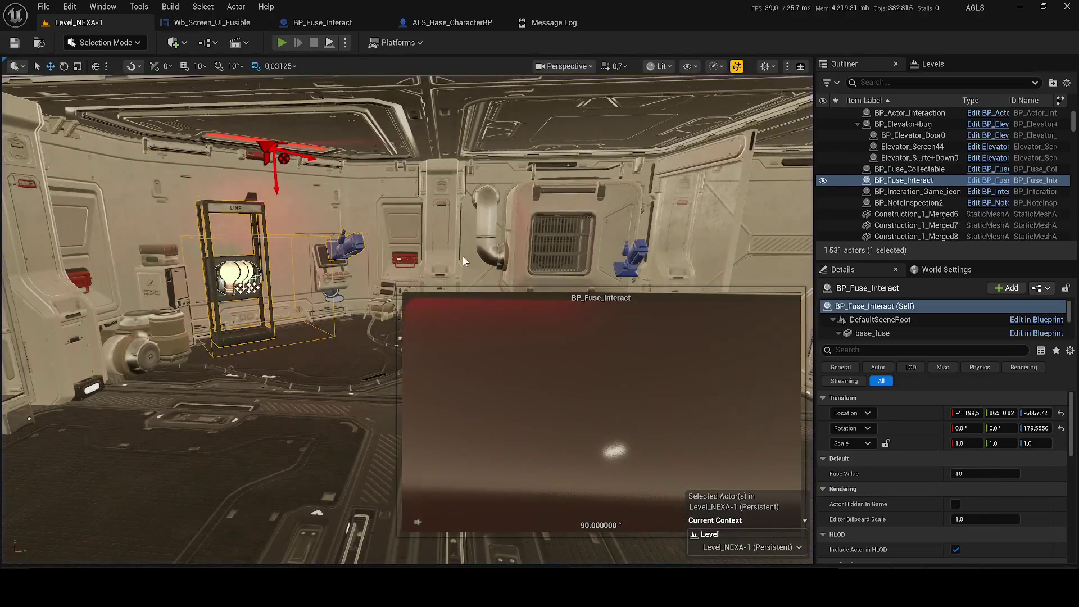
- Start Play-in-Editor and use the wall terminal, closing the access-denied fuse screen
key(alt+p)
key(w)
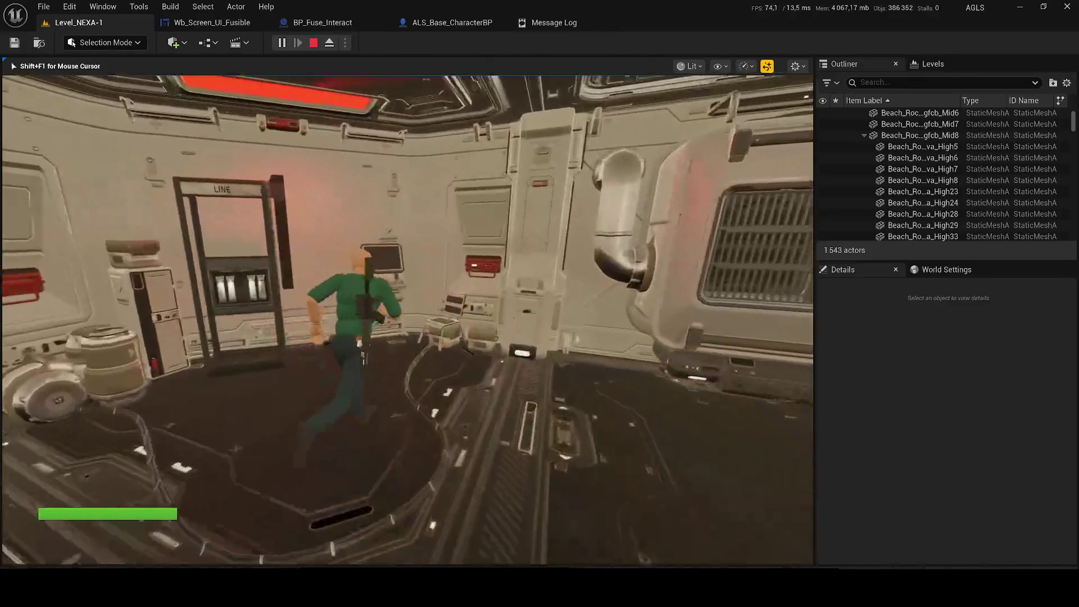
key(e)
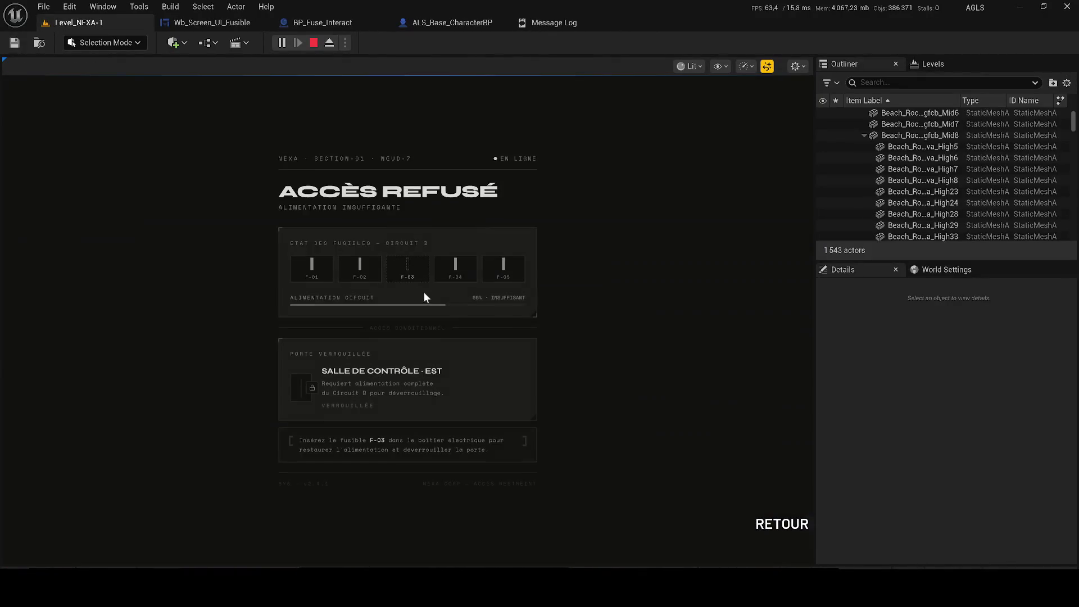
click(781, 537)
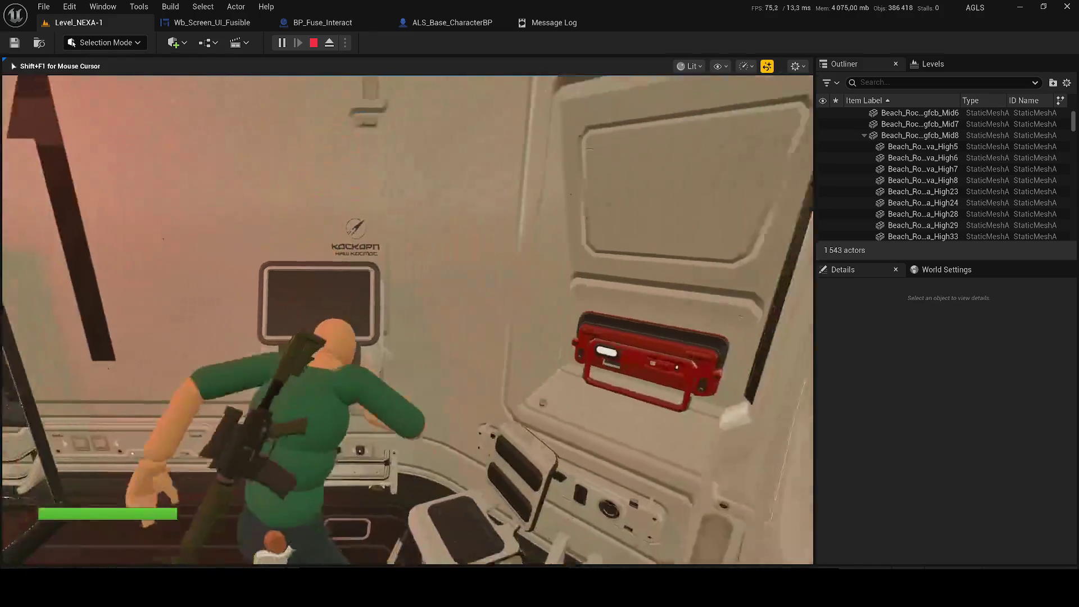
- Visit the LINE fuse rack, use the terminal again, then stop the play session
key(Tab)
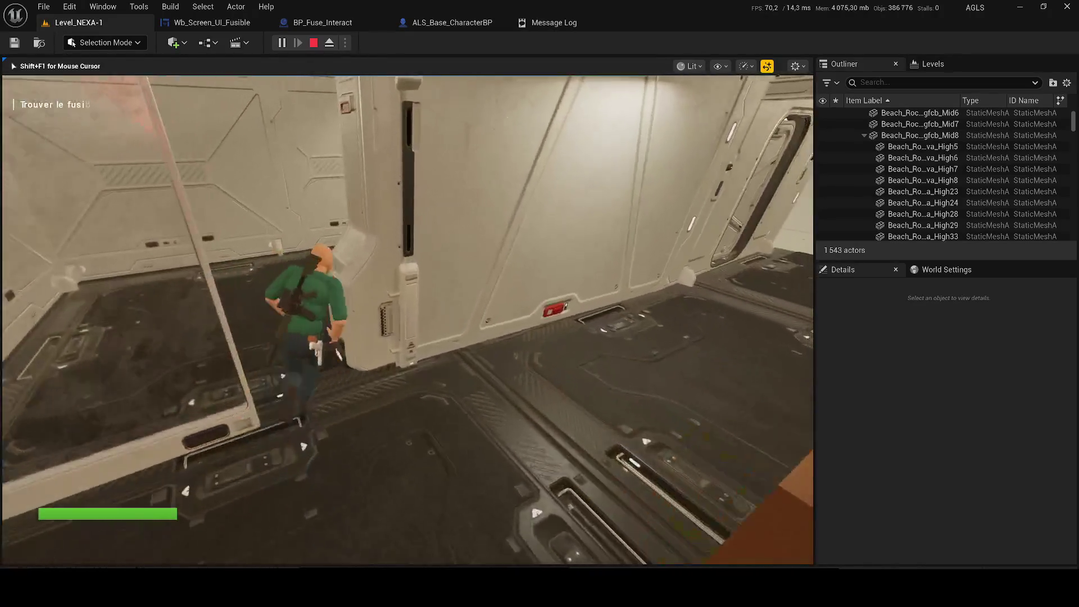
key(w)
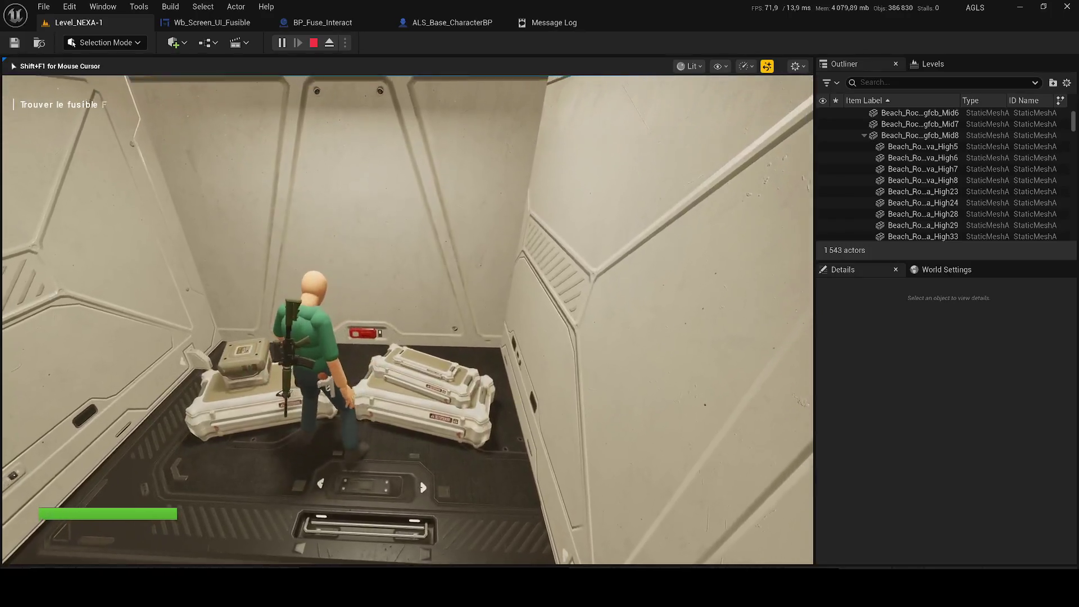
key(w)
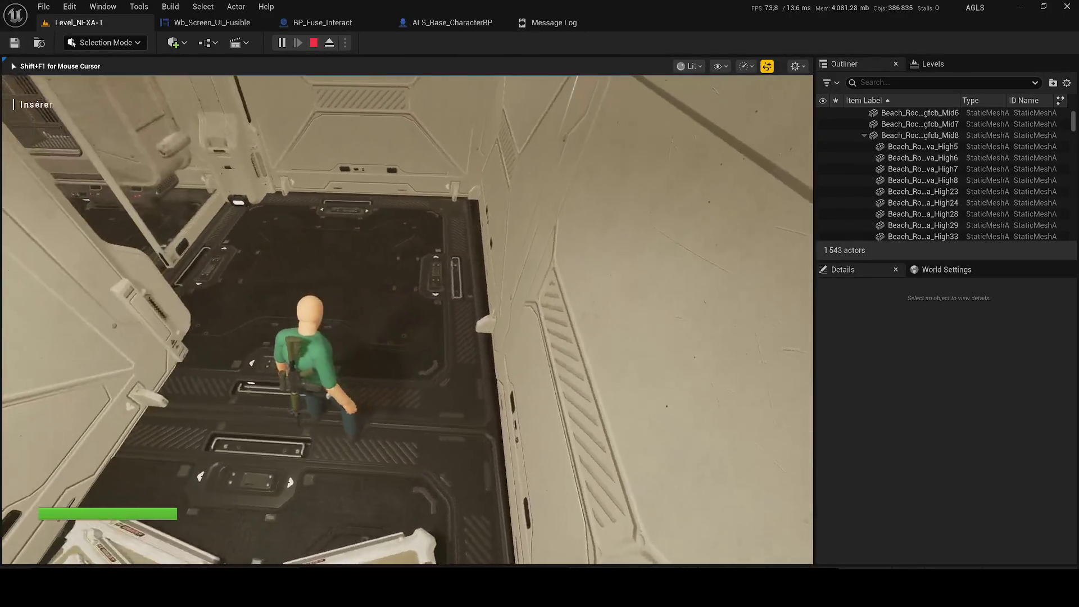
key(w)
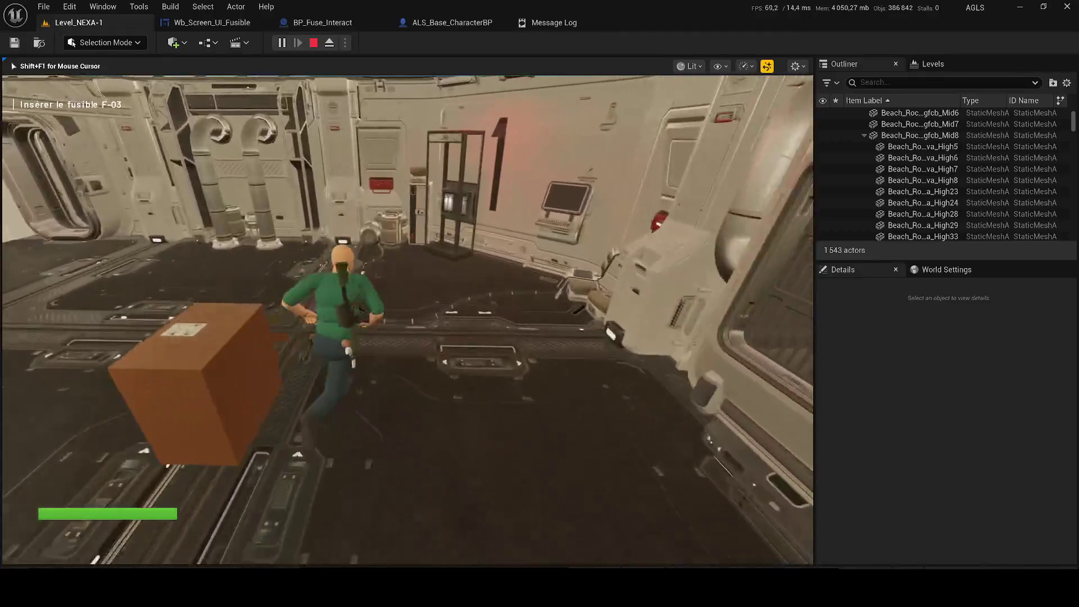
key(w)
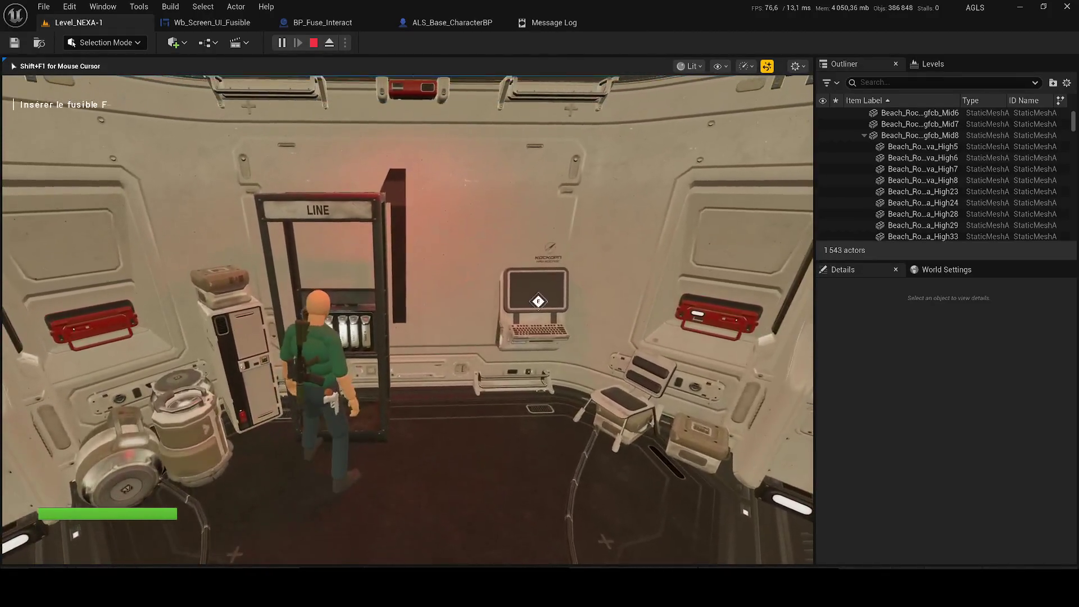
key(s)
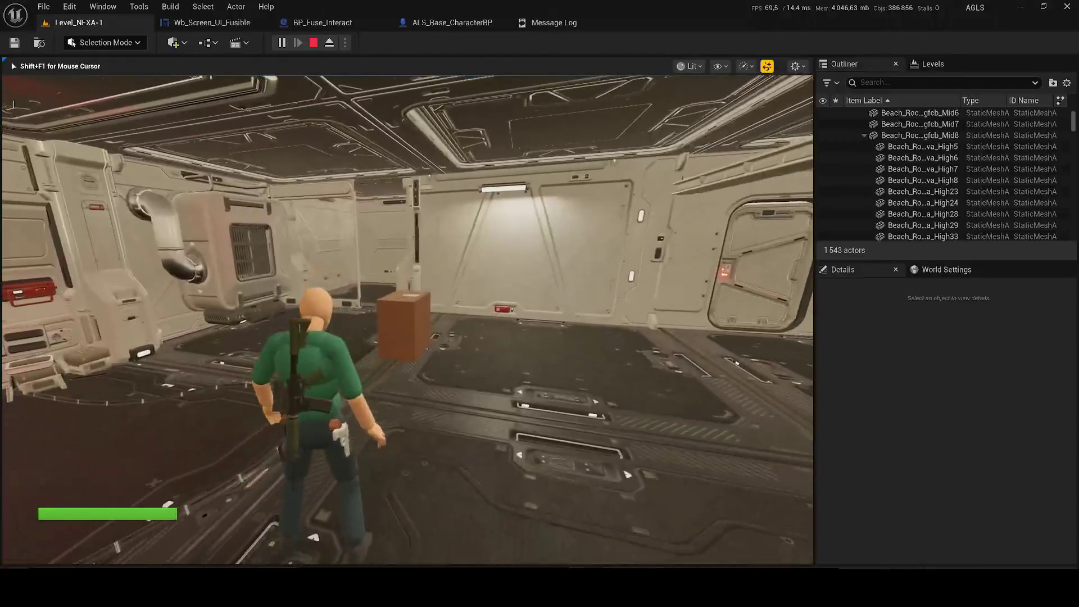
key(w)
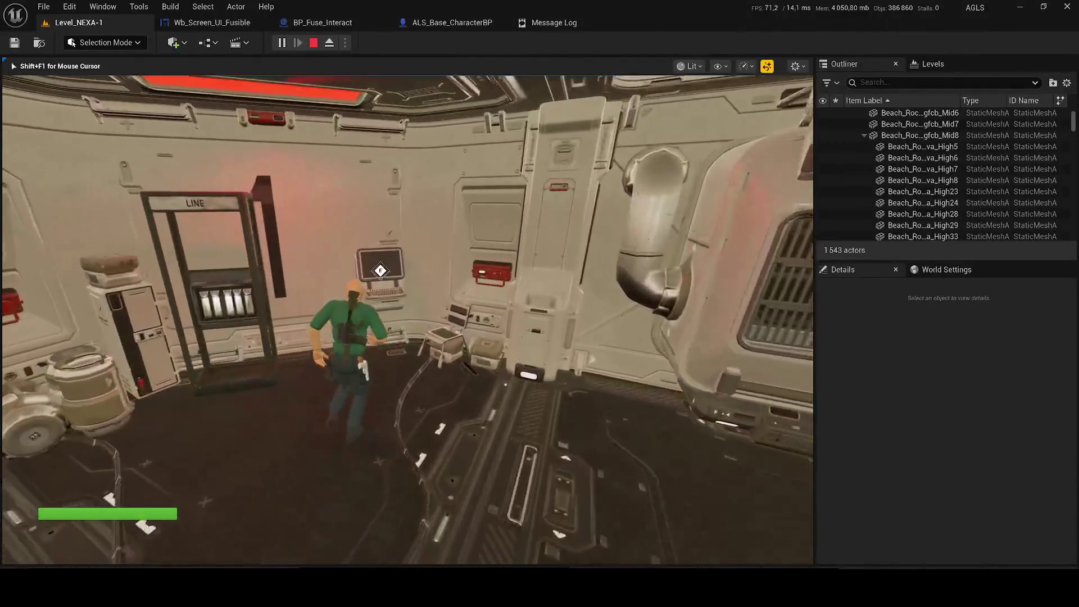
key(f)
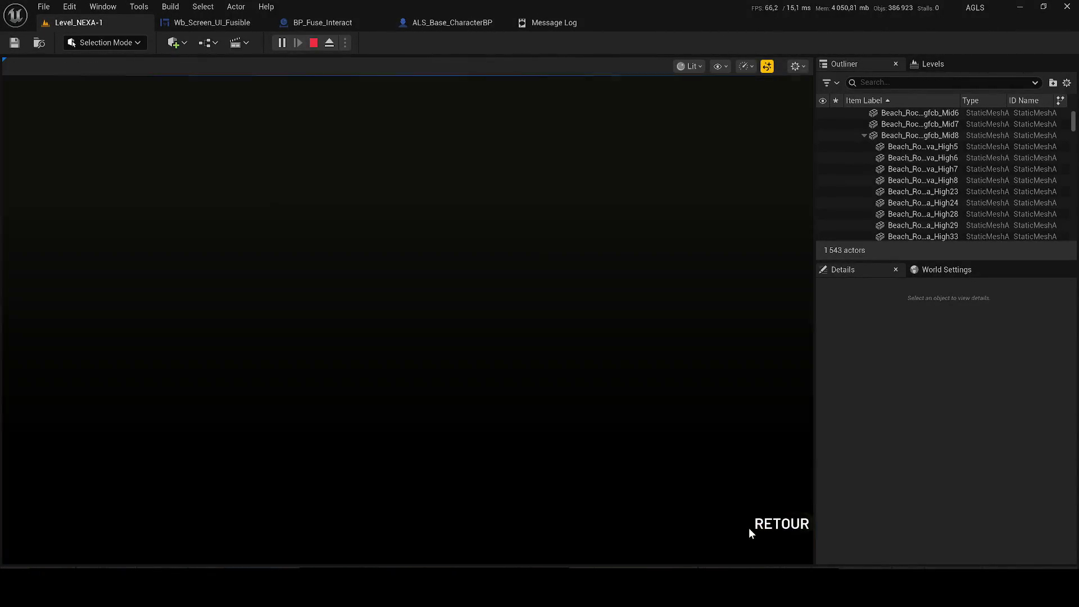
click(781, 522)
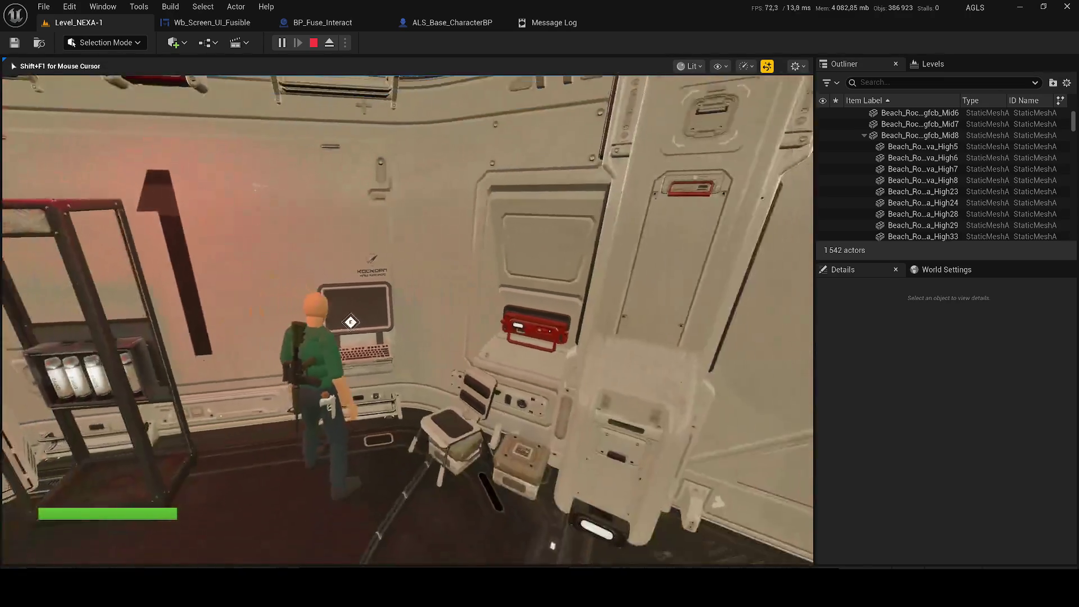
key(w)
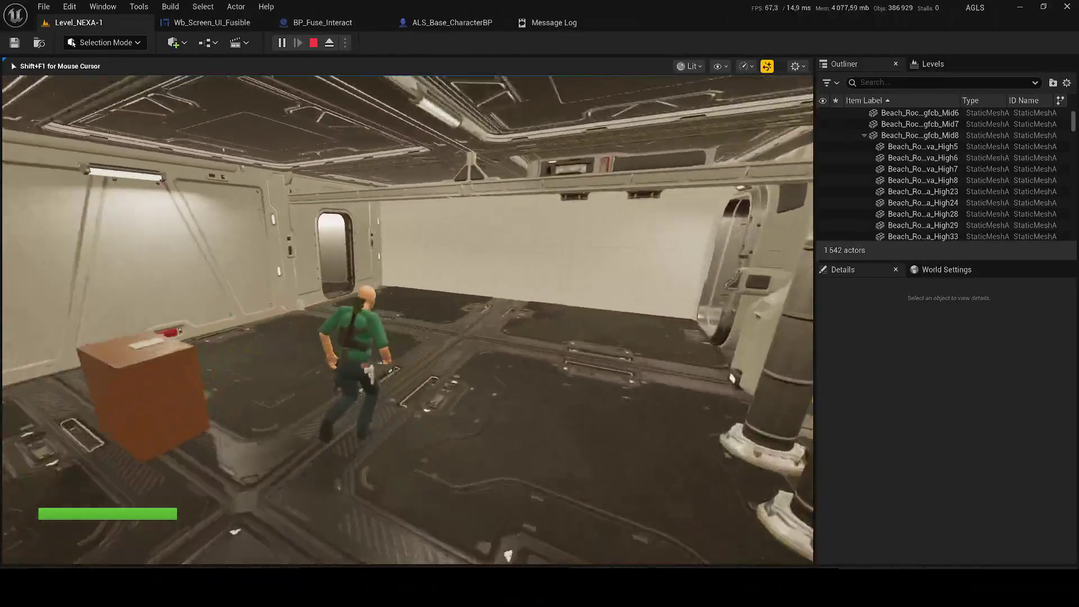
key(Escape)
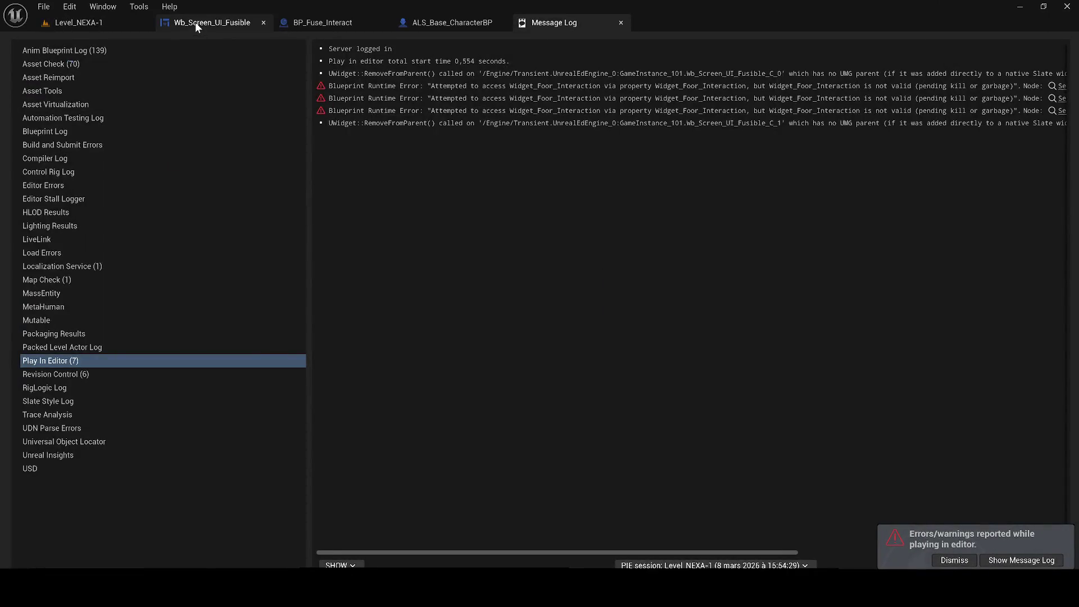
- Check the Message Log, then return to the Wb_Screen_UI_Fusible EventGraph's Exit wiget + cam group
click(196, 24)
drag(545, 398, 718, 400)
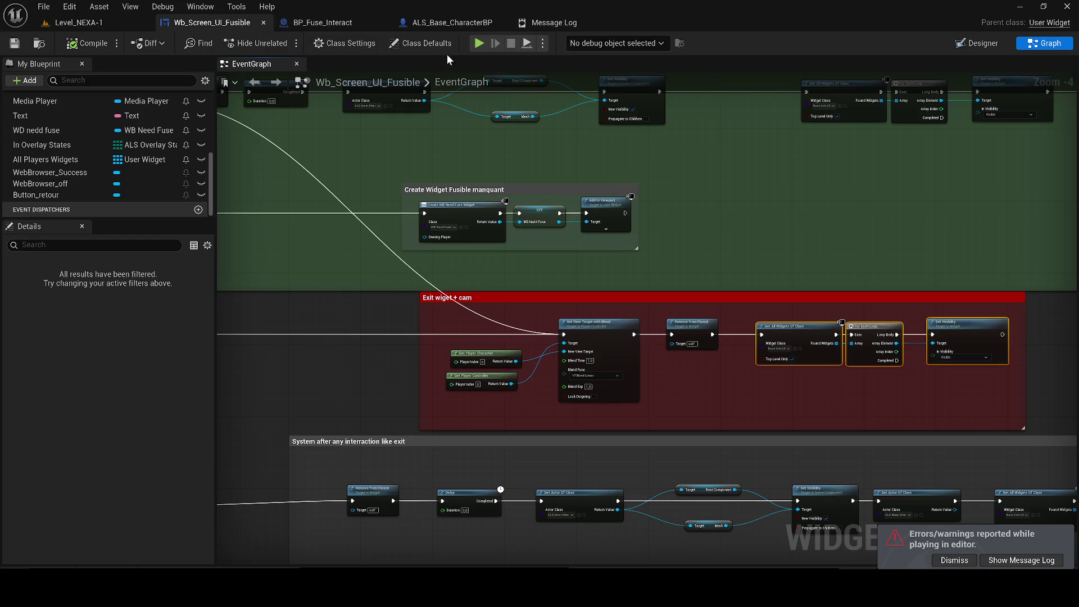
click(578, 24)
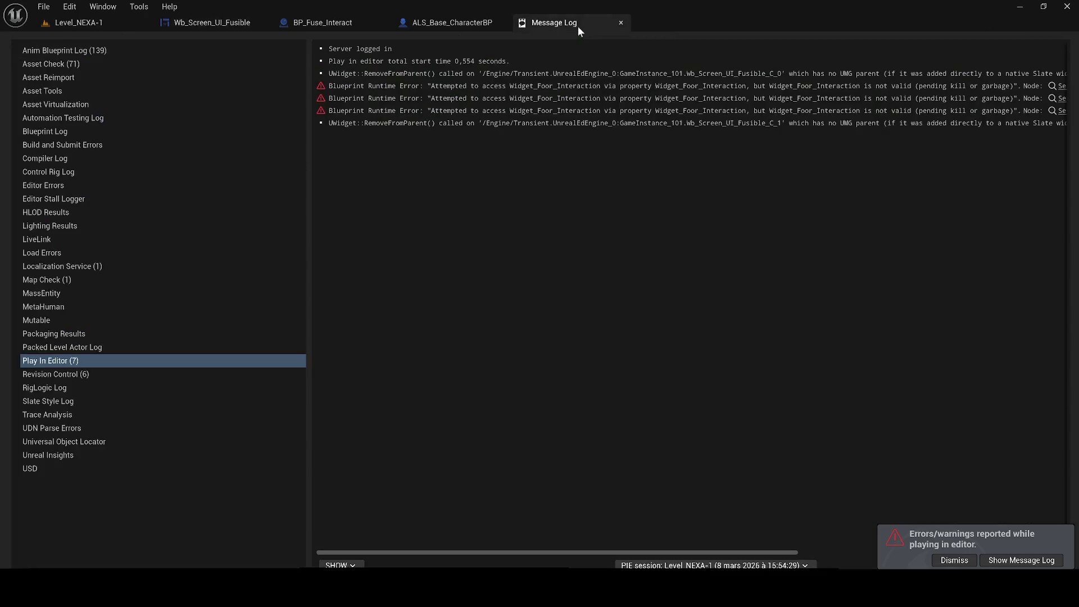
click(208, 26)
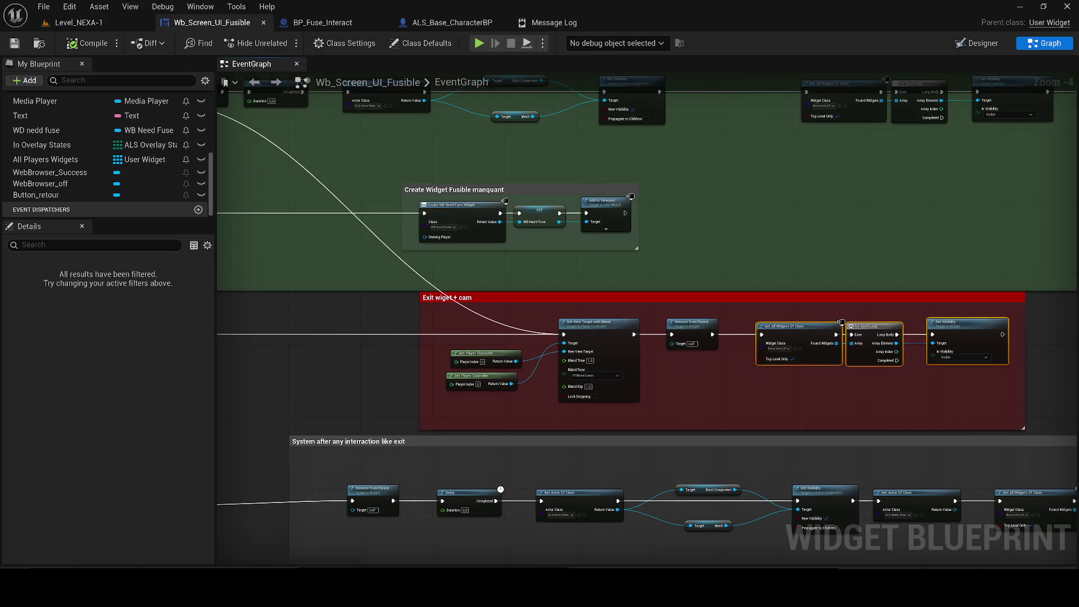
- Pan and zoom the EventGraph to the Reverse Animation and Web Browser Off/Success Set Visibility chain
scroll(329, 326, down, 3)
scroll(502, 279, up, 2)
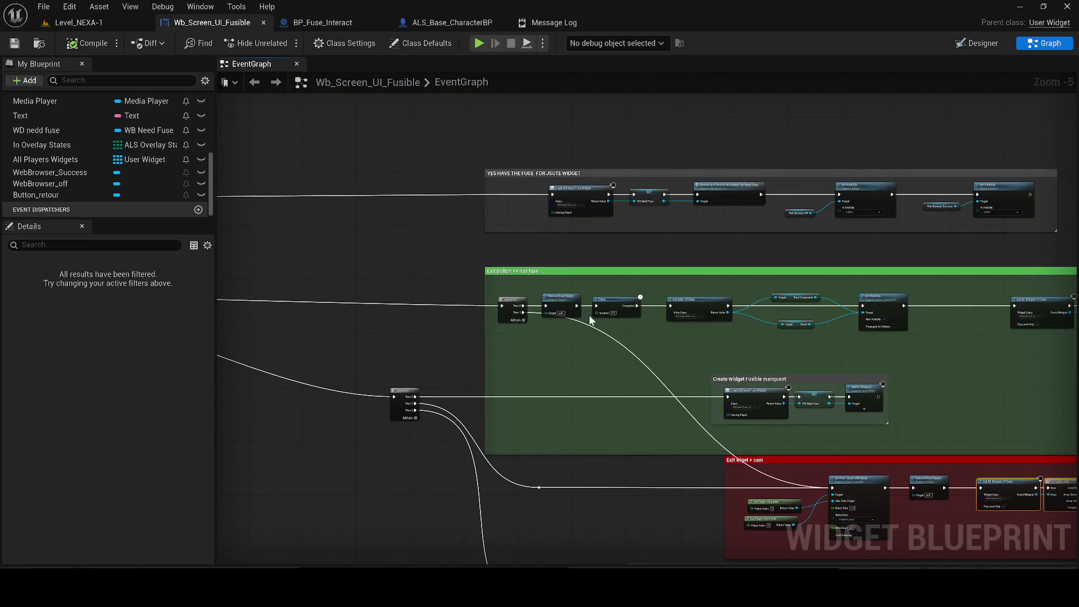
drag(610, 317, 252, 223)
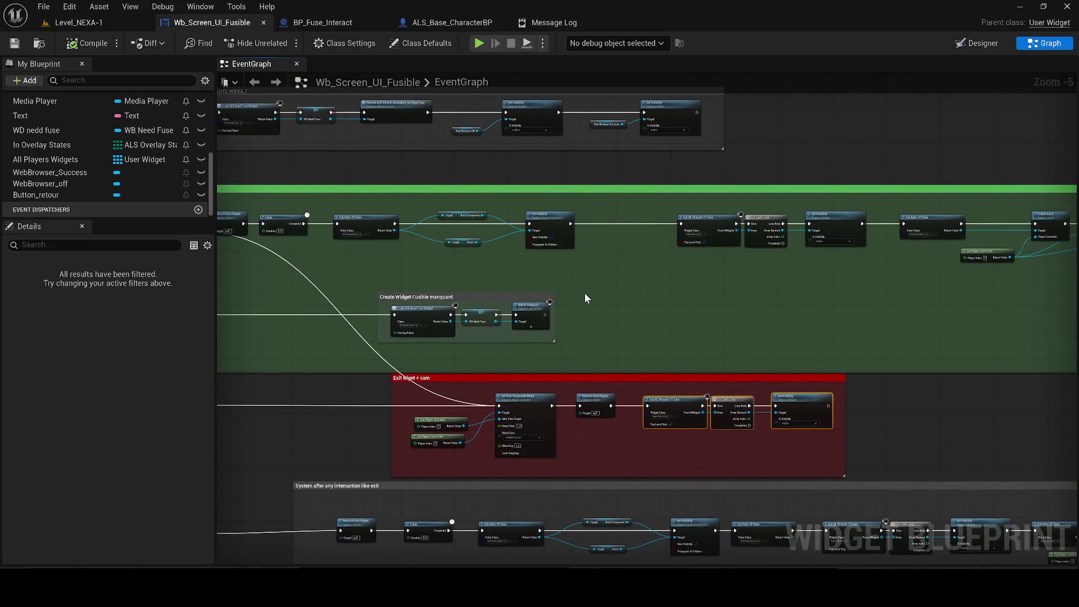
mouse_move(589, 308)
mouse_down()
mouse_move(558, 248)
mouse_move(315, 158)
mouse_move(115, 149)
mouse_move(31, 252)
mouse_move(403, 238)
mouse_up()
drag(574, 270, 631, 274)
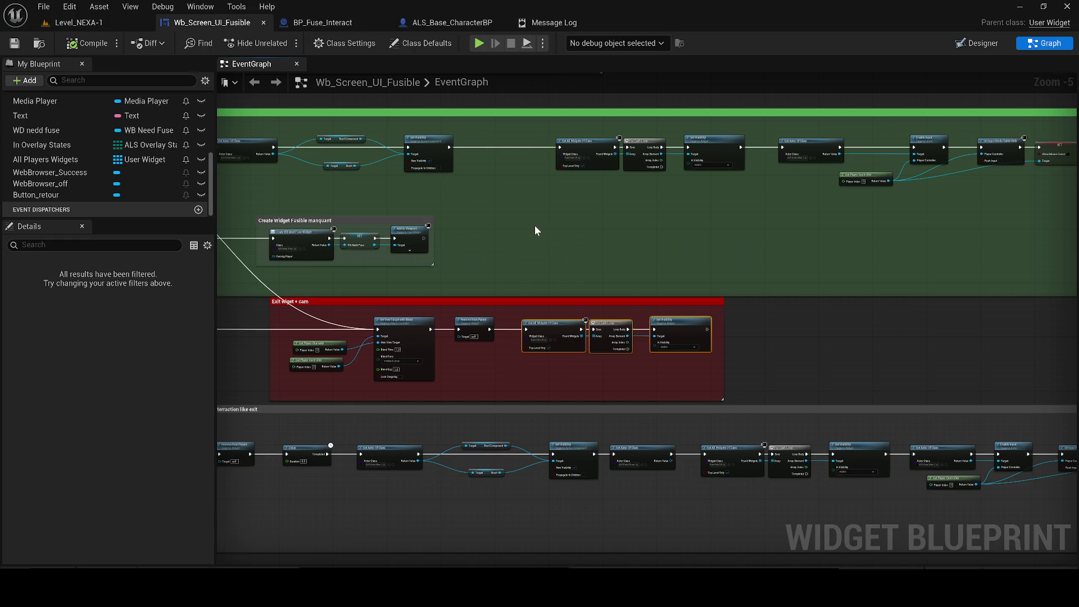
drag(507, 210, 669, 366)
scroll(669, 366, down, 1)
mouse_move(511, 337)
mouse_down()
mouse_move(421, 332)
mouse_move(624, 326)
mouse_up()
mouse_move(435, 370)
mouse_down()
mouse_move(711, 345)
mouse_move(643, 268)
mouse_move(652, 293)
mouse_move(568, 261)
mouse_move(505, 217)
mouse_up()
scroll(698, 282, up, 2)
scroll(730, 329, down, 2)
scroll(652, 294, up, 2)
scroll(505, 217, down, 3)
scroll(608, 267, up, 3)
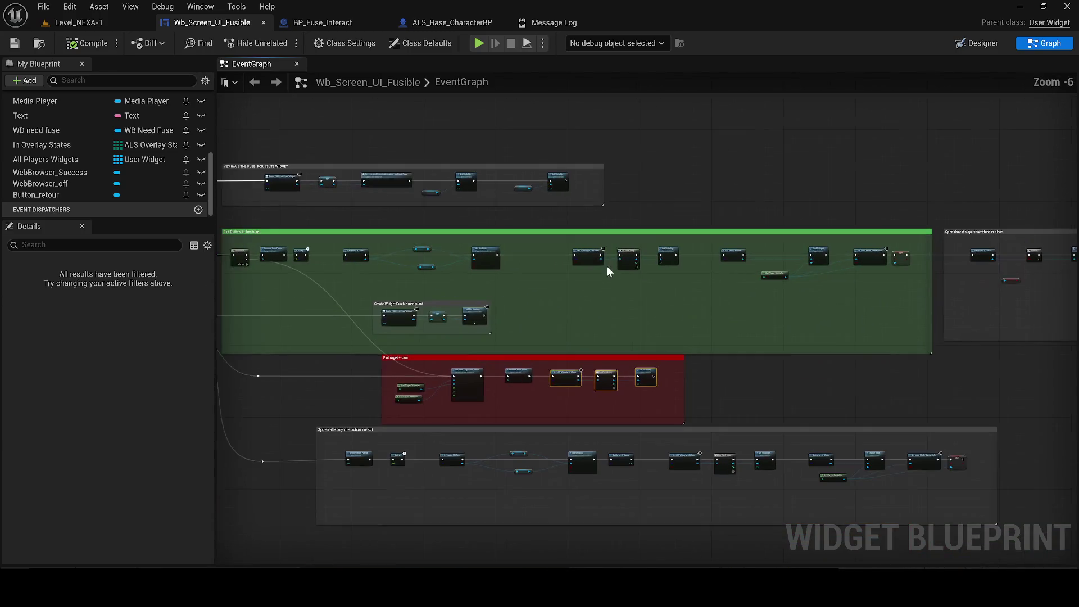
drag(622, 296, 798, 264)
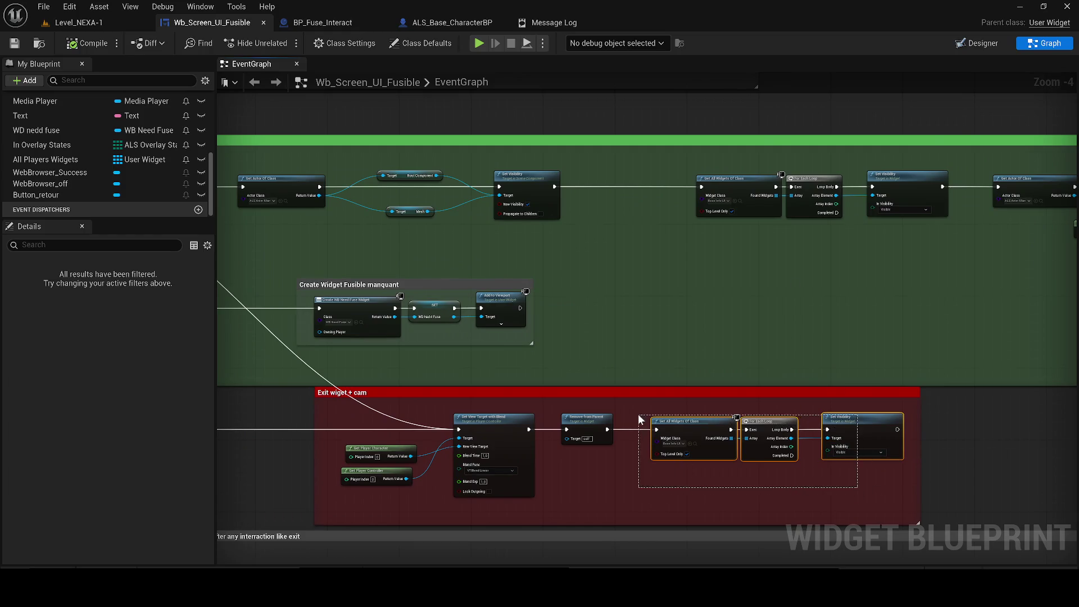
- Copy the widget-visibility loop into the YES HAVE THE FUSE group, wired after Remove from Parent
mouse_move(720, 466)
mouse_down()
mouse_move(702, 538)
mouse_move(699, 522)
mouse_up()
key(ctrl+c)
drag(635, 107, 635, 258)
key(ctrl+v)
scroll(447, 252, up, 1)
drag(498, 272, 500, 273)
drag(523, 259, 568, 260)
mouse_move(359, 283)
mouse_down()
mouse_move(818, 309)
mouse_move(609, 293)
mouse_up()
drag(711, 325, 524, 290)
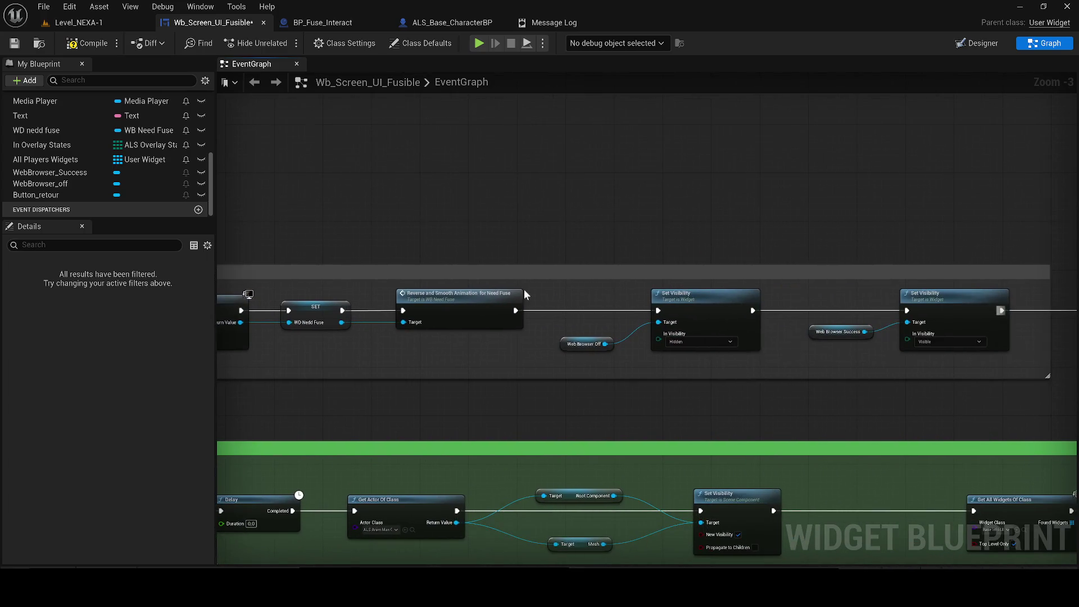
scroll(524, 289, up, 2)
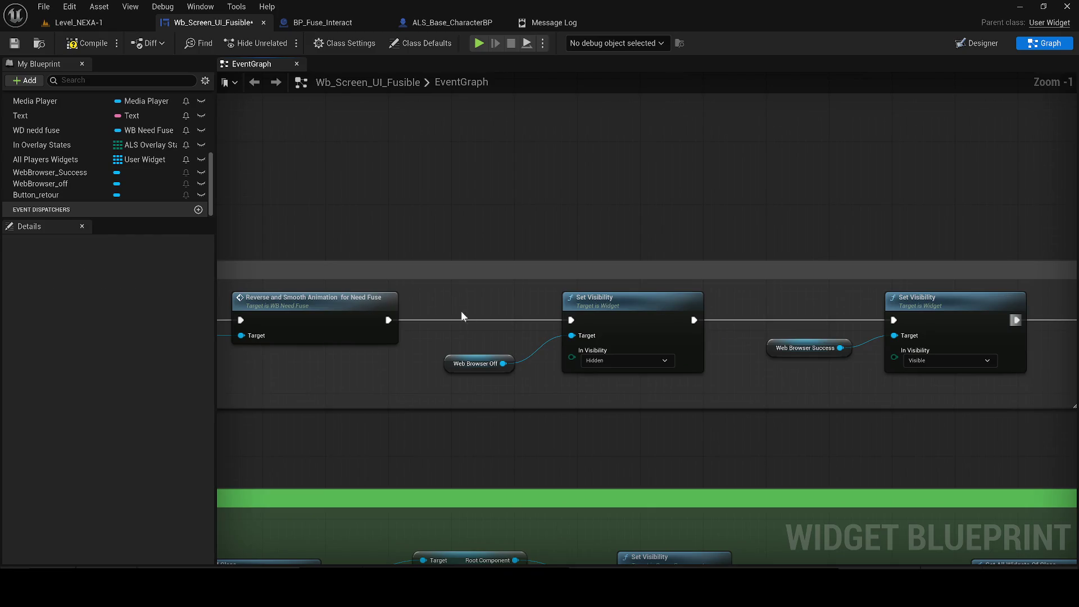
- Insert a 3,0-second Delay before the Set Visibility that hides Web Browser Off
key(ctrl+v)
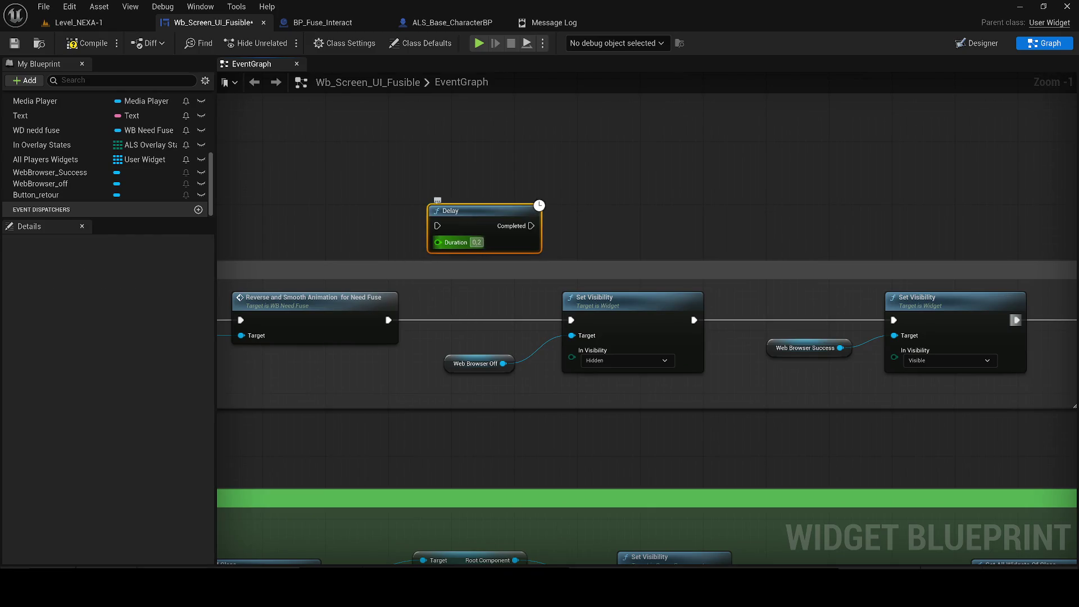
text(3,0)
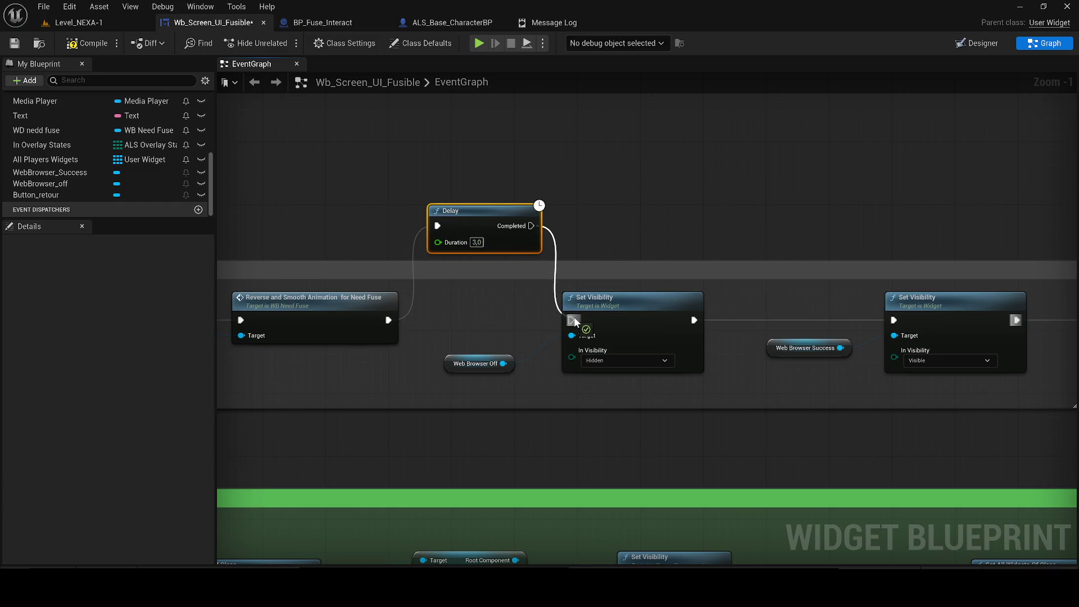
click(455, 365)
click(462, 245)
scroll(491, 278, down, 4)
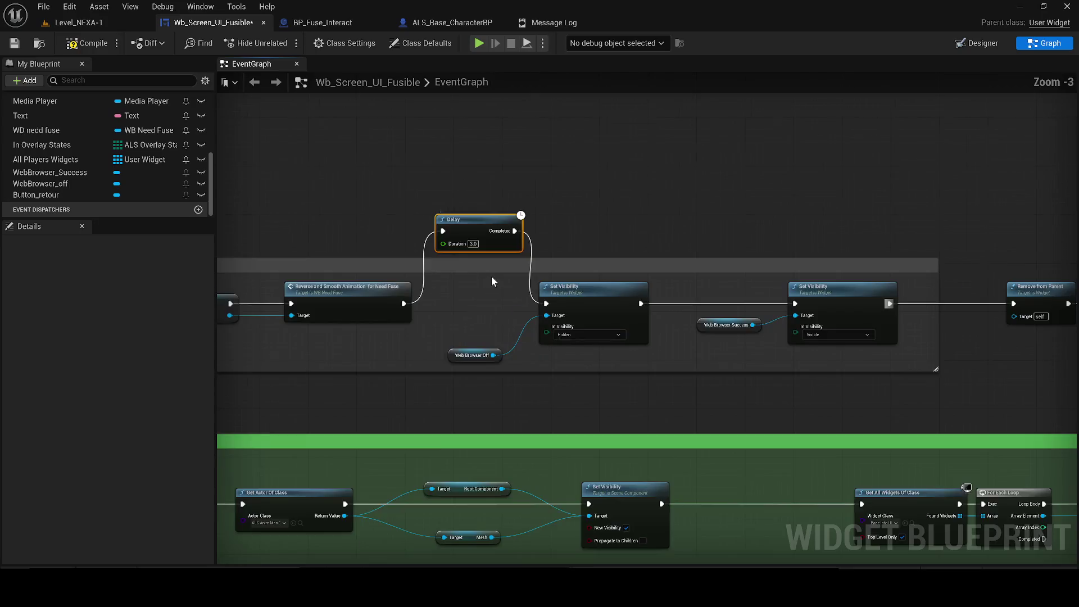
scroll(578, 328, up, 1)
- Move Get Actor Of Class, Branch and Has Insert Fuse? up and wire them after the hide step
drag(578, 328, 440, 181)
drag(495, 260, 451, 179)
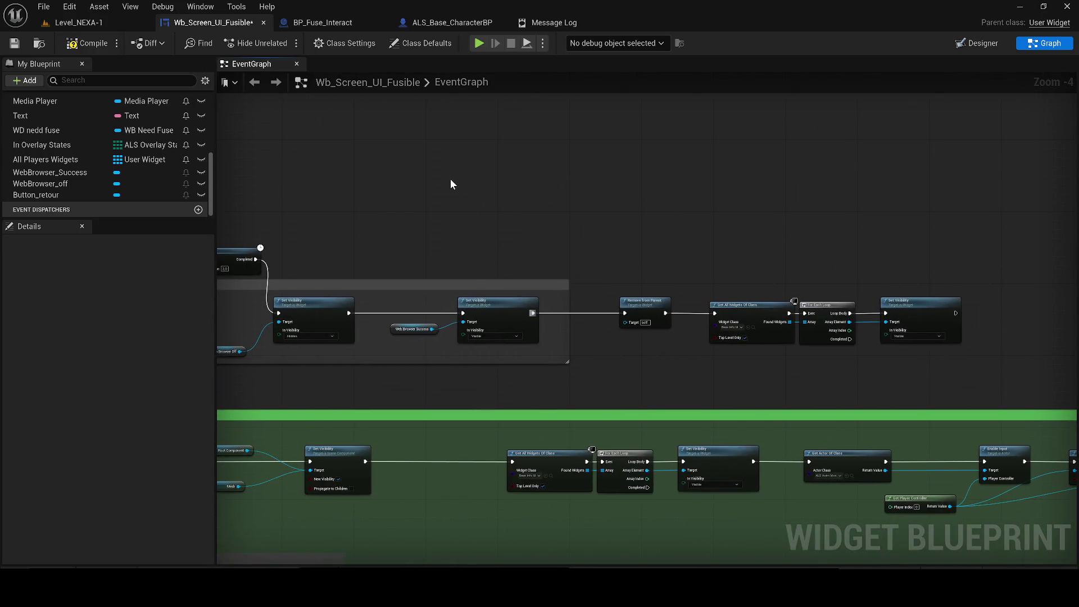
scroll(460, 191, up, 1)
drag(371, 168, 440, 178)
drag(397, 356, 377, 369)
mouse_move(473, 163)
mouse_down()
mouse_move(482, 183)
mouse_move(522, 205)
mouse_up()
right_click(677, 278)
- Line up Set Visibility with Web Browser Success, Remove from Parent and the widget loop after Branch True
click(684, 218)
drag(540, 369, 430, 413)
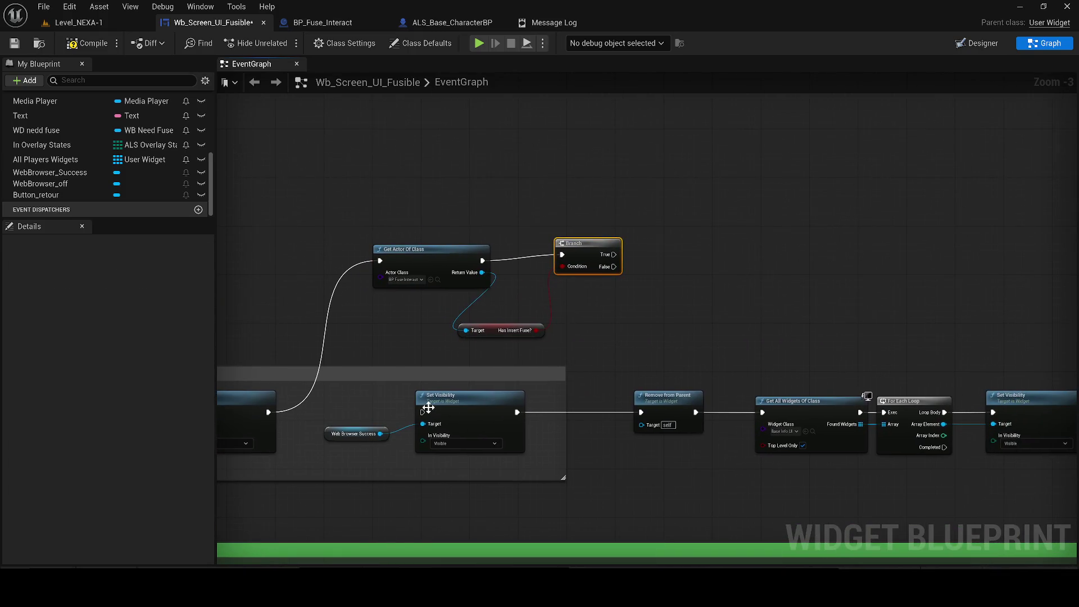
drag(501, 397, 724, 239)
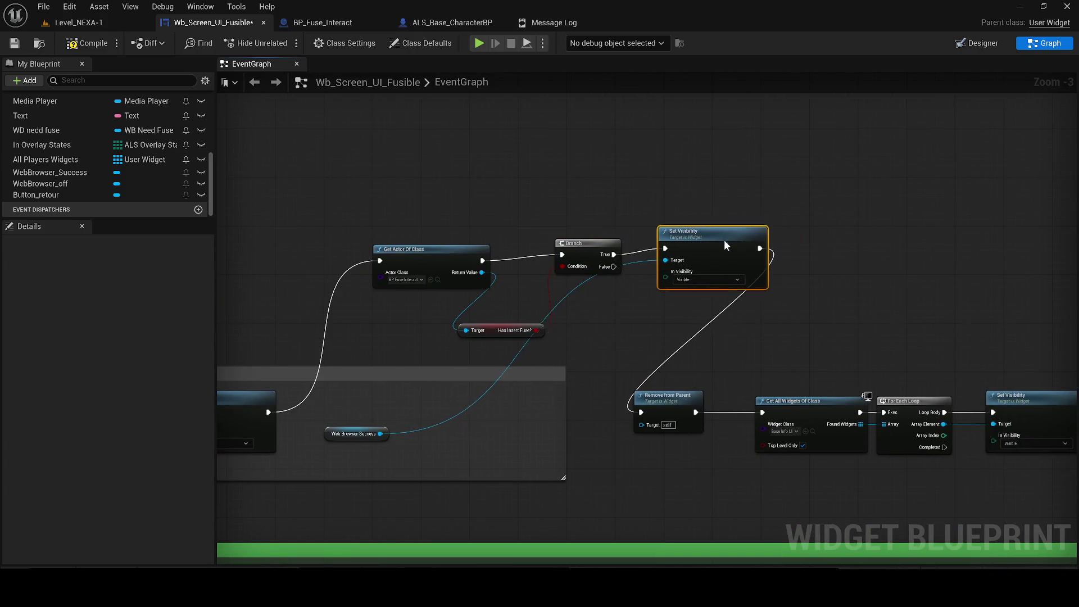
drag(343, 428, 597, 312)
mouse_move(679, 394)
mouse_down()
mouse_move(851, 245)
mouse_move(516, 278)
mouse_up()
drag(408, 413, 776, 489)
mouse_move(523, 417)
mouse_down()
mouse_move(645, 321)
mouse_move(638, 279)
mouse_move(660, 289)
mouse_move(606, 323)
mouse_up()
scroll(660, 288, down, 2)
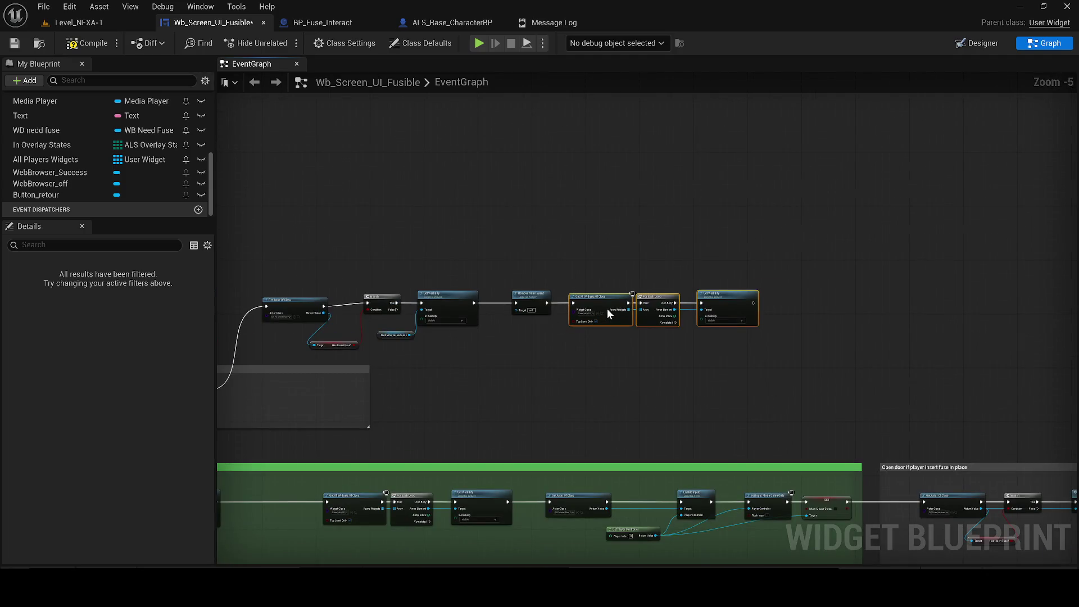
- Select the top node chain and move Has Insert Fuse? beside the Branch
drag(787, 337, 383, 289)
drag(523, 288, 563, 285)
drag(504, 221, 824, 332)
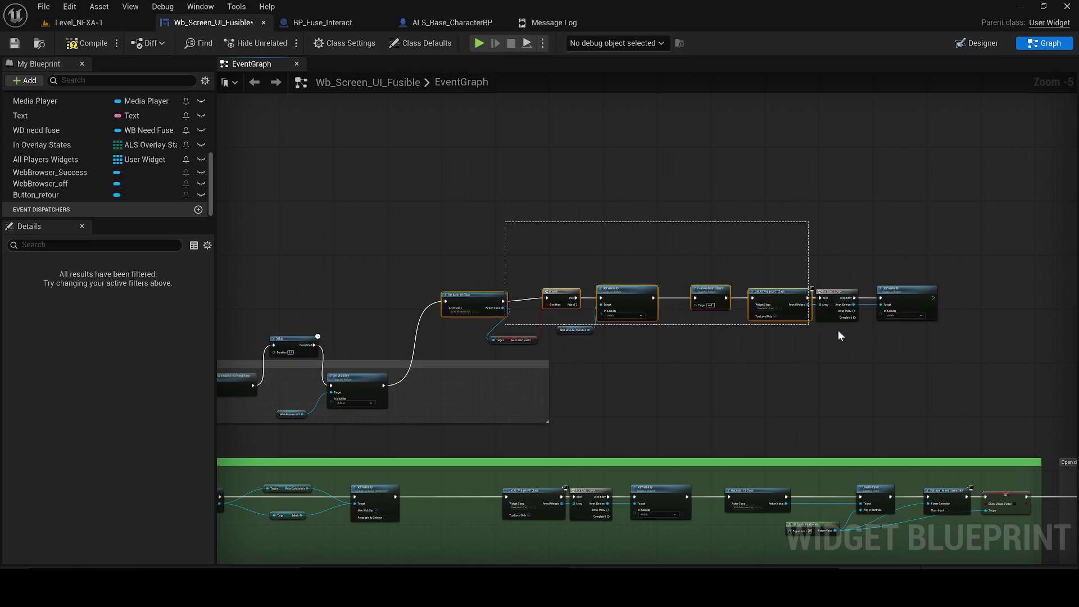
scroll(517, 323, up, 2)
mouse_move(500, 333)
mouse_down()
mouse_move(494, 437)
mouse_move(511, 449)
mouse_move(501, 449)
mouse_move(429, 321)
mouse_up()
drag(418, 234, 498, 303)
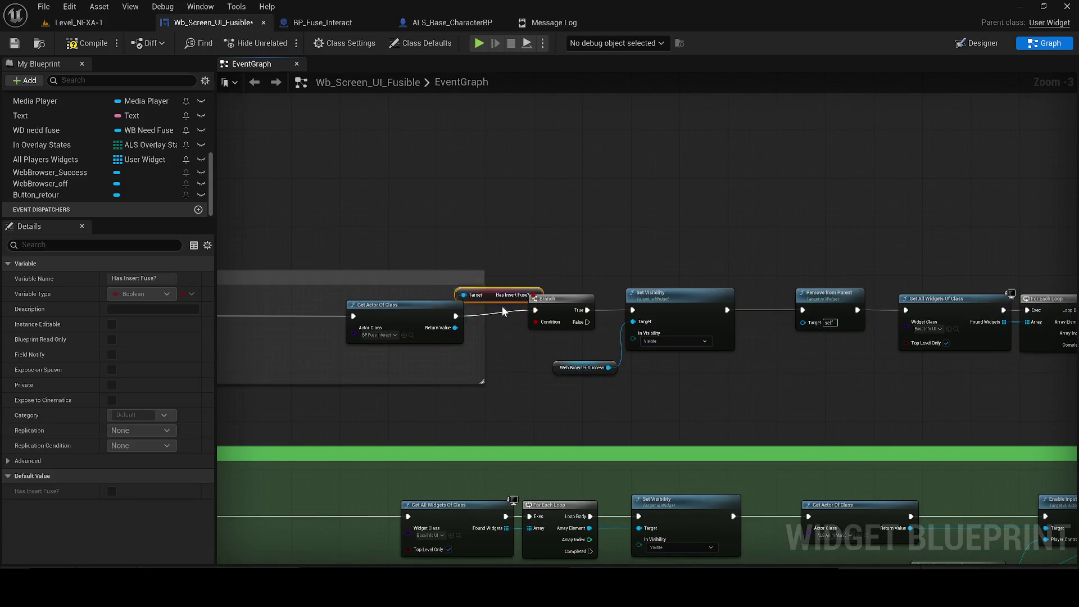
- Move the Delay node below the upper band and align the hide-visibility and Web Browser Off nodes
mouse_move(943, 305)
mouse_down()
mouse_move(419, 294)
mouse_move(687, 282)
mouse_up()
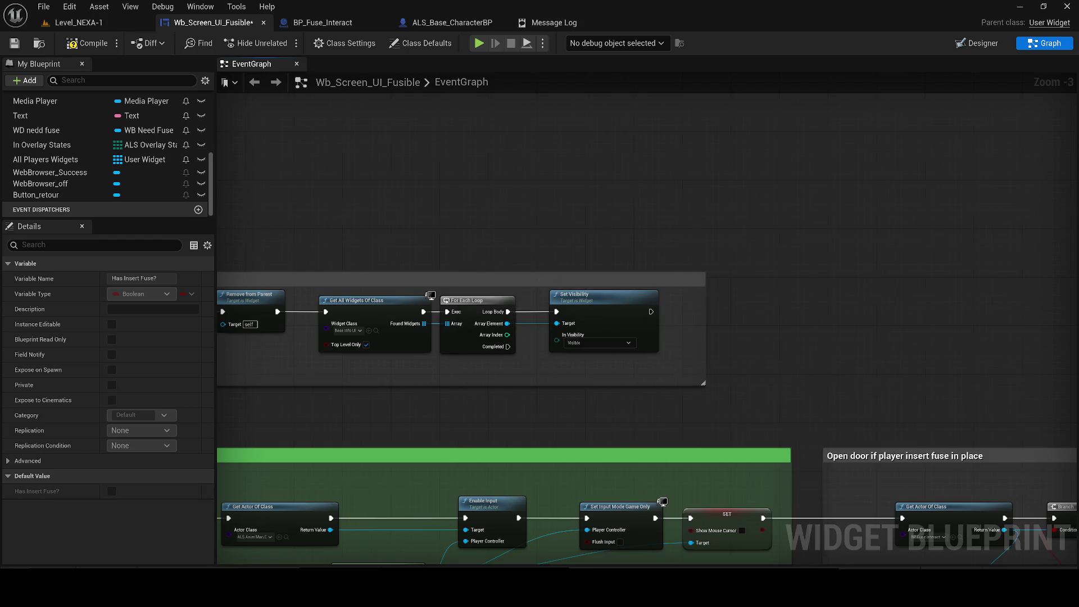
drag(460, 247, 800, 280)
drag(368, 248, 573, 220)
mouse_move(553, 300)
mouse_down()
mouse_move(627, 263)
mouse_move(514, 271)
mouse_up()
click(514, 271)
mouse_move(479, 334)
mouse_down()
mouse_move(663, 325)
mouse_move(413, 317)
mouse_move(665, 318)
mouse_up()
drag(541, 212, 537, 288)
drag(662, 284, 733, 276)
drag(552, 340, 781, 338)
- Place the DOUBLE CHECK VERIFICIATION comment group, review all groups, and return to Level_NEXA-1
mouse_move(397, 315)
mouse_down()
mouse_move(701, 304)
mouse_move(595, 304)
mouse_up()
scroll(594, 299, down, 1)
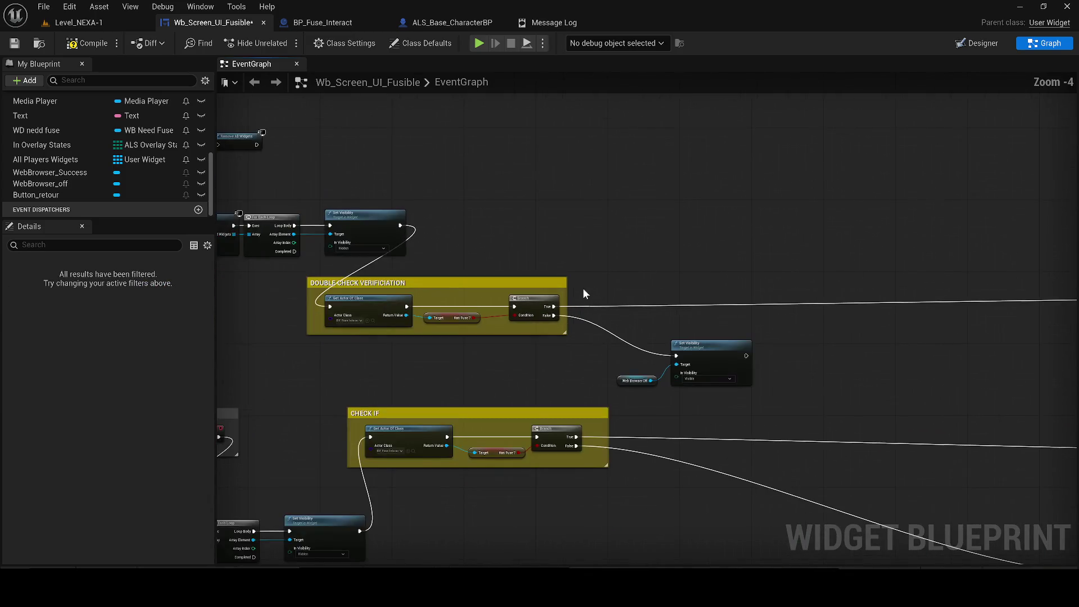
drag(265, 284, 264, 279)
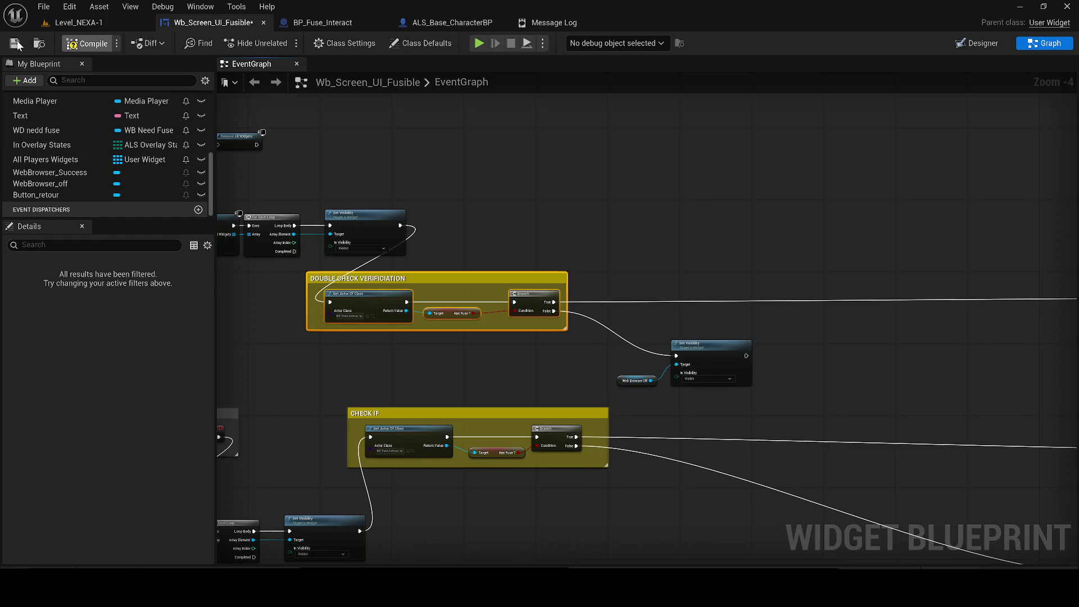
scroll(659, 184, down, 7)
mouse_move(658, 184)
mouse_down()
mouse_move(499, 226)
mouse_move(315, 332)
mouse_up()
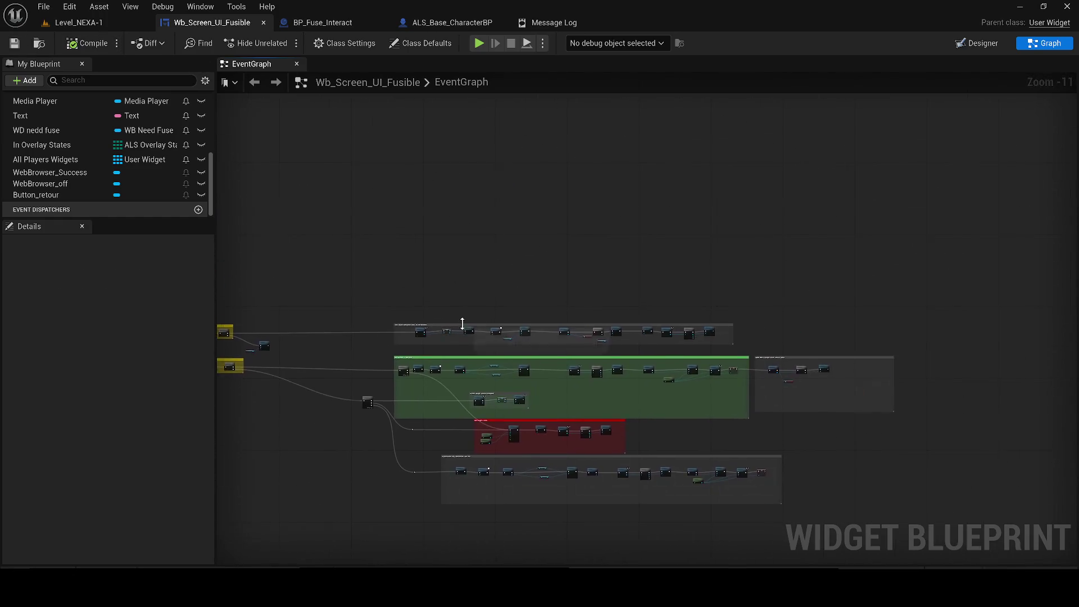
scroll(613, 285, up, 2)
drag(613, 285, 557, 179)
click(79, 23)
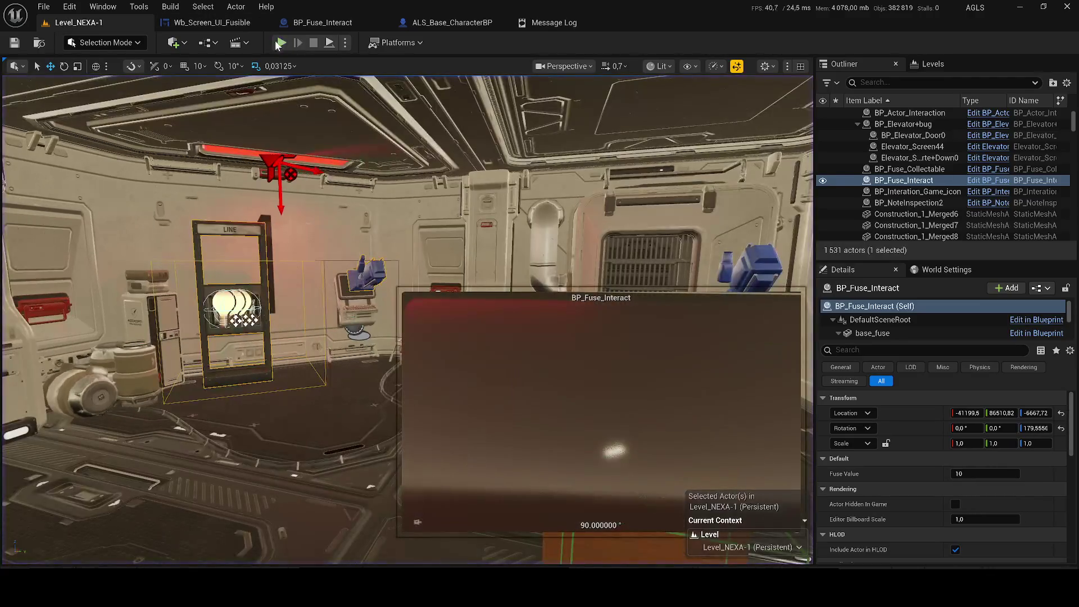
- Play the level, open the terminal to see ACCÈS REFUSÉ, leave it, and stop
key(alt+p)
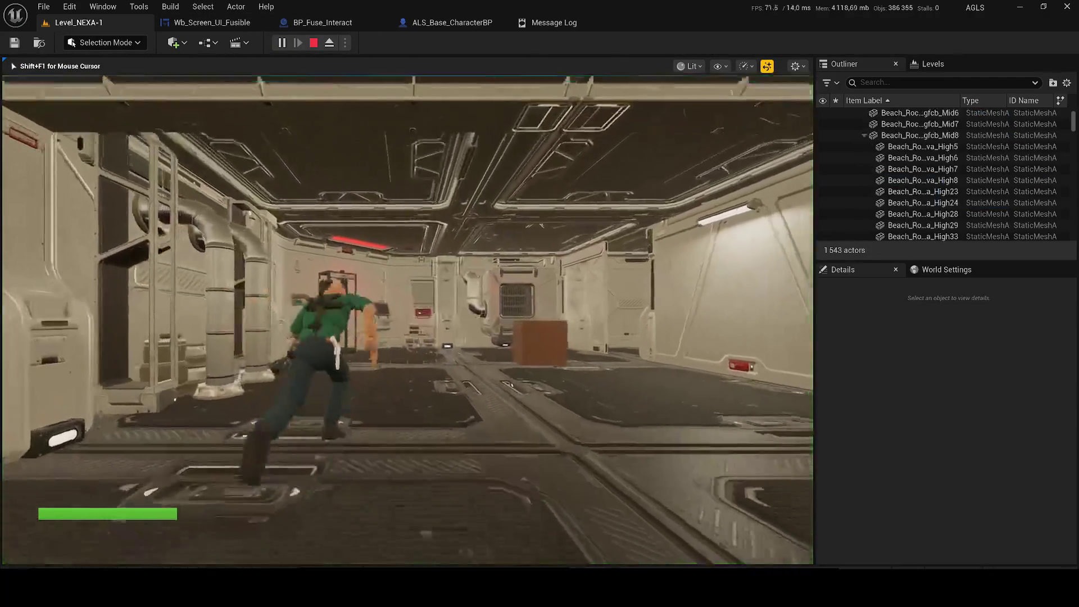
key(w)
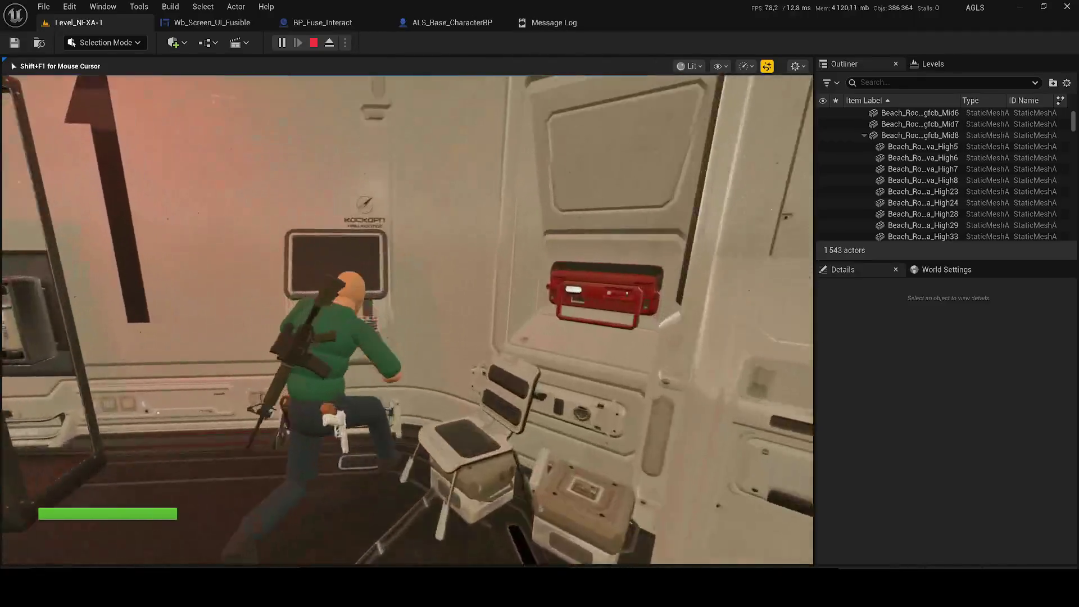
key(e)
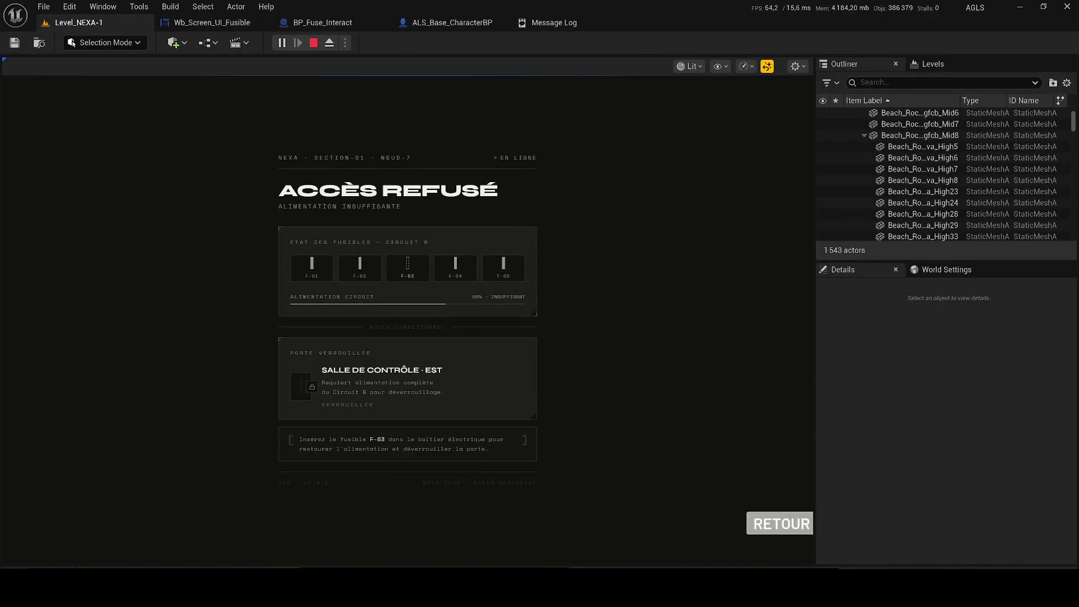
click(765, 520)
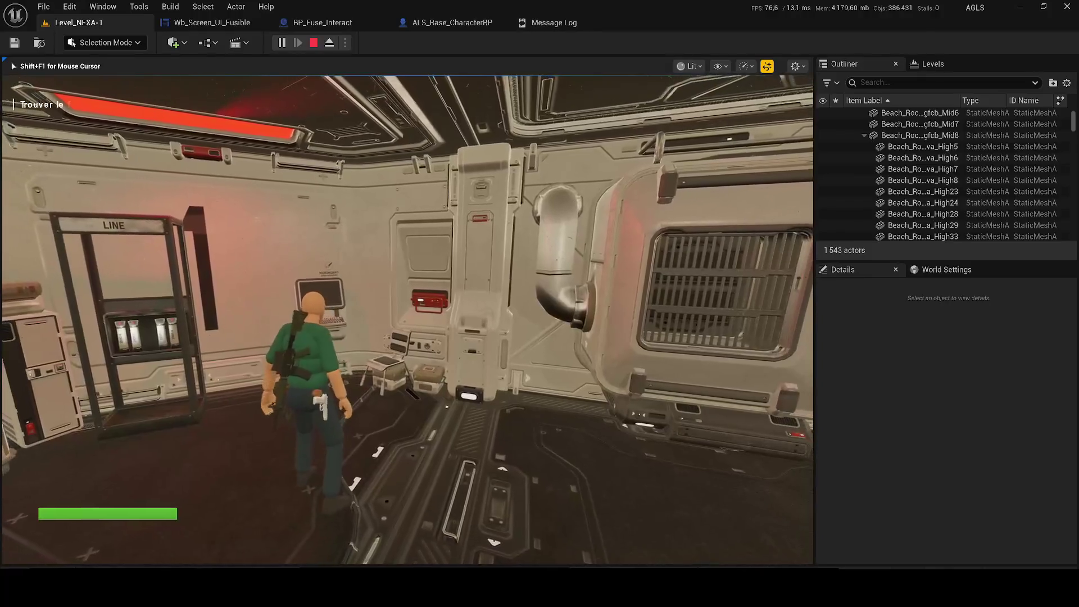
key(Escape)
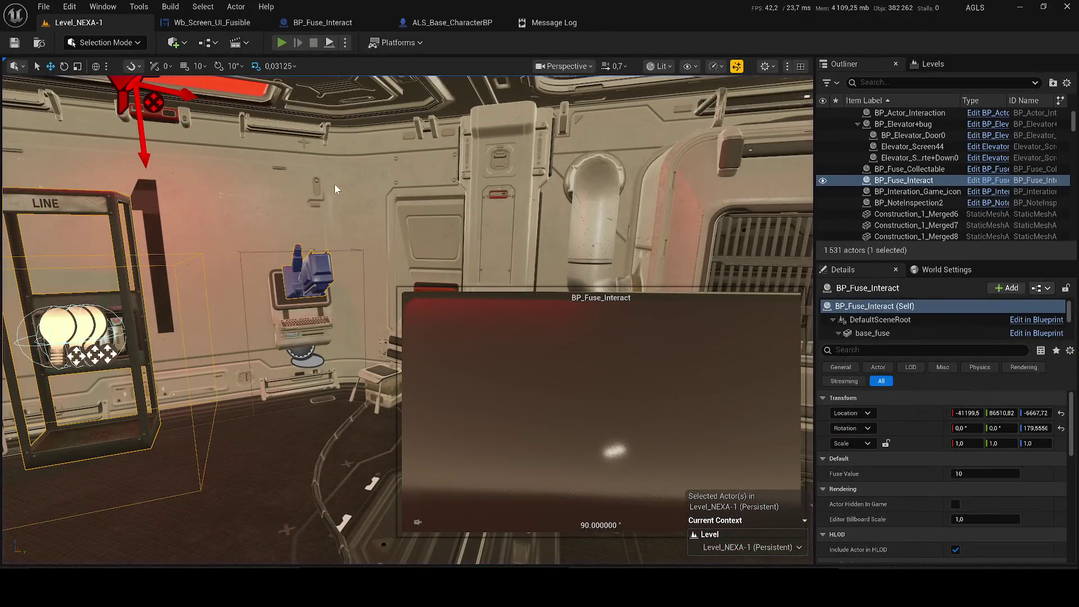
- Replay, check the wall terminal again, then run into the next room to find fuse F-03
key(alt+p)
key(w)
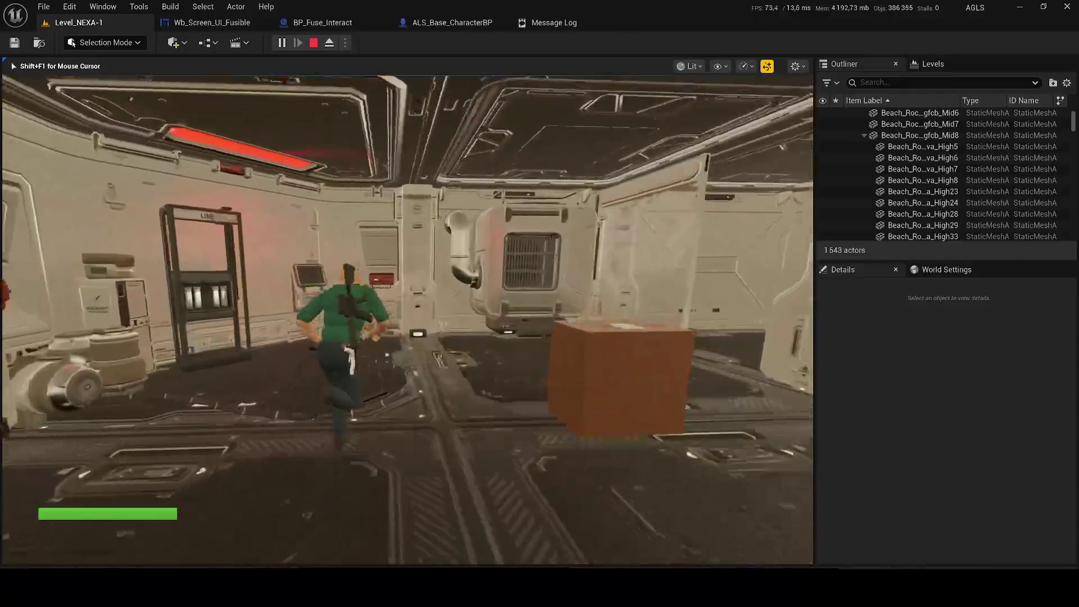
key(e)
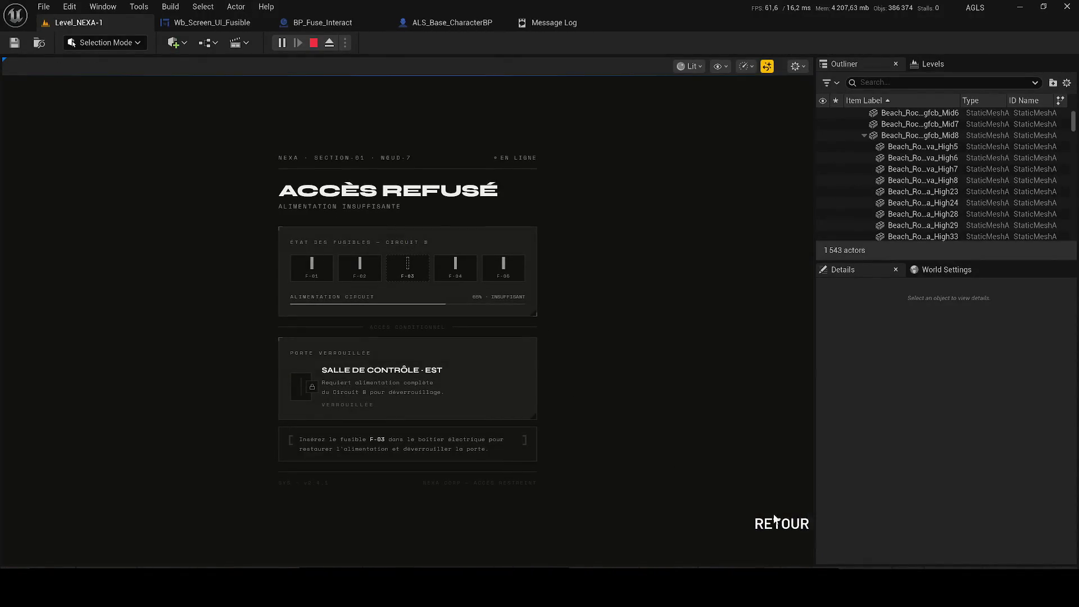
click(775, 521)
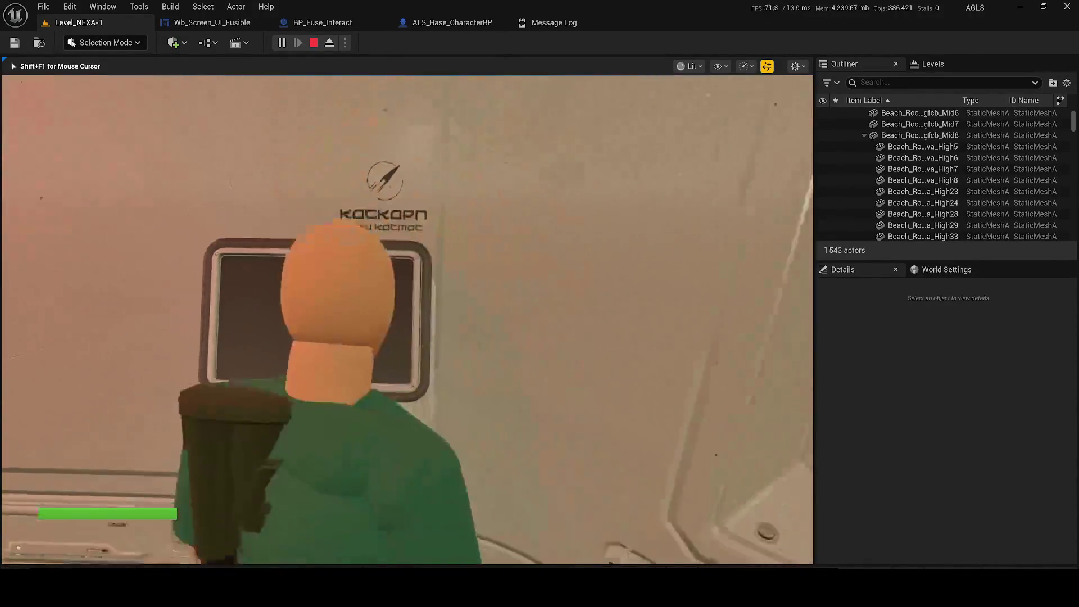
key(w)
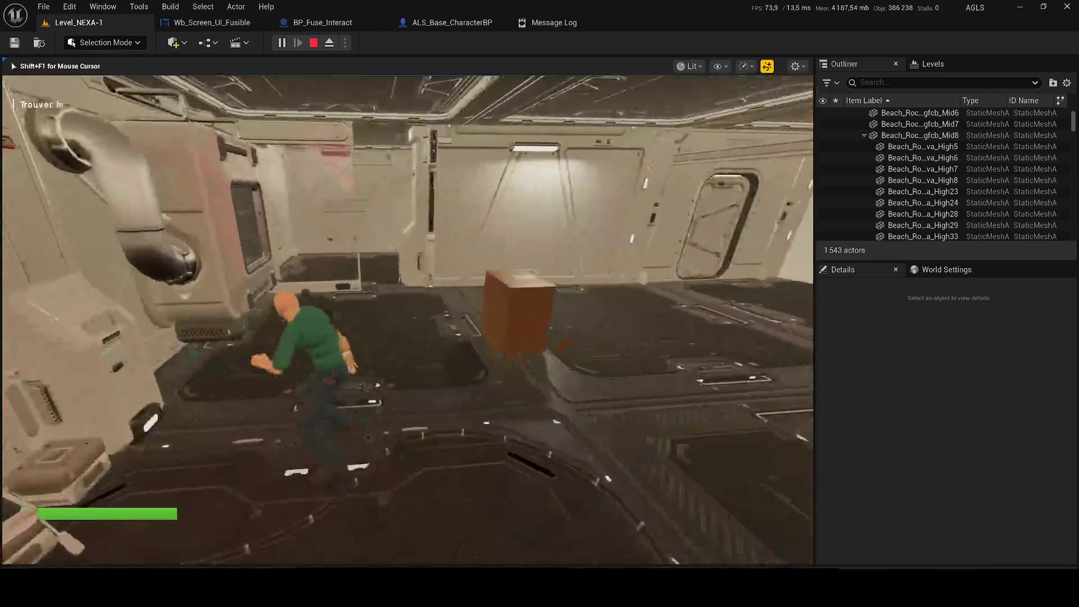
key(w)
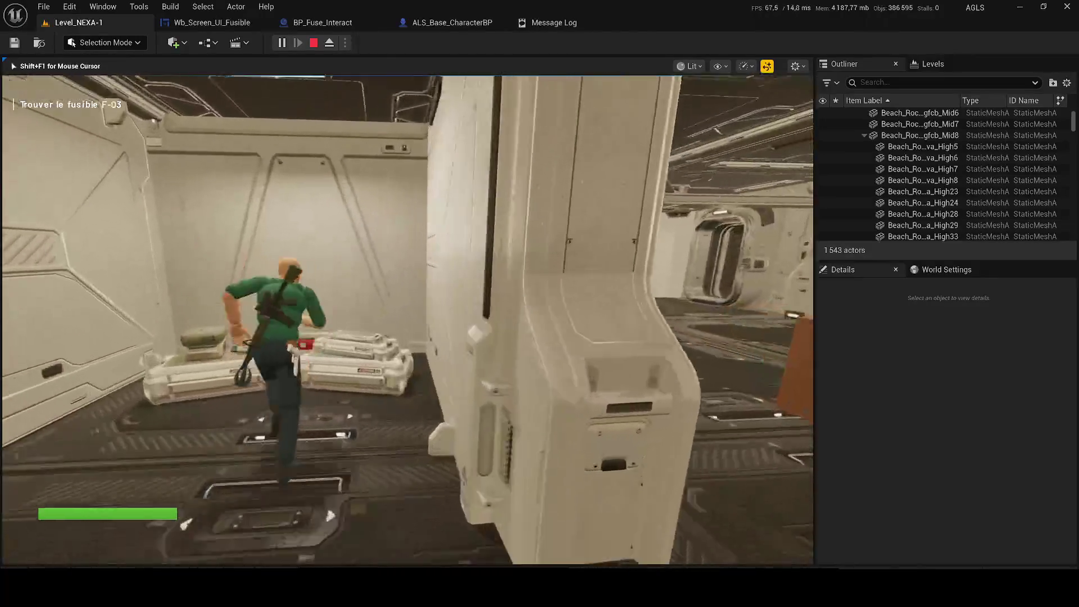
key(w)
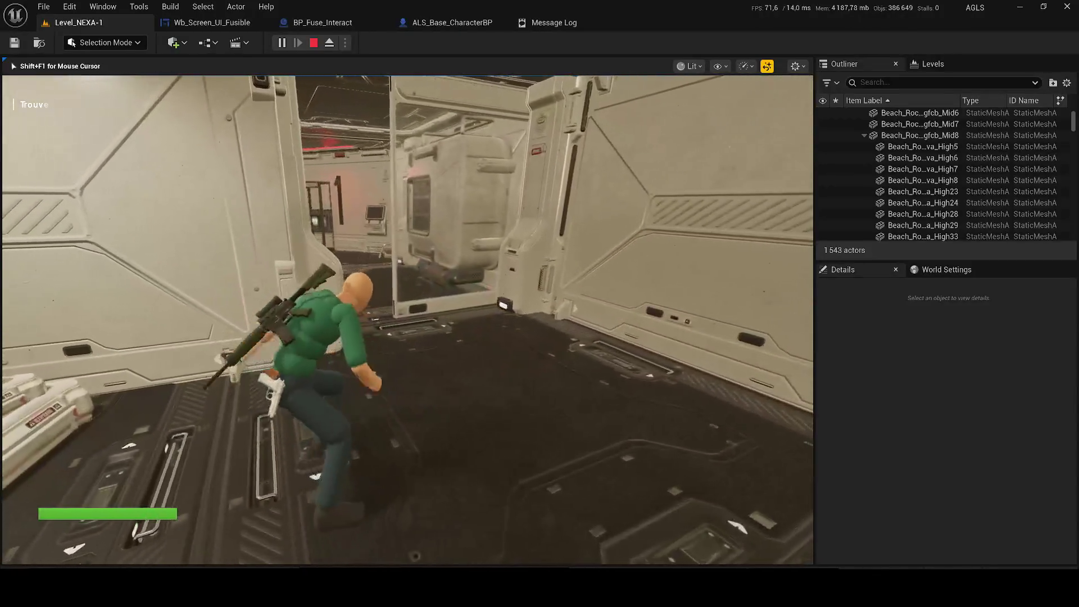
key(Tab)
- Return to the terminal, open its screen twice, then stop the play session
key(w)
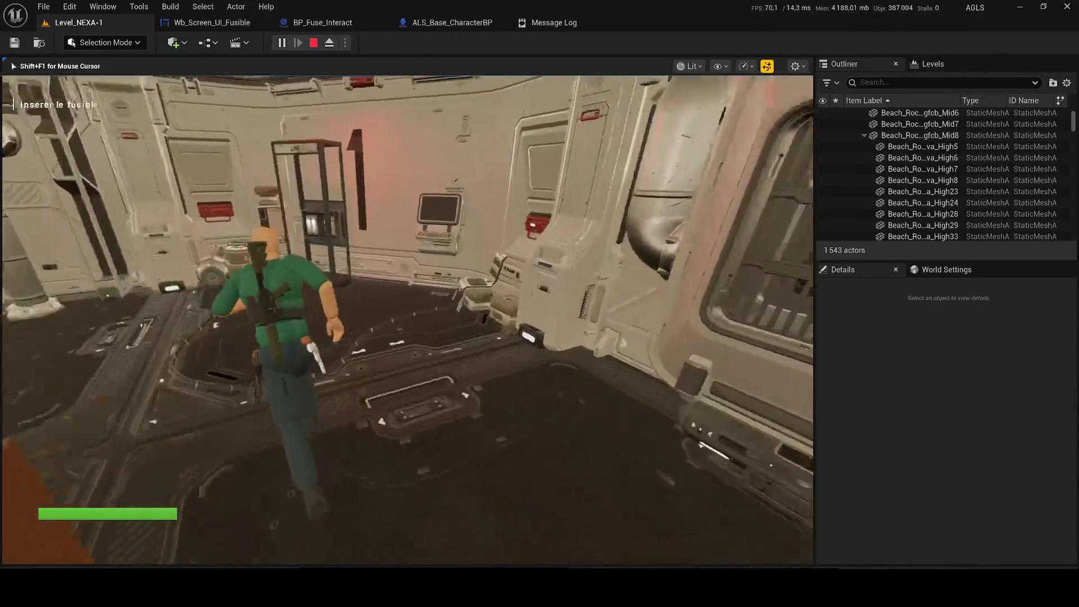
key(e)
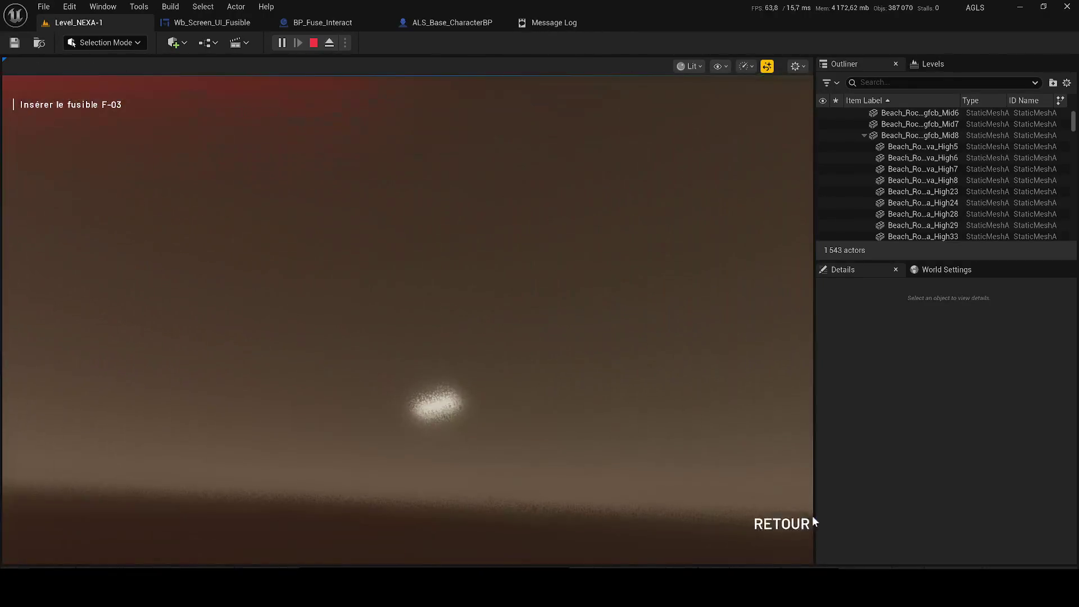
click(785, 527)
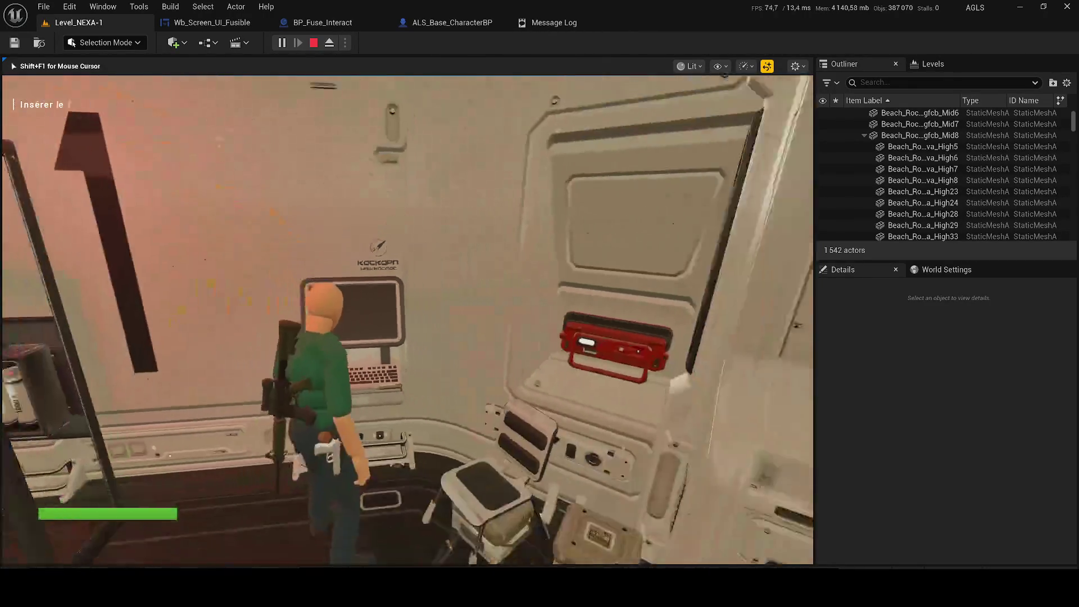
key(w)
key(w)
key(w)
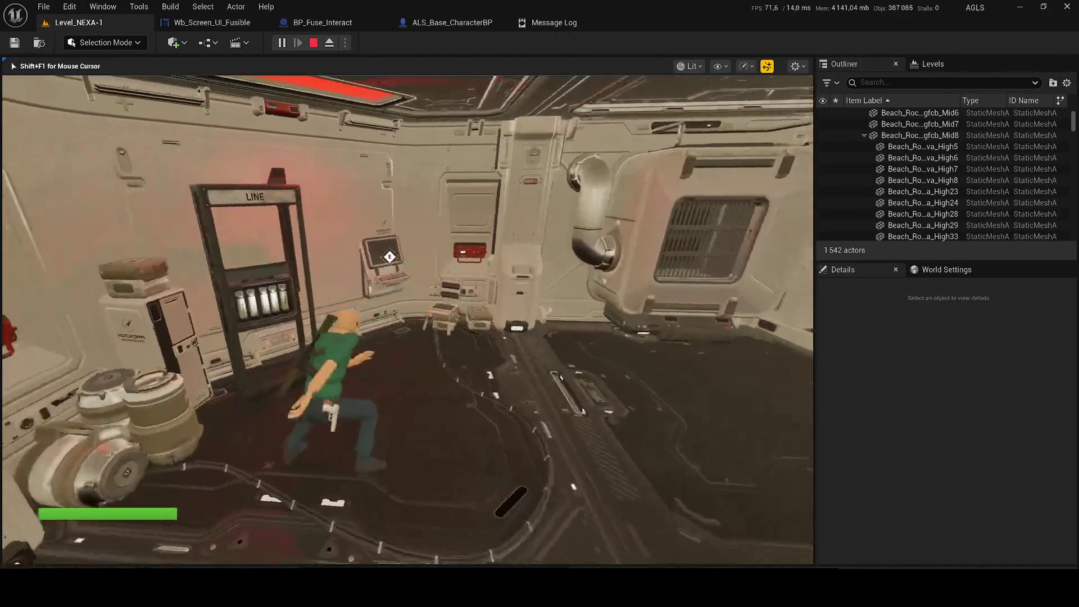
key(e)
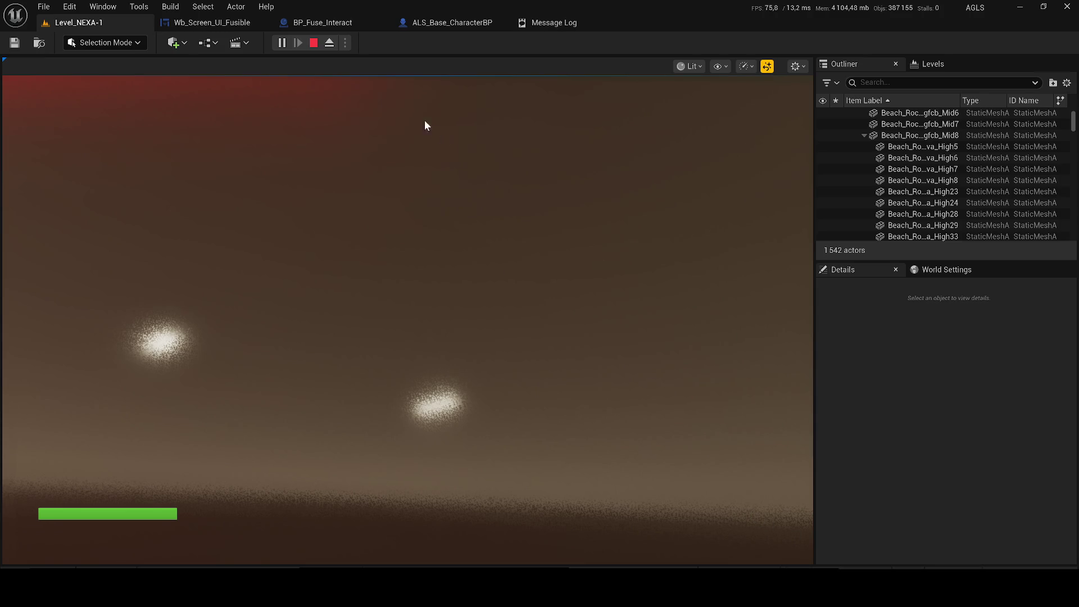
click(314, 43)
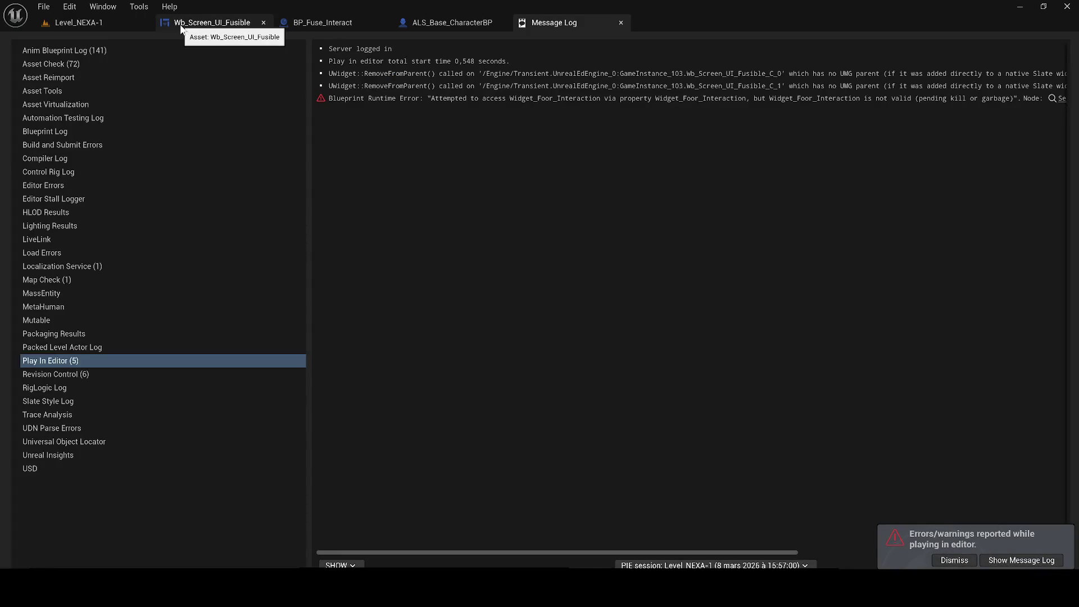
- In Wb_Screen_UI_Fusible, select Get Actor Of Class and inspect the Has Insert Fuse? variable's settings
click(181, 28)
scroll(442, 313, up, 3)
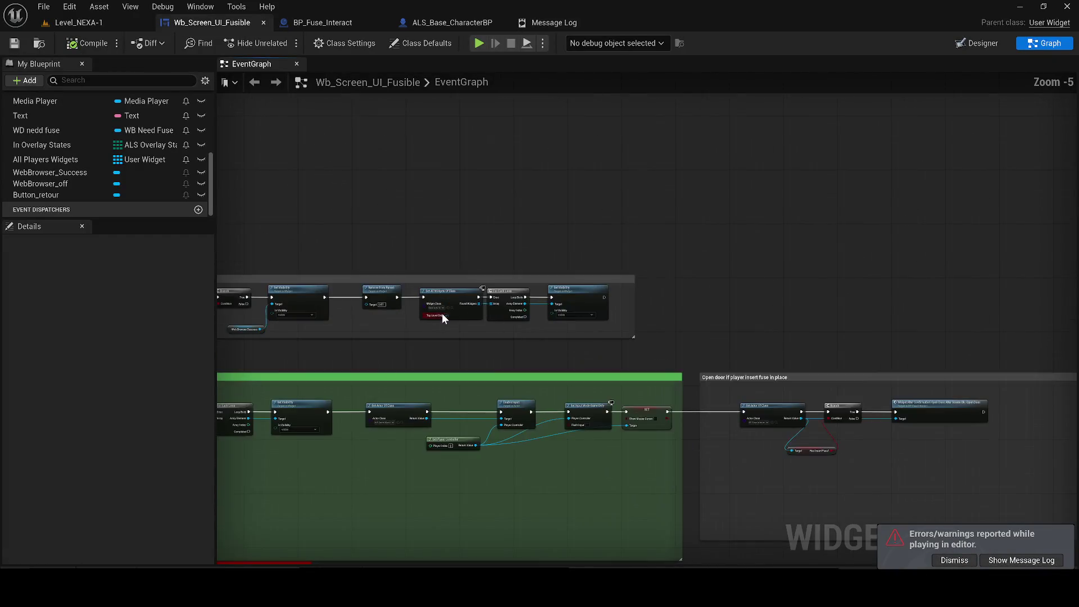
scroll(442, 313, up, 1)
scroll(499, 350, up, 2)
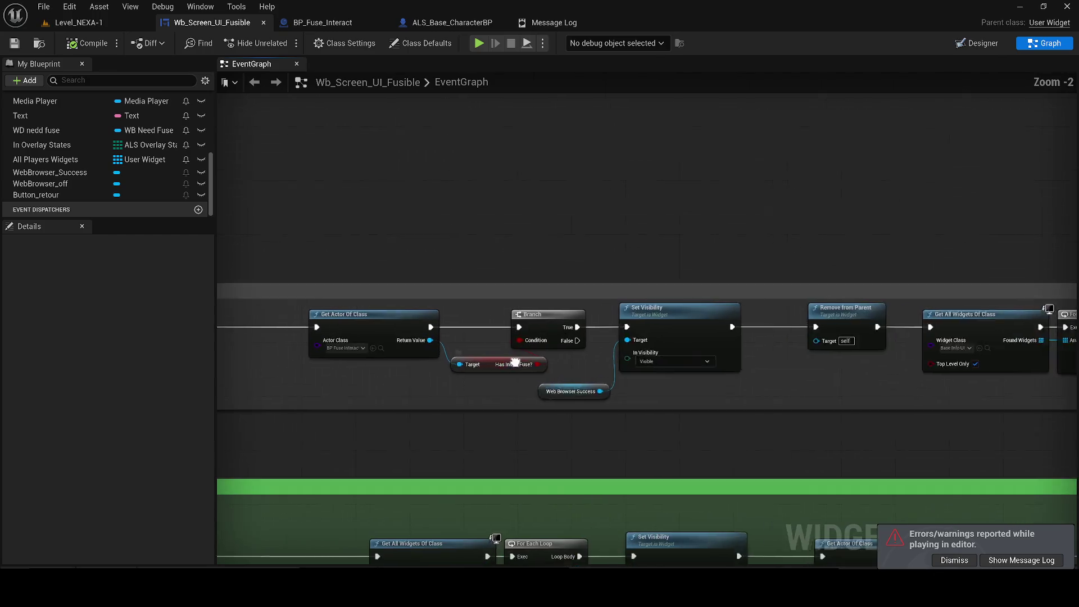
click(485, 320)
click(582, 364)
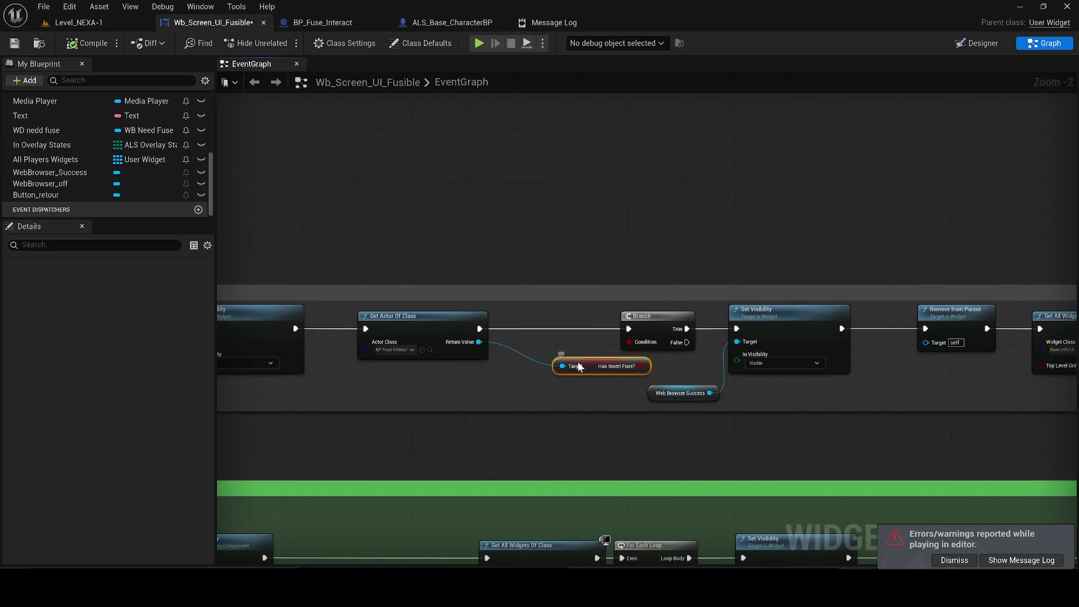
scroll(585, 359, down, 1)
scroll(561, 335, down, 1)
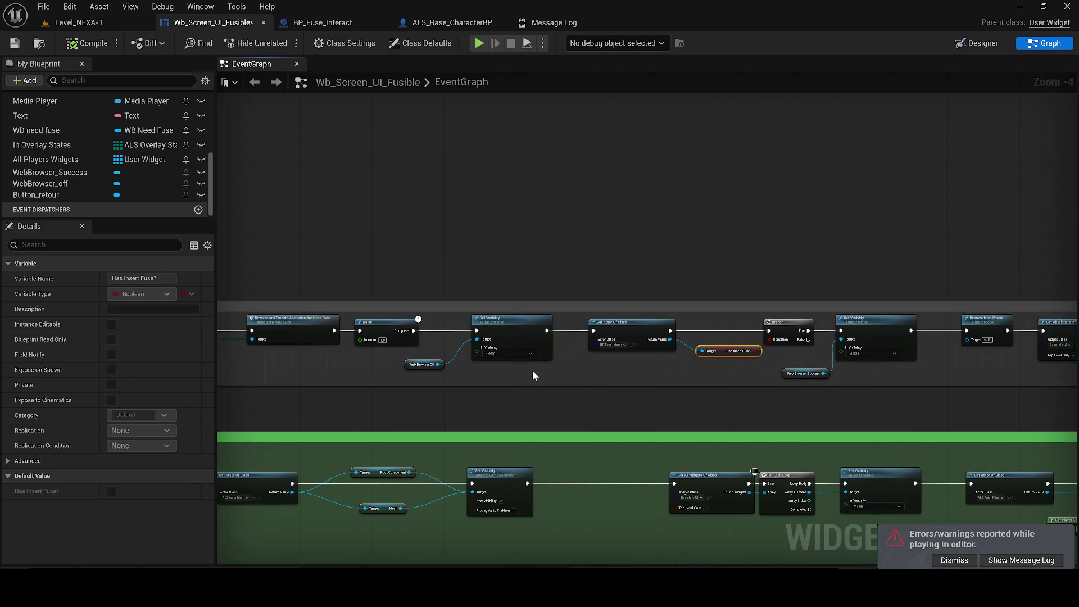
mouse_move(533, 376)
mouse_down()
mouse_move(582, 368)
mouse_move(408, 402)
mouse_move(314, 361)
mouse_up()
drag(628, 248, 466, 262)
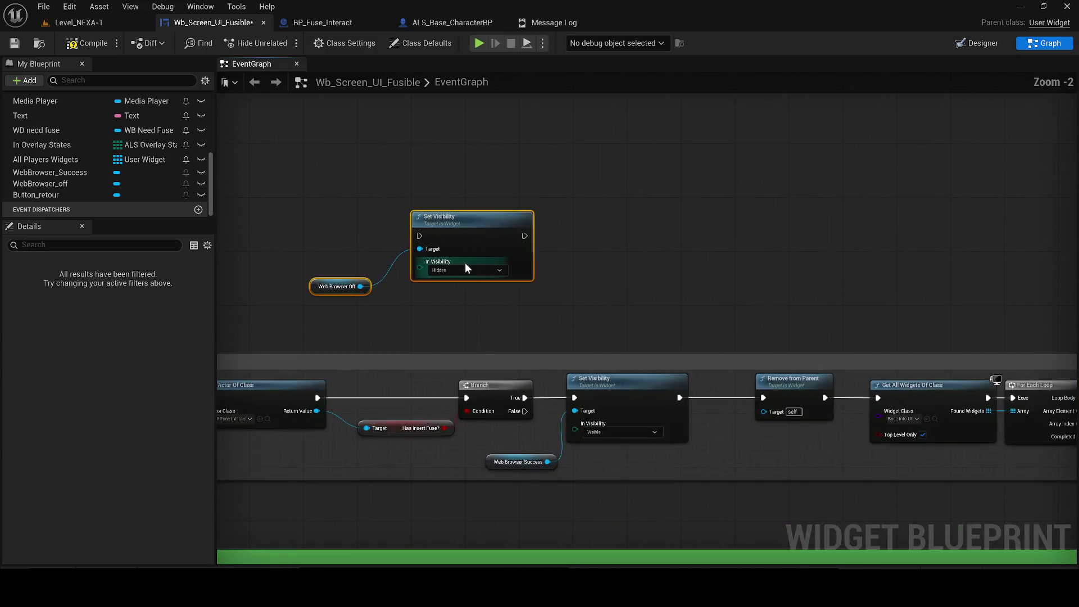
- Expand the variables panel and select the Set Visibility and Web Browser Off nodes
scroll(447, 286, down, 2)
drag(648, 371, 810, 363)
scroll(538, 302, up, 3)
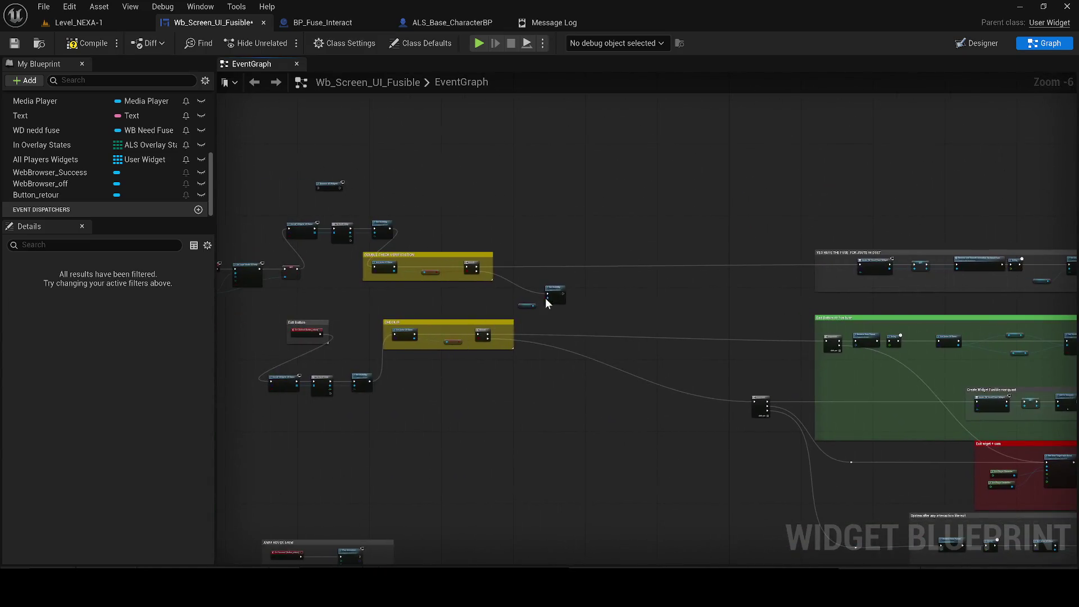
mouse_move(884, 302)
mouse_down()
mouse_move(815, 169)
mouse_move(792, 332)
mouse_move(360, 365)
mouse_move(370, 228)
mouse_up()
click(371, 230)
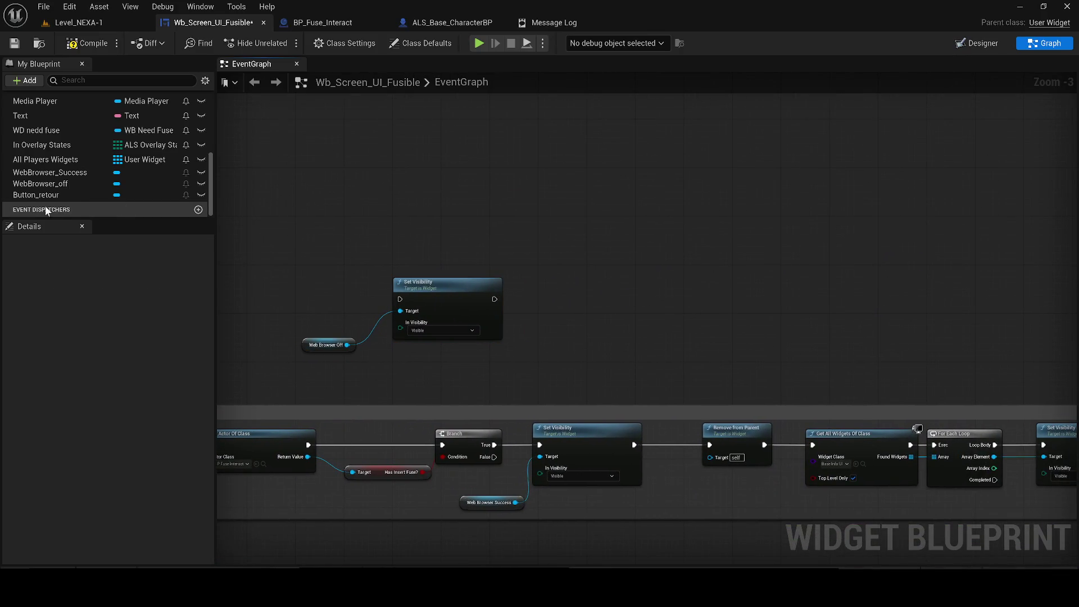
mouse_move(29, 218)
mouse_down()
mouse_move(50, 475)
mouse_move(53, 415)
mouse_move(54, 426)
mouse_up()
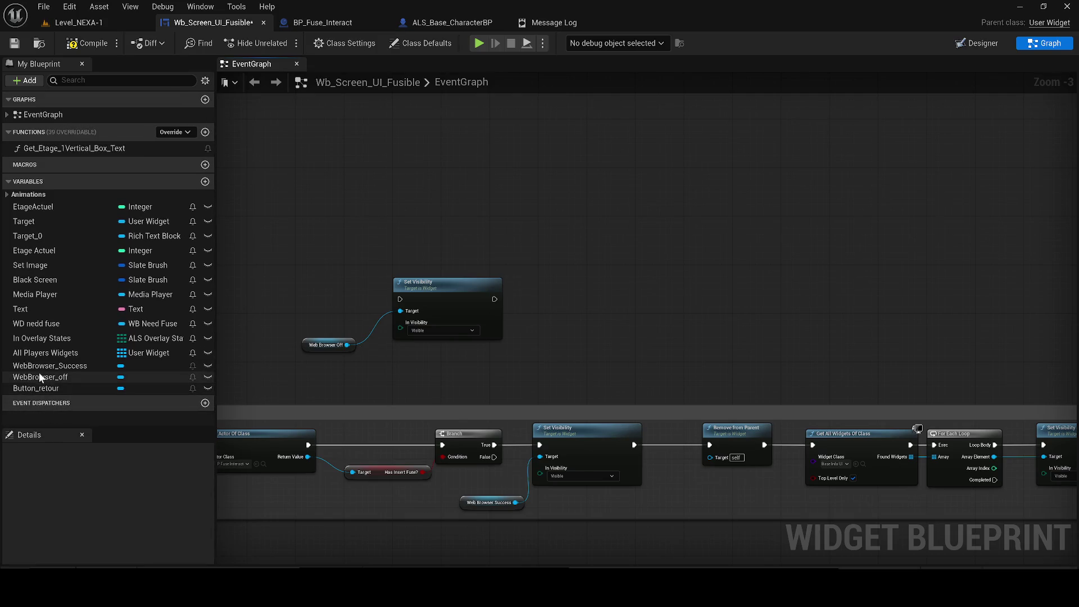
mouse_move(65, 369)
mouse_down()
mouse_move(308, 323)
mouse_move(55, 365)
mouse_up()
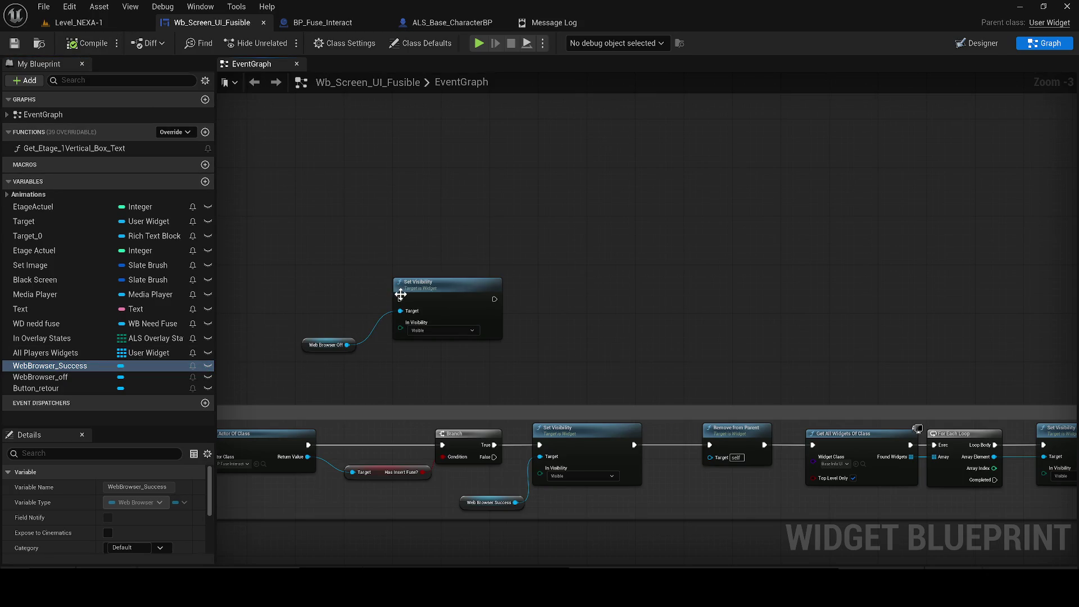
mouse_move(345, 357)
mouse_down()
mouse_move(435, 276)
mouse_move(625, 302)
mouse_up()
- Connect the Branch False output to the Web Browser Off Set Visibility, then return to Level_NEXA-1
scroll(691, 236, down, 2)
mouse_move(692, 236)
mouse_down()
mouse_move(1040, 163)
mouse_move(964, 148)
mouse_move(784, 151)
mouse_move(512, 180)
mouse_move(259, 295)
mouse_move(787, 242)
mouse_move(568, 256)
mouse_move(765, 204)
mouse_up()
drag(669, 194, 819, 248)
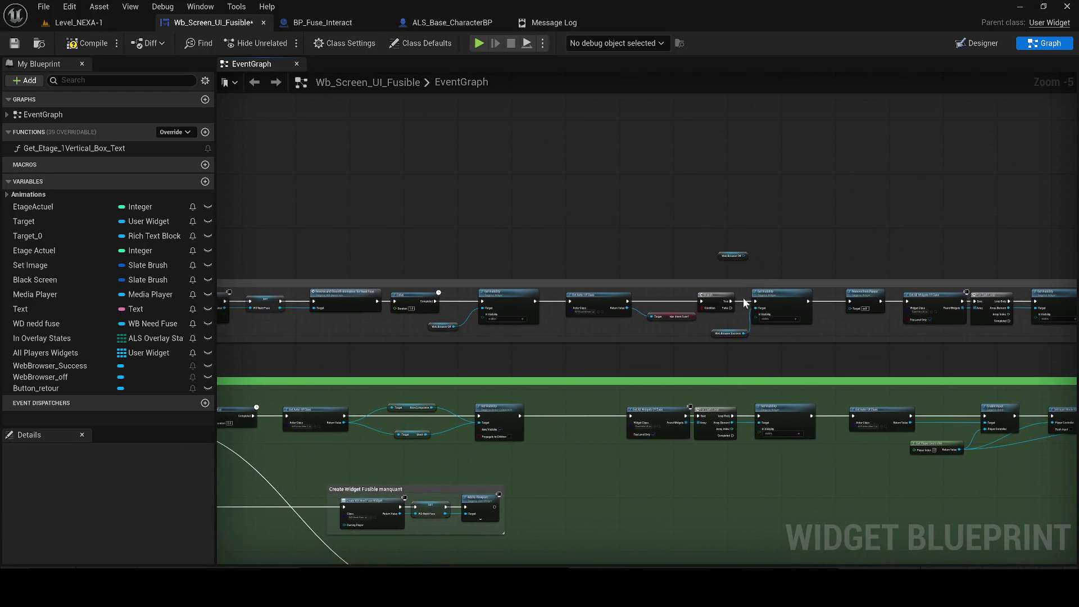
mouse_move(727, 309)
mouse_down()
mouse_move(214, 323)
mouse_move(298, 356)
mouse_move(151, 356)
mouse_move(676, 316)
mouse_up()
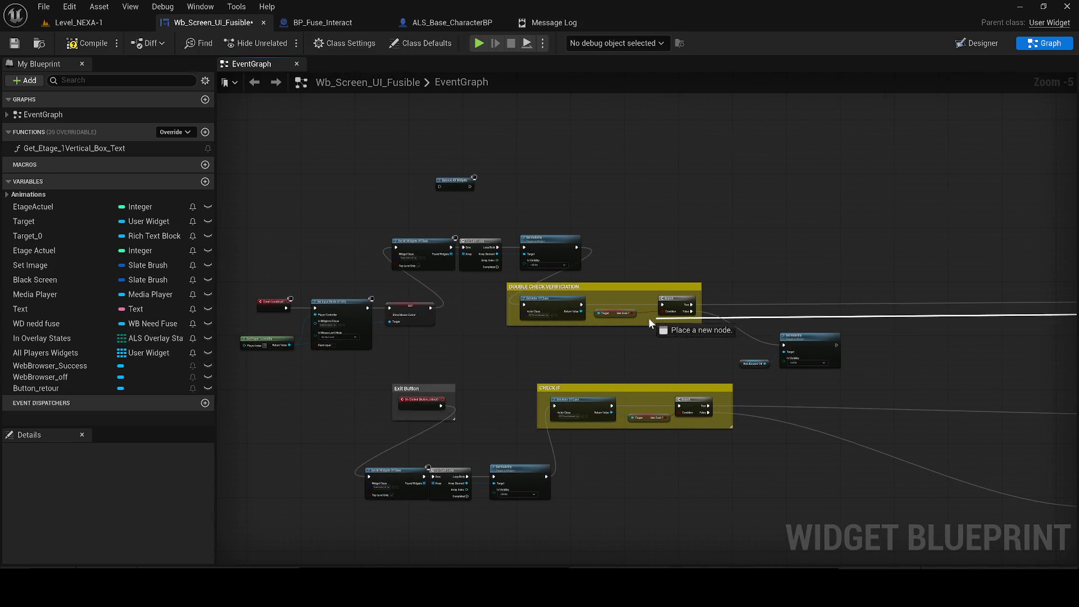
mouse_move(576, 326)
mouse_down()
mouse_move(571, 373)
mouse_move(581, 309)
mouse_move(572, 265)
mouse_move(1074, 284)
mouse_move(1075, 376)
mouse_move(585, 404)
mouse_move(441, 444)
mouse_move(403, 549)
mouse_move(450, 396)
mouse_move(174, 274)
mouse_move(239, 218)
mouse_move(337, 248)
mouse_move(314, 251)
mouse_up()
scroll(586, 269, up, 1)
scroll(622, 251, down, 2)
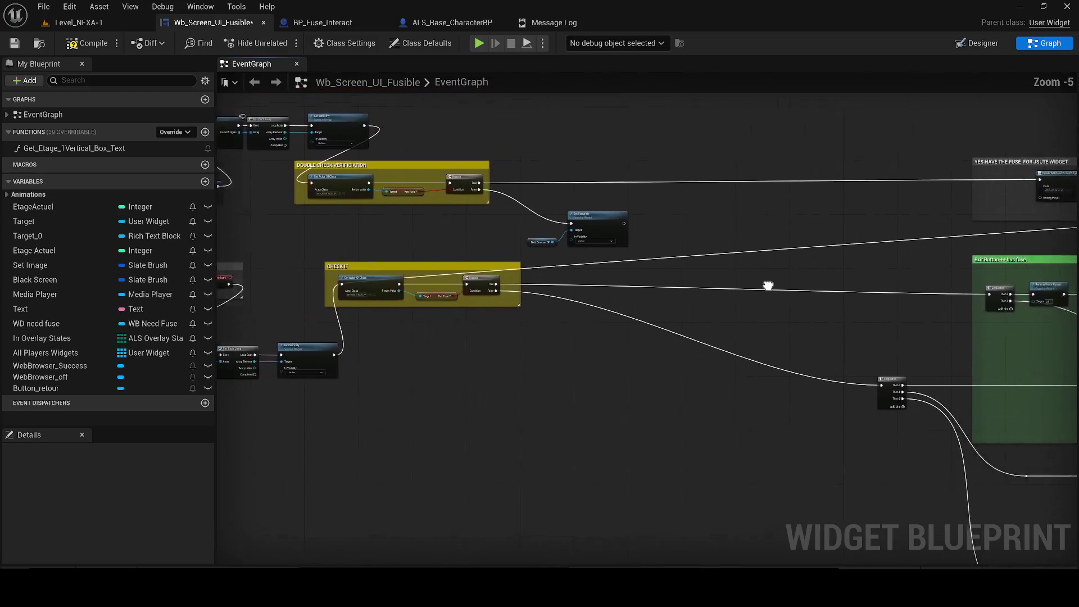
click(122, 23)
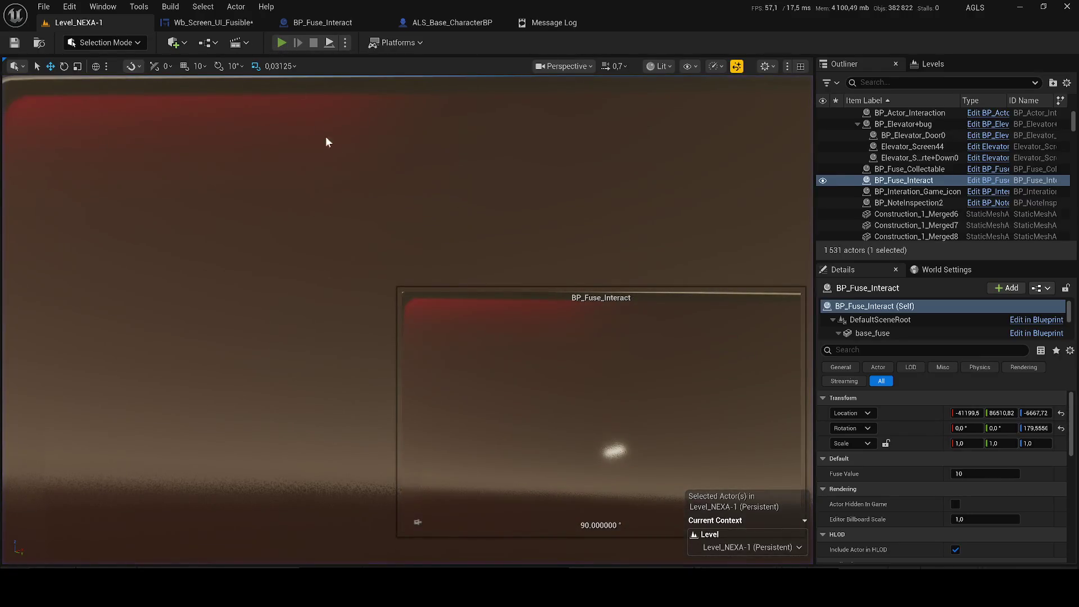
- Play the level, interact with the wall terminal, and close its screen
key(alt+p)
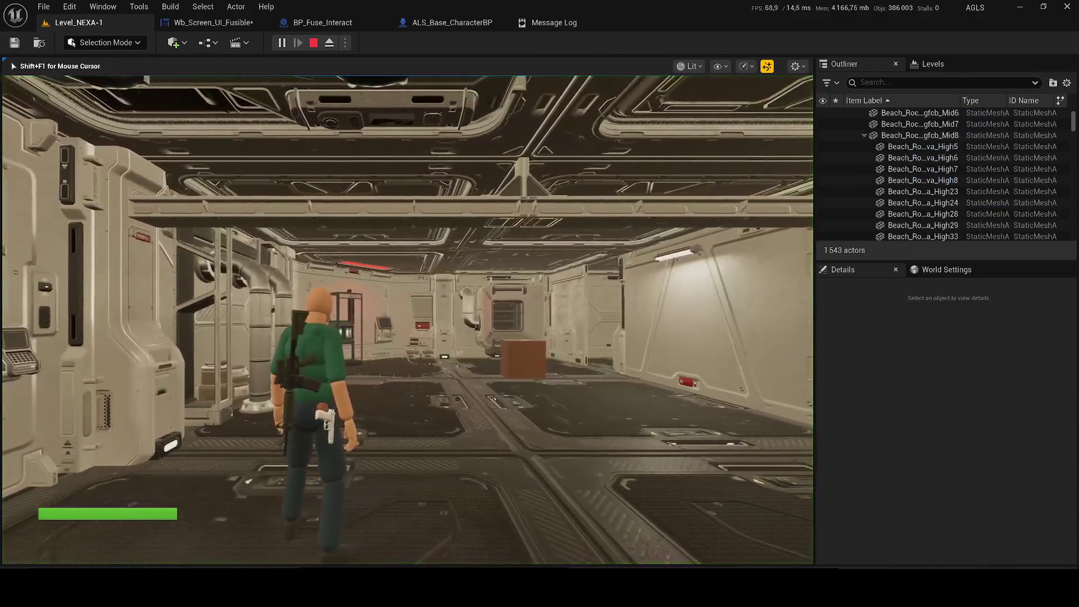
key(w)
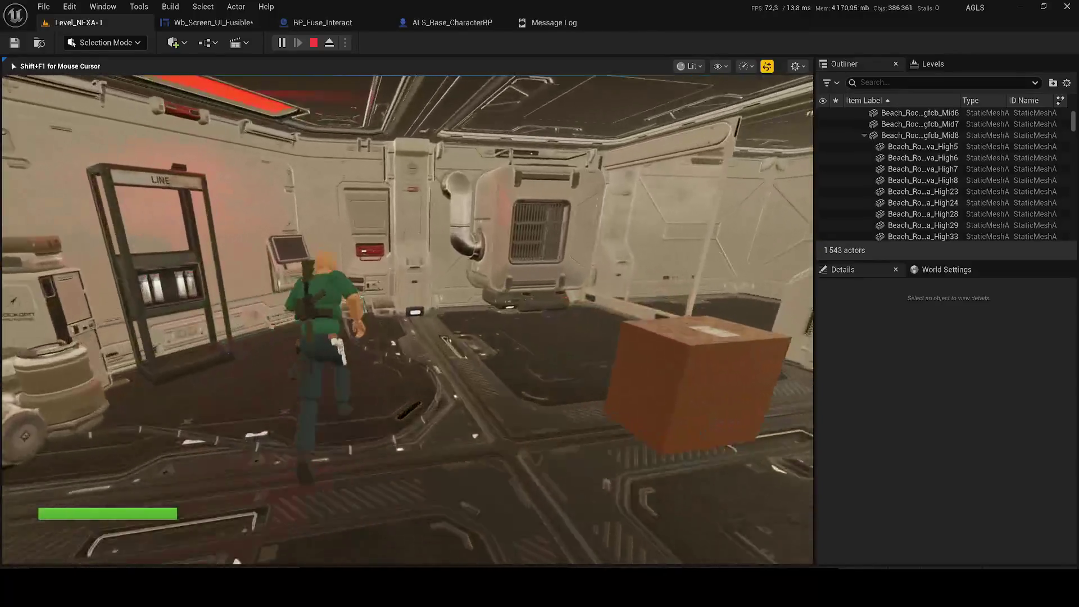
key(e)
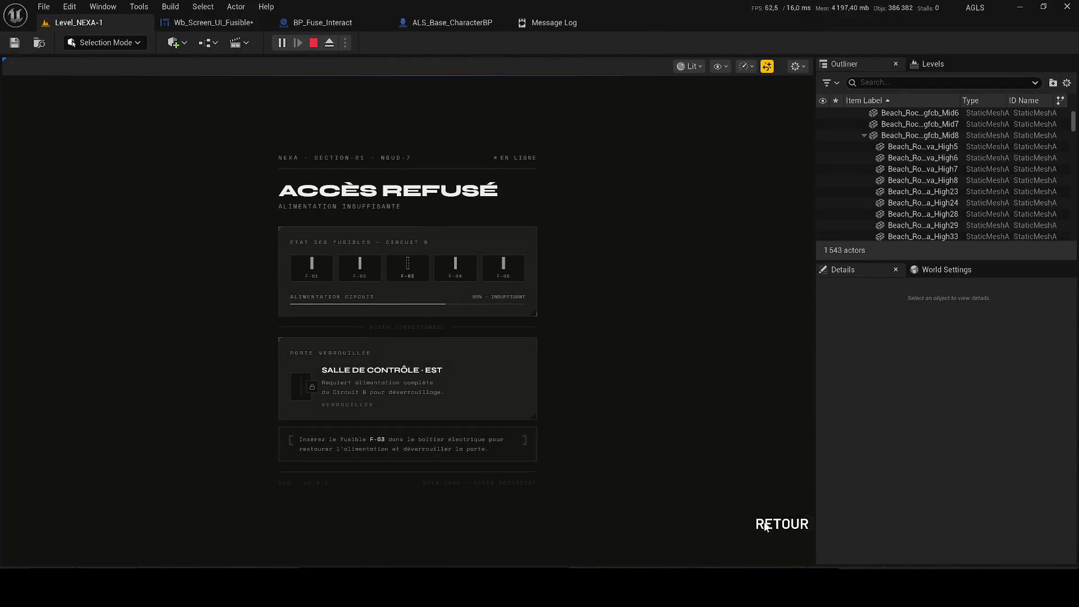
click(765, 525)
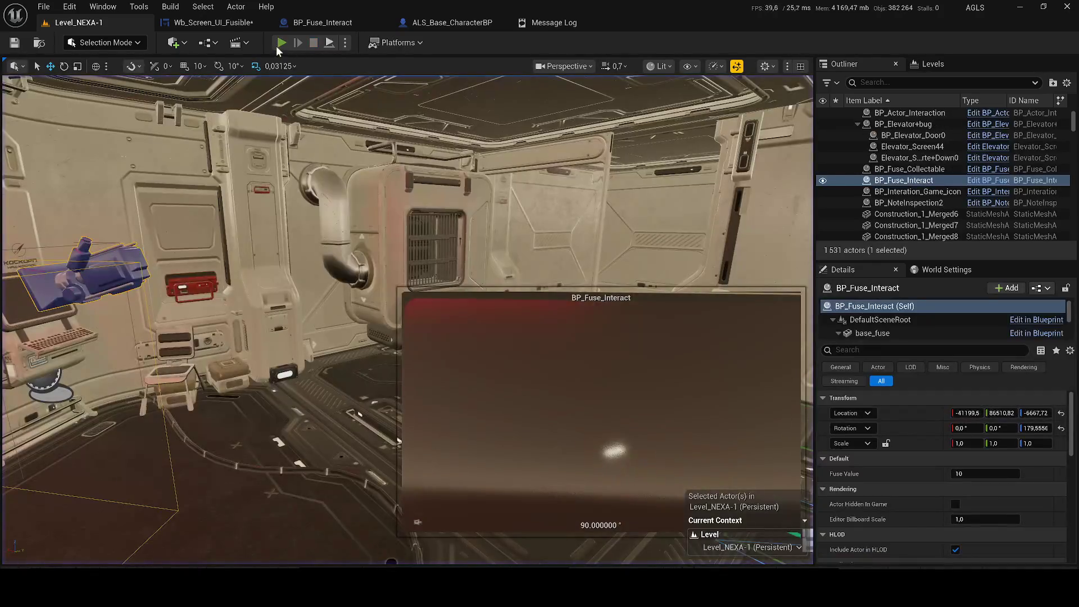
- Replay, check the terminal, then run through the corridor to the LINE fuse rack room
key(alt+p)
key(w)
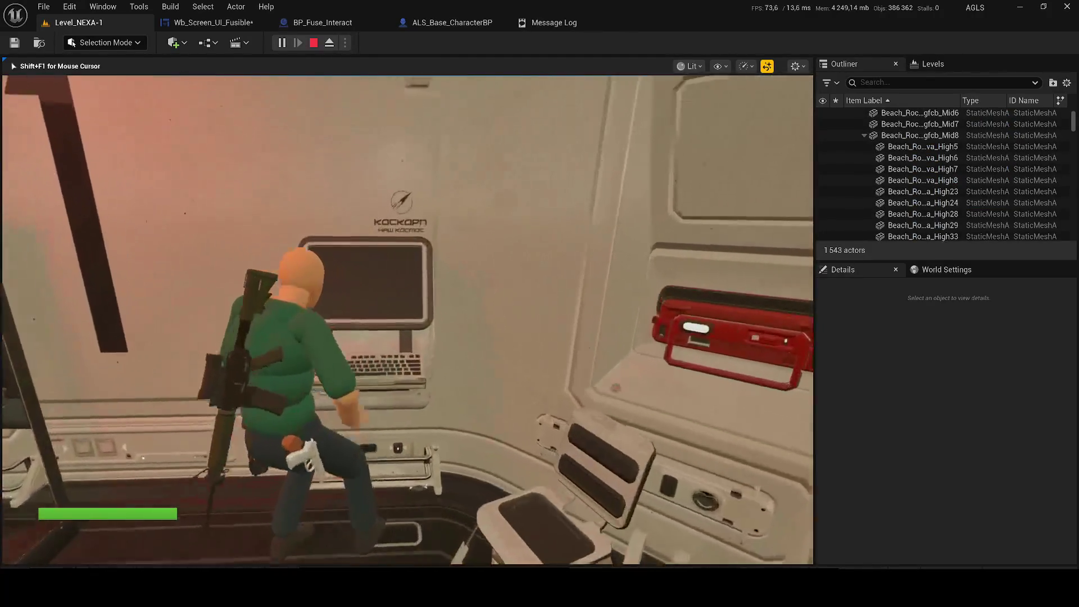
key(e)
click(781, 524)
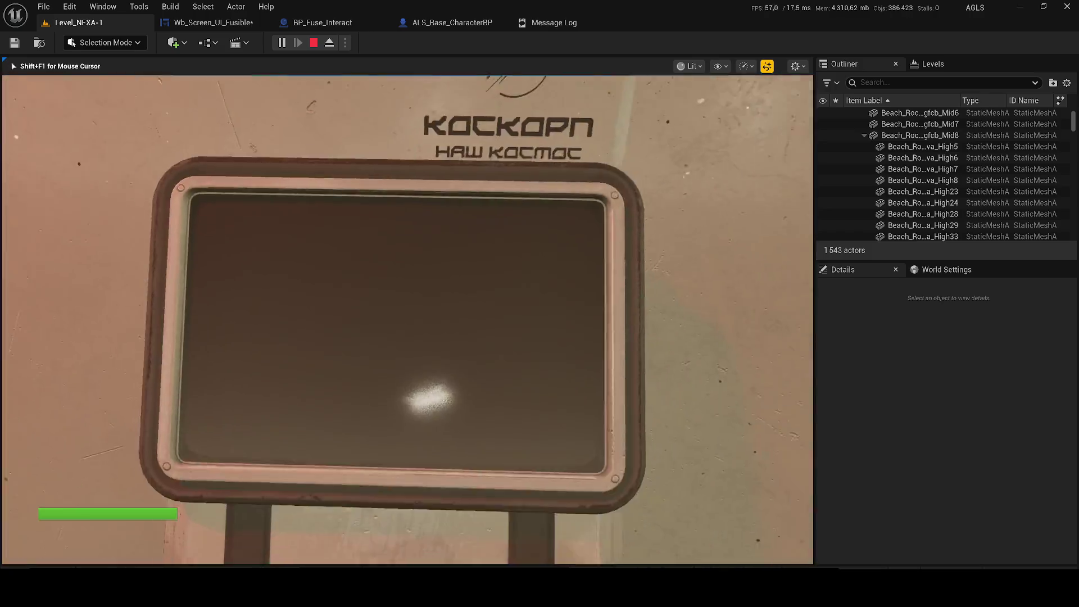
key(Tab)
key(Tab)
key(w)
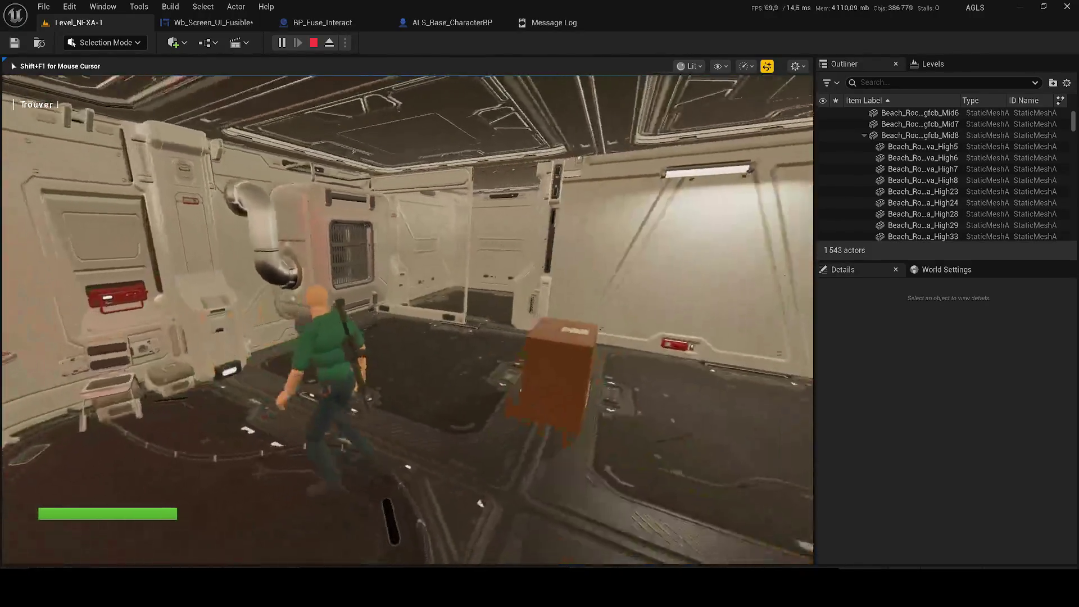
key(w)
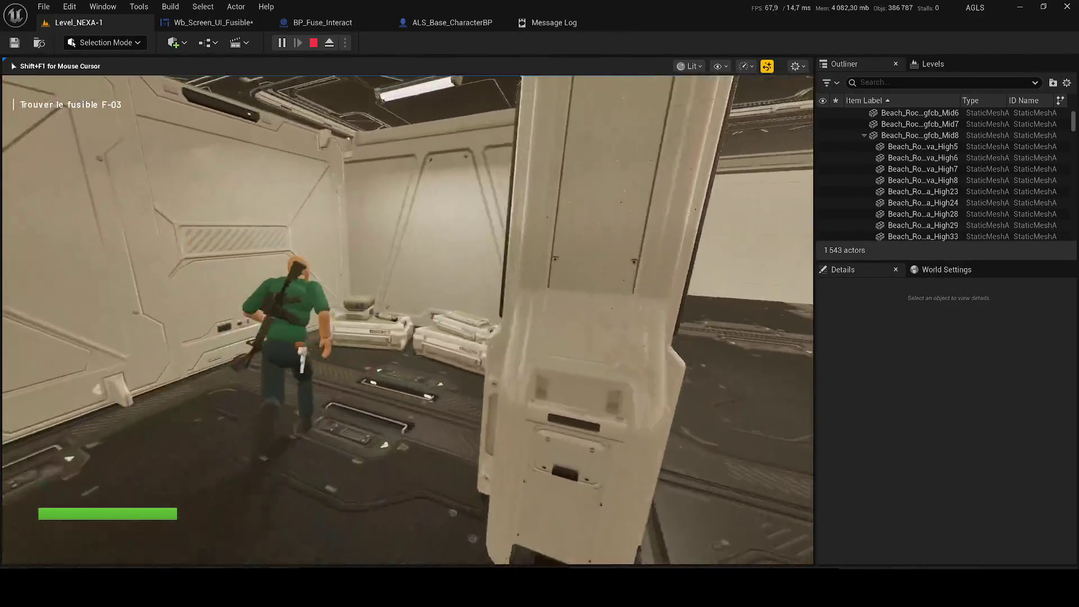
key(w)
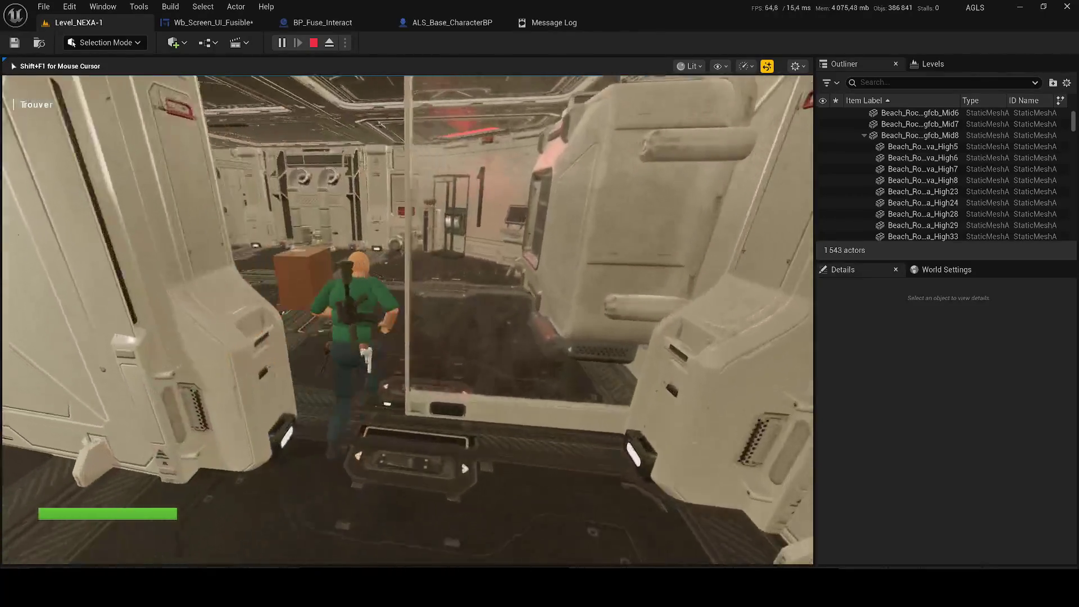
key(w)
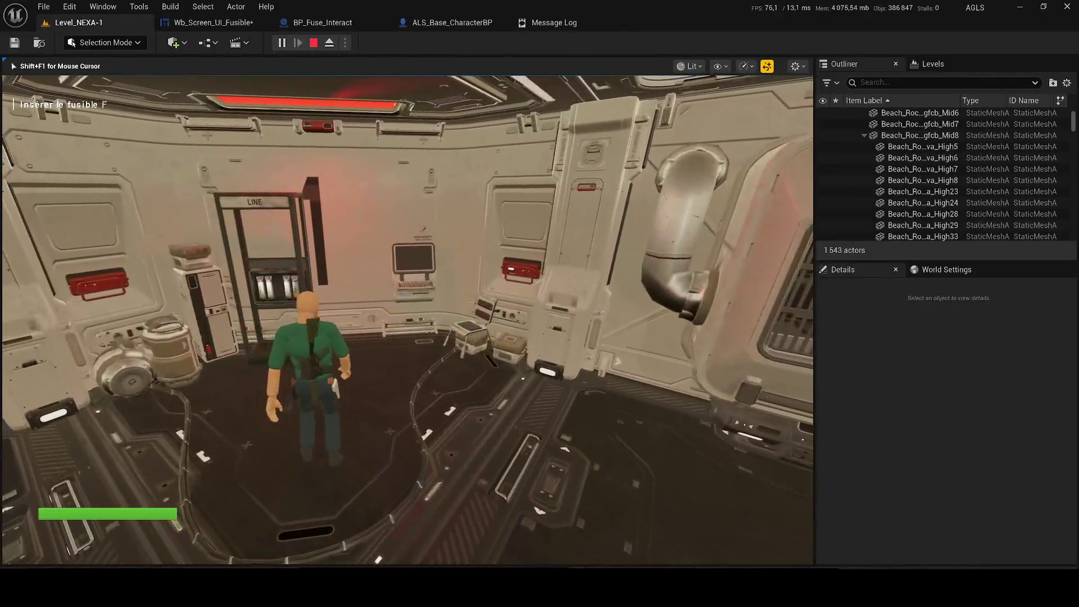
- Open and close the terminal screen, walk back to recheck it, then open the widget's event graph
key(w)
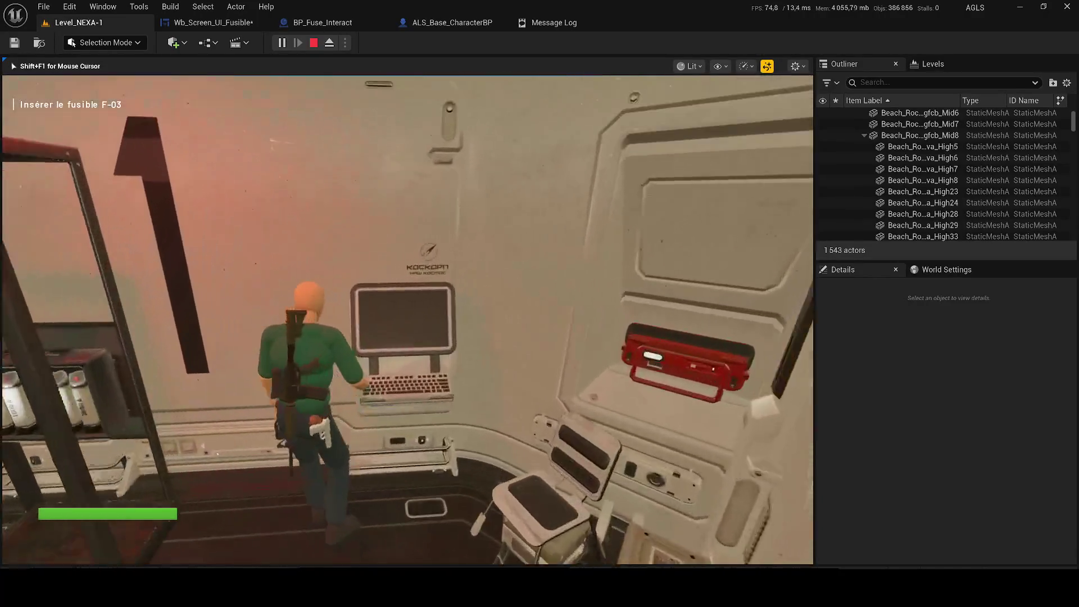
key(e)
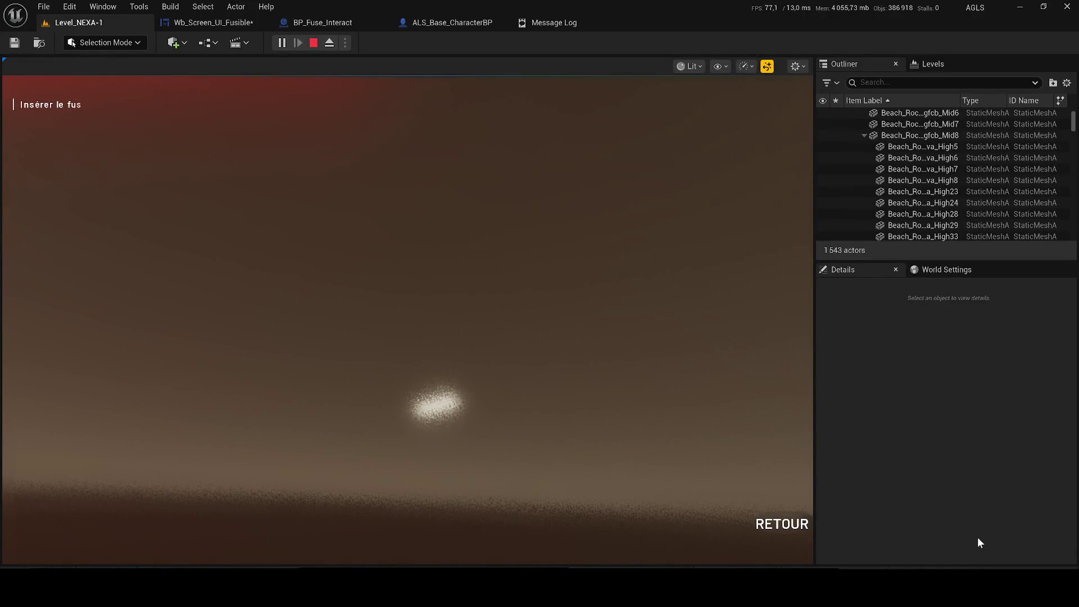
click(782, 524)
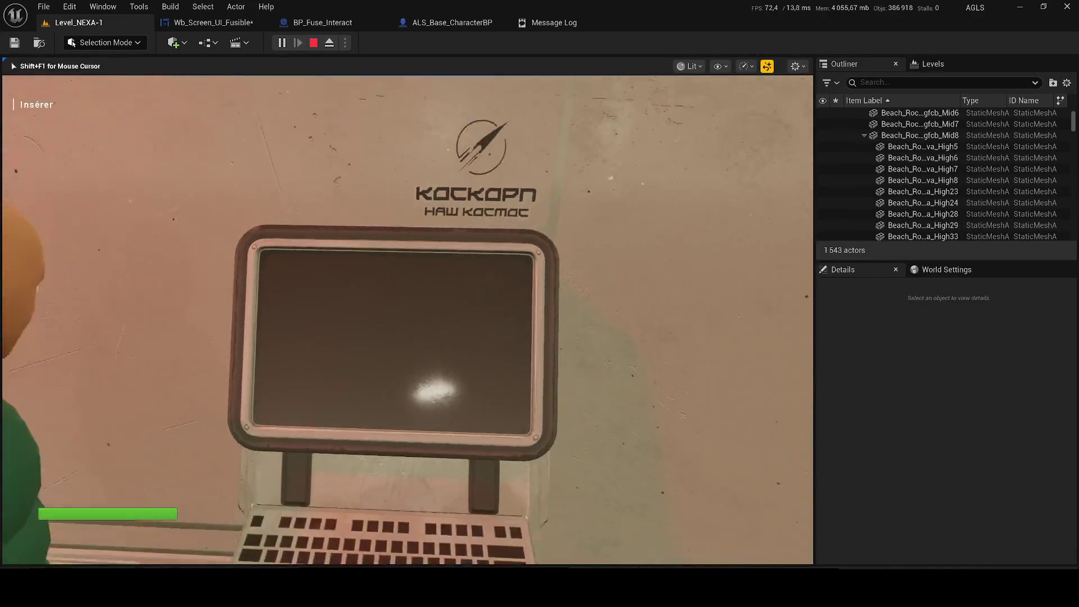
key(e)
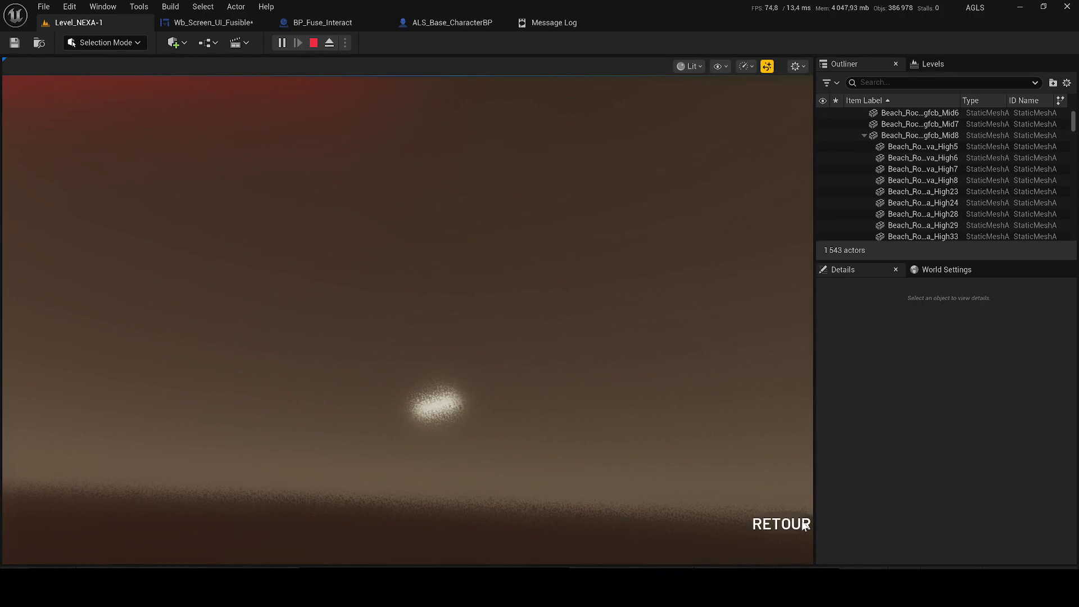
click(804, 526)
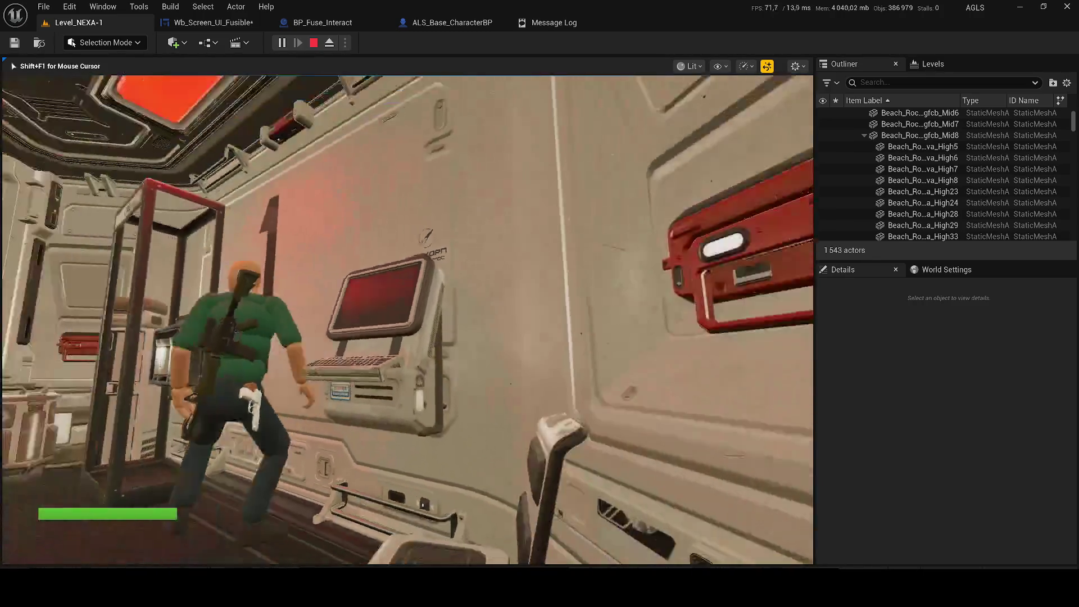
key(w)
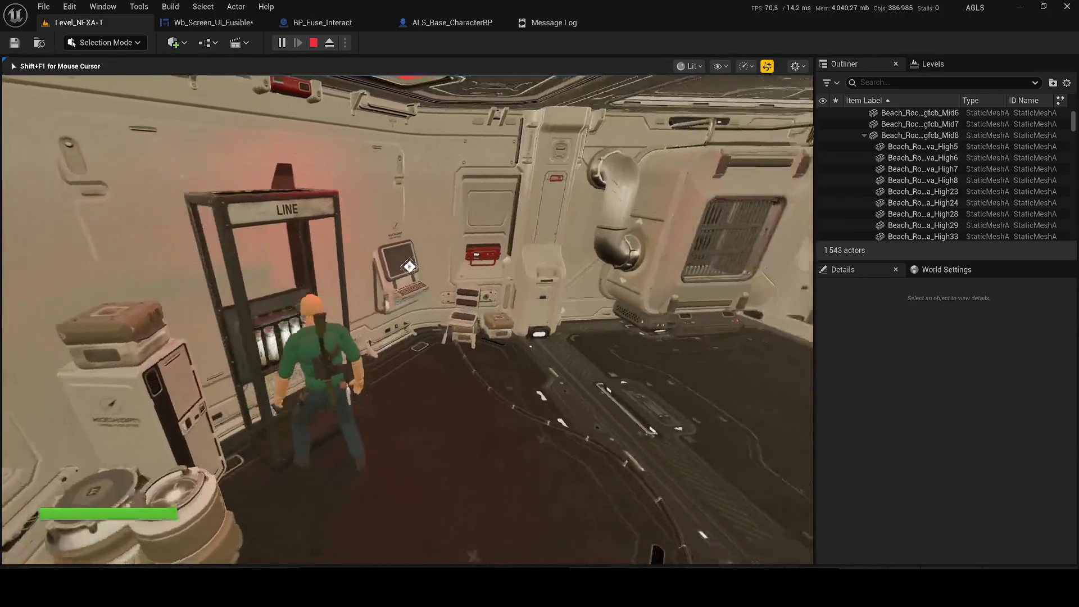
key(w)
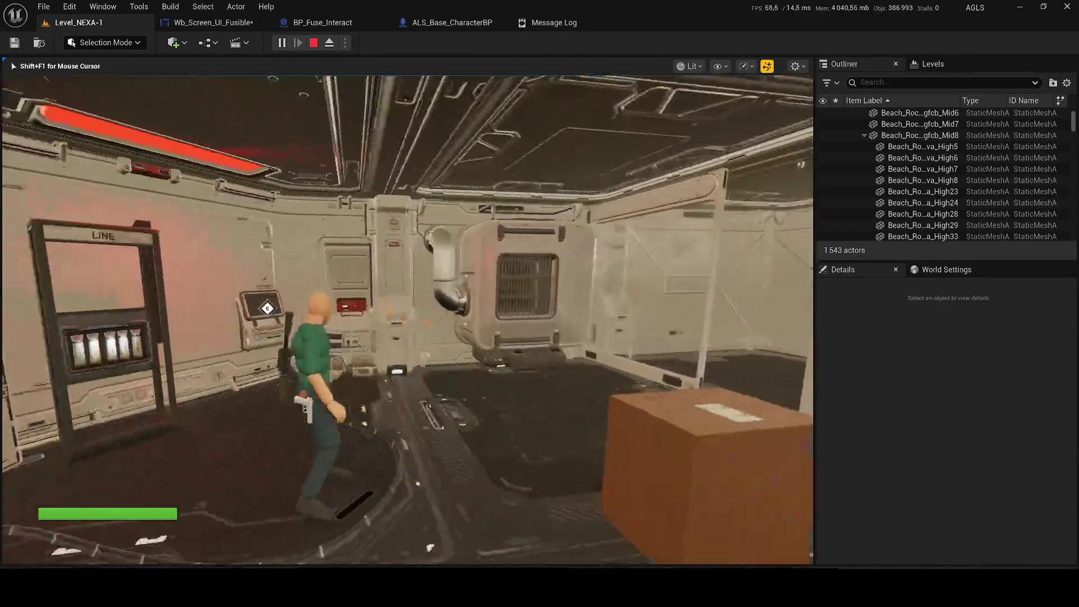
key(w)
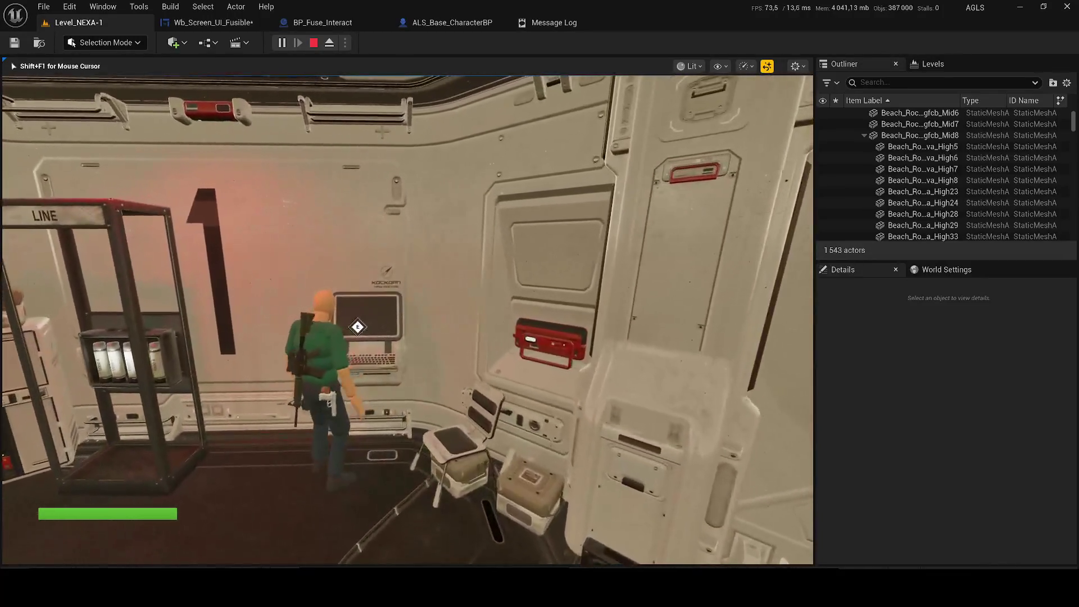
key(e)
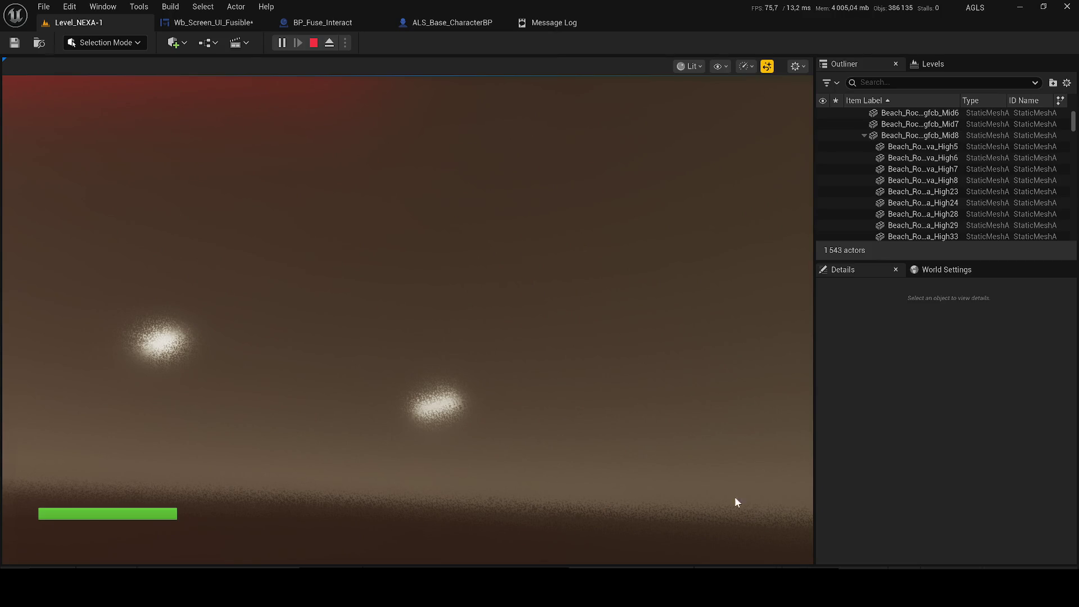
click(208, 23)
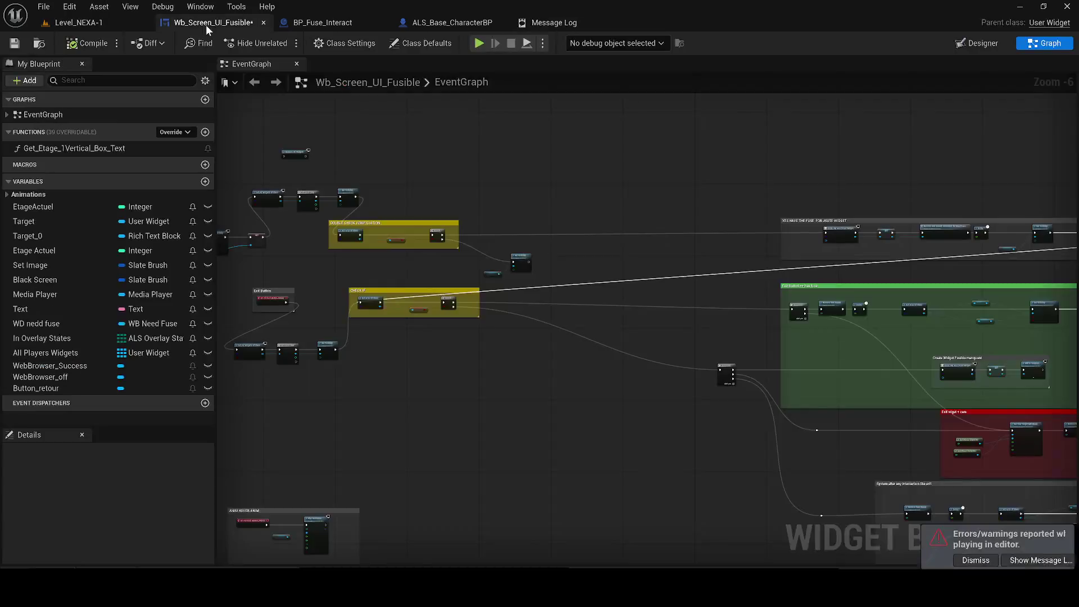
- Compile the widget and duplicate a Set Visibility node beside Web Browser Off
scroll(633, 232, up, 3)
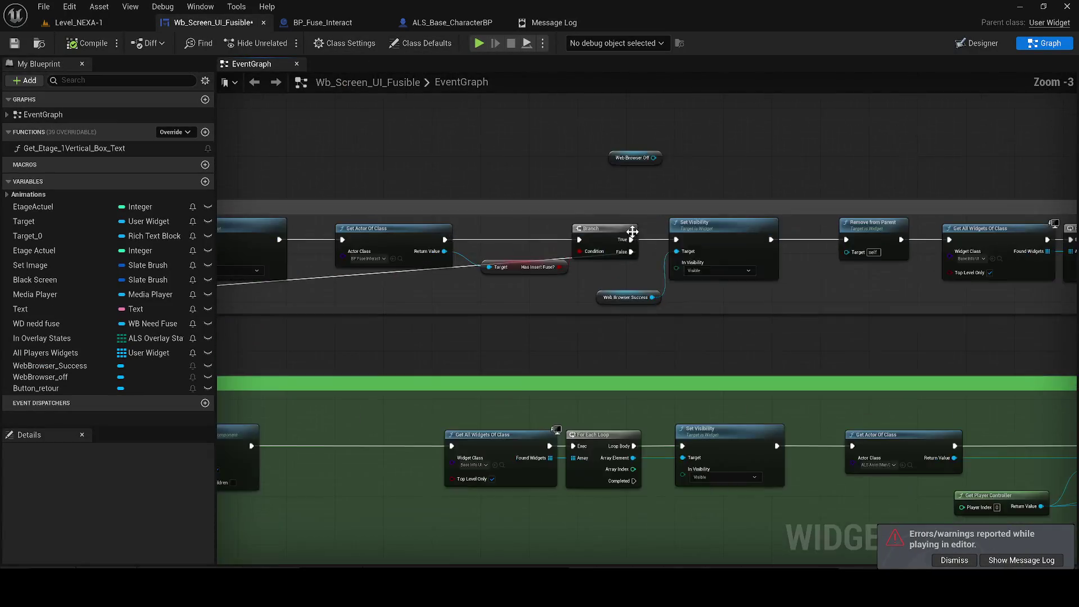
mouse_move(628, 256)
mouse_down()
mouse_move(572, 300)
mouse_move(538, 305)
mouse_up()
click(14, 45)
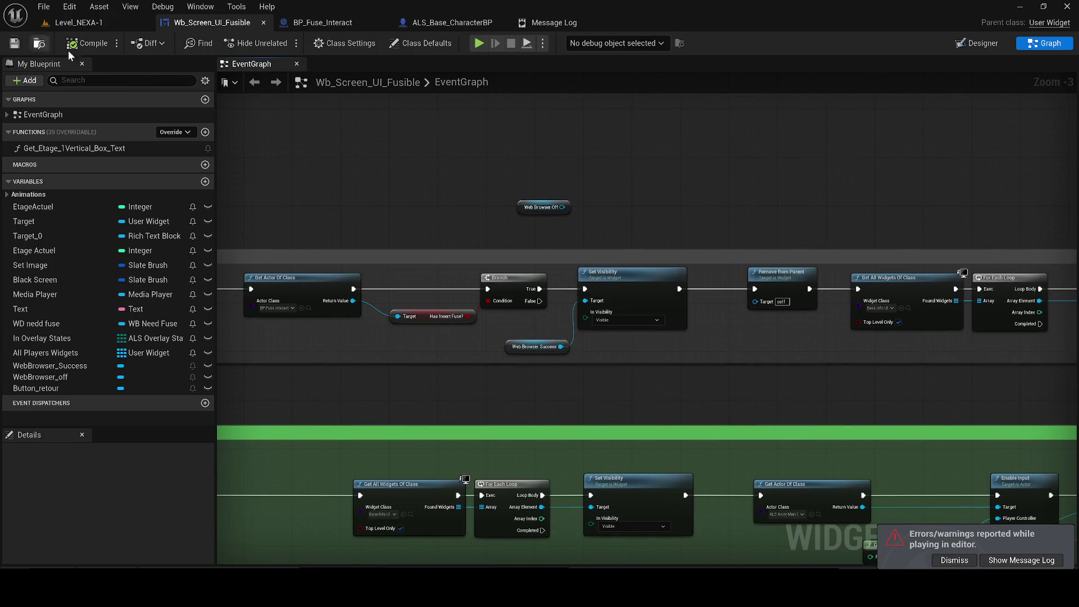
scroll(463, 337, down, 1)
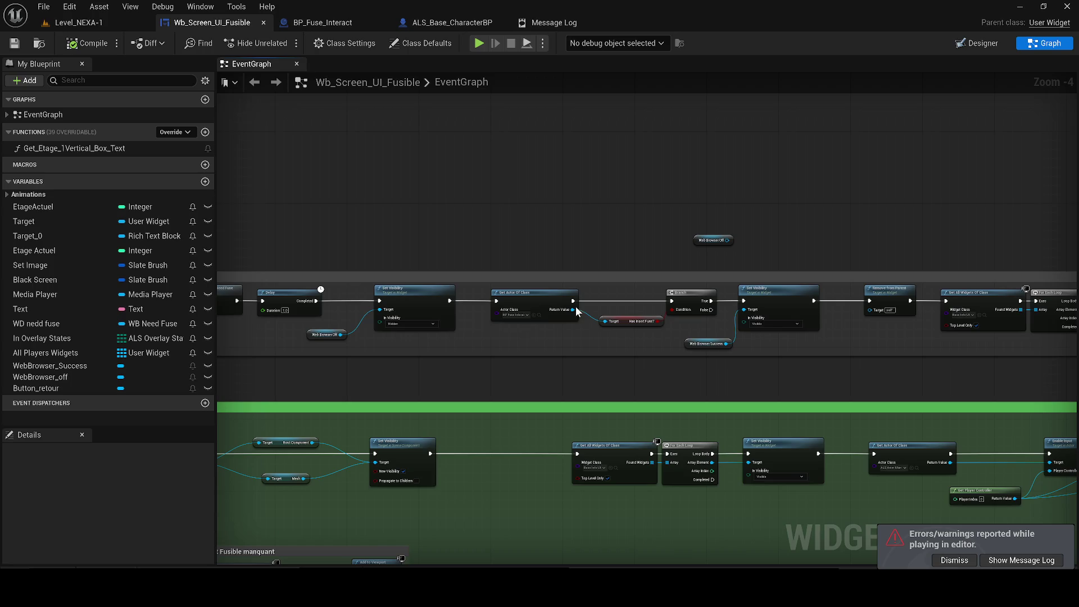
click(400, 315)
key(ctrl+c)
key(ctrl+v)
scroll(737, 224, up, 3)
drag(755, 227, 709, 204)
- Set the new node to Visible targeting Web Browser Off, then play Level_NEXA-1
click(663, 280)
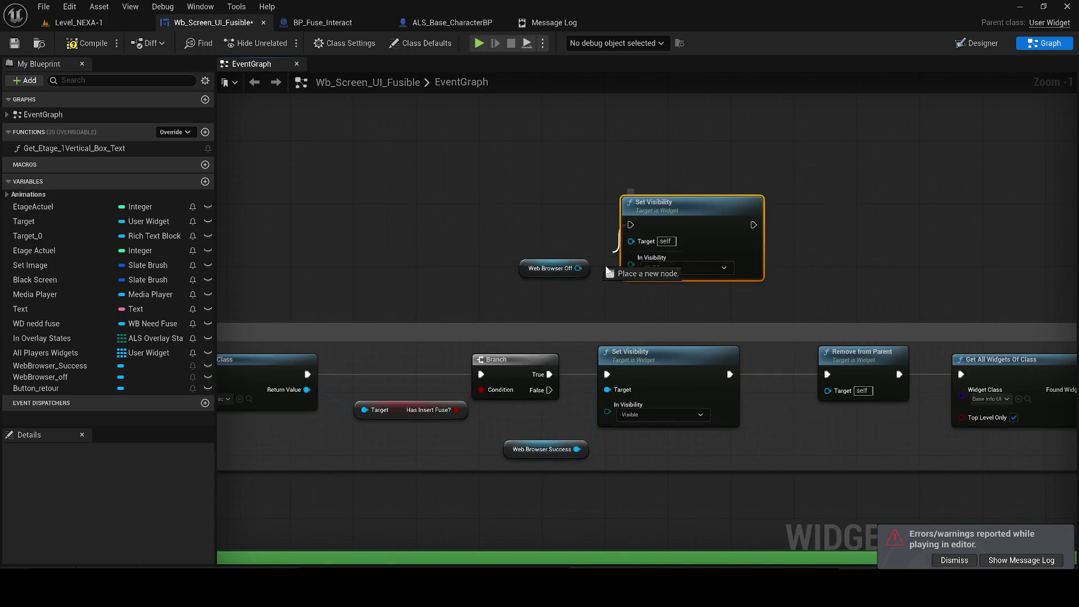
click(525, 263)
drag(525, 263, 510, 271)
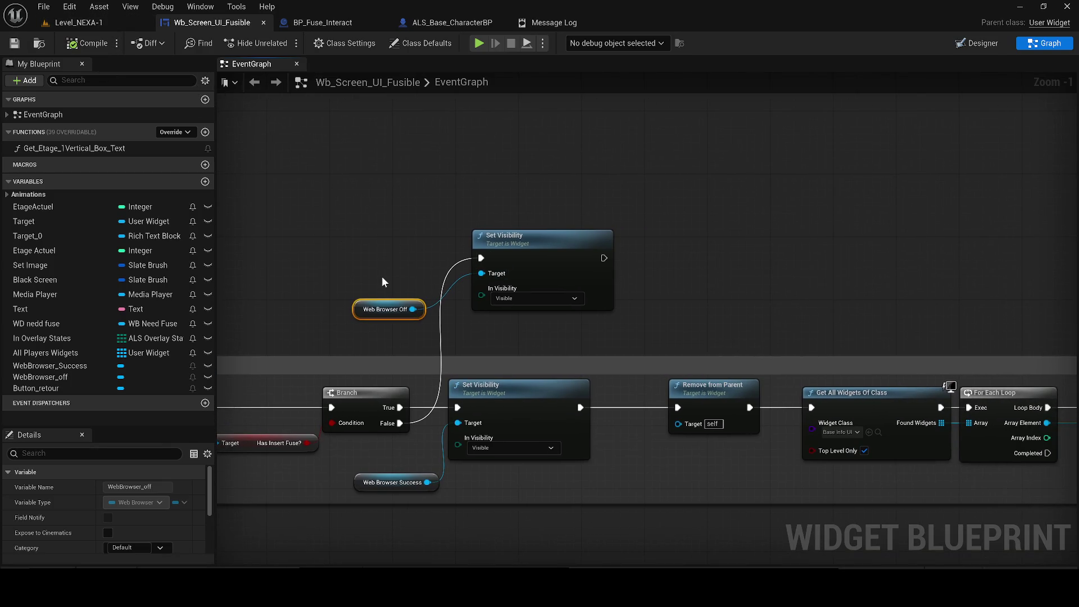
click(95, 22)
key(alt+p)
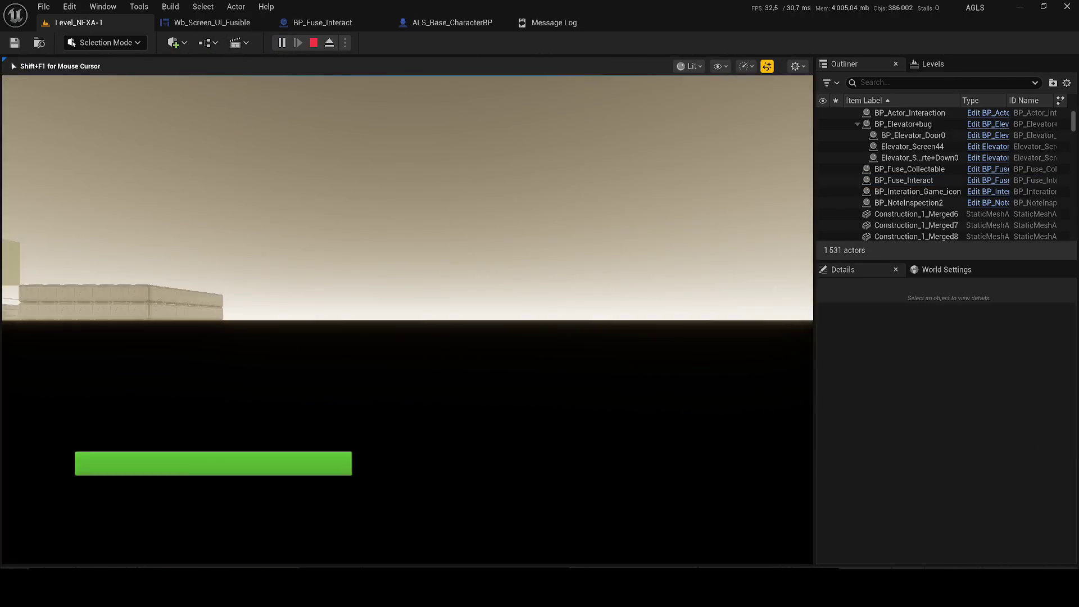
- Open the first terminal's ACCÈS REFUSÉ screen, then run to the fuse panel room's terminal and close it
key(w)
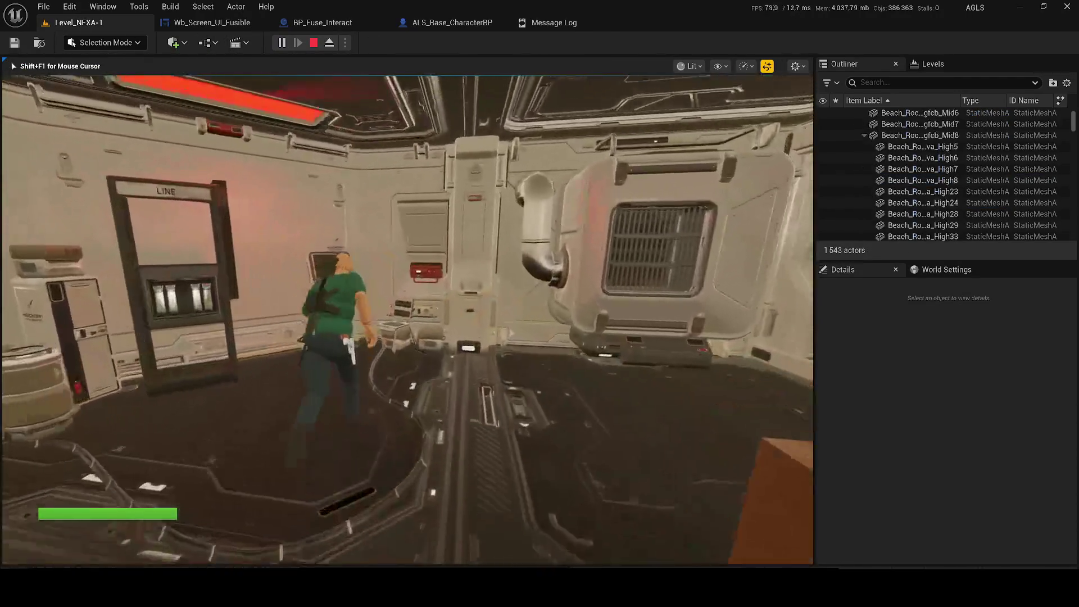
key(e)
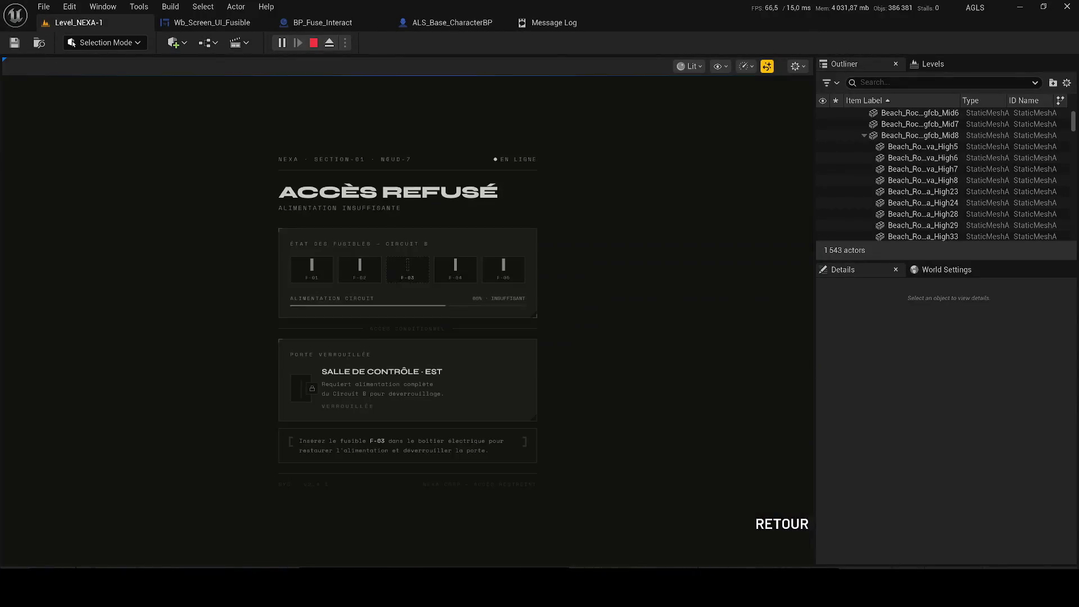
click(766, 531)
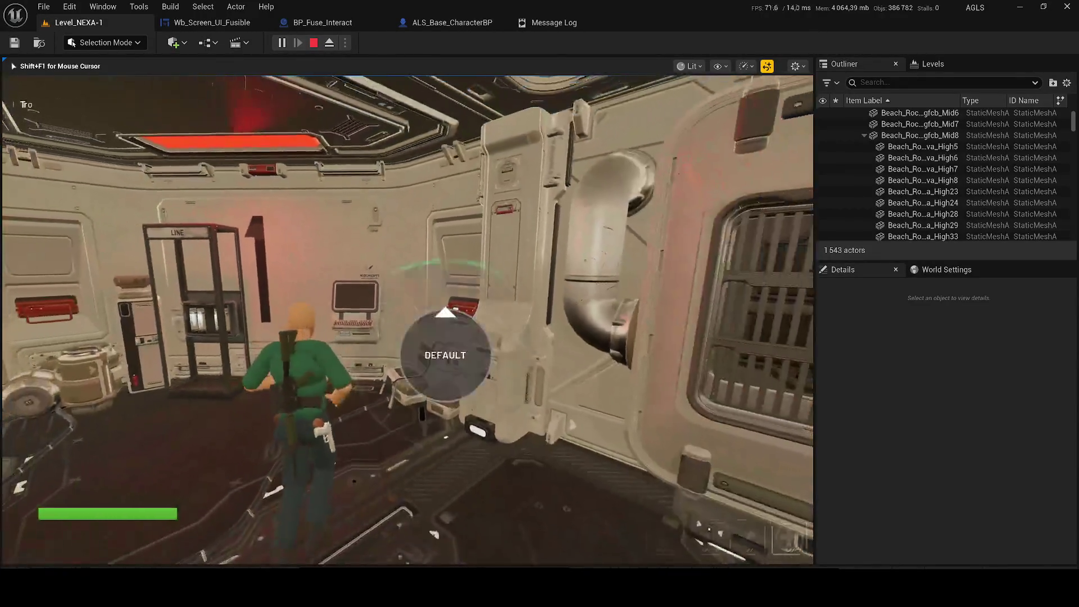
key(w)
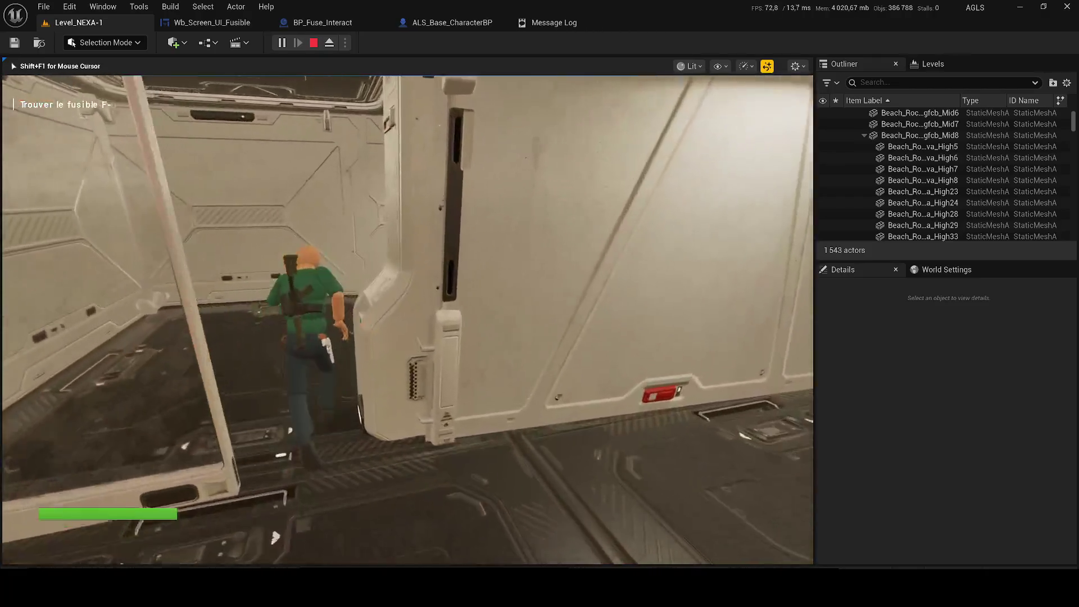
key(w)
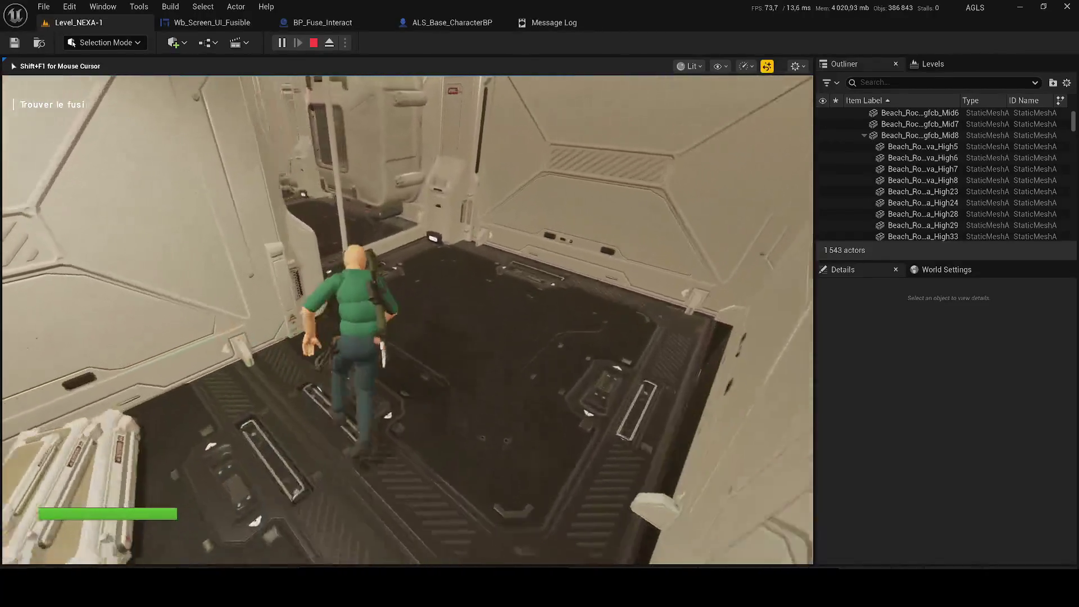
key(w)
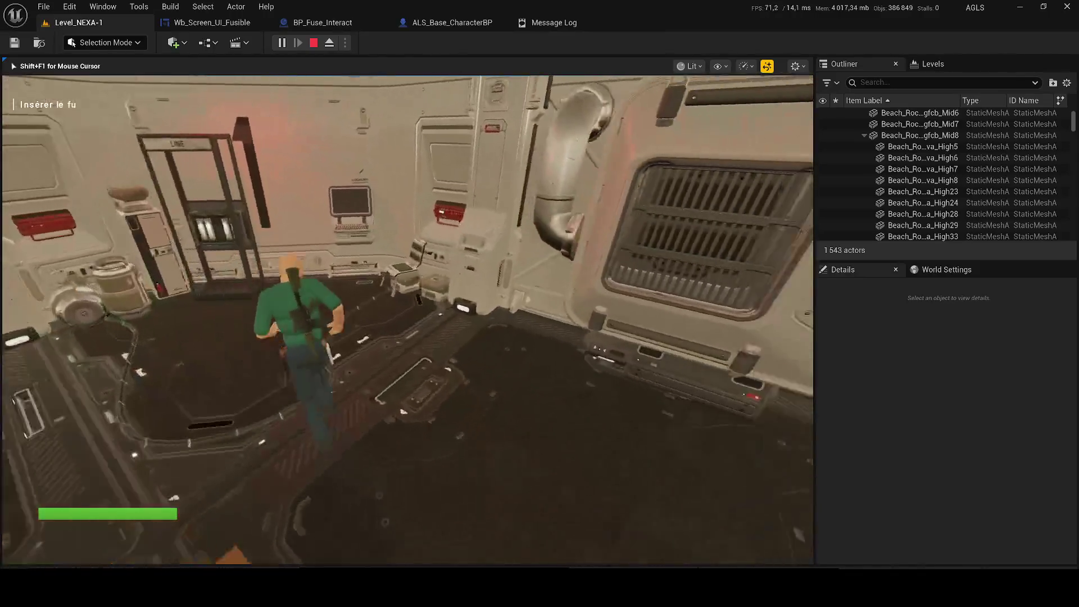
key(w)
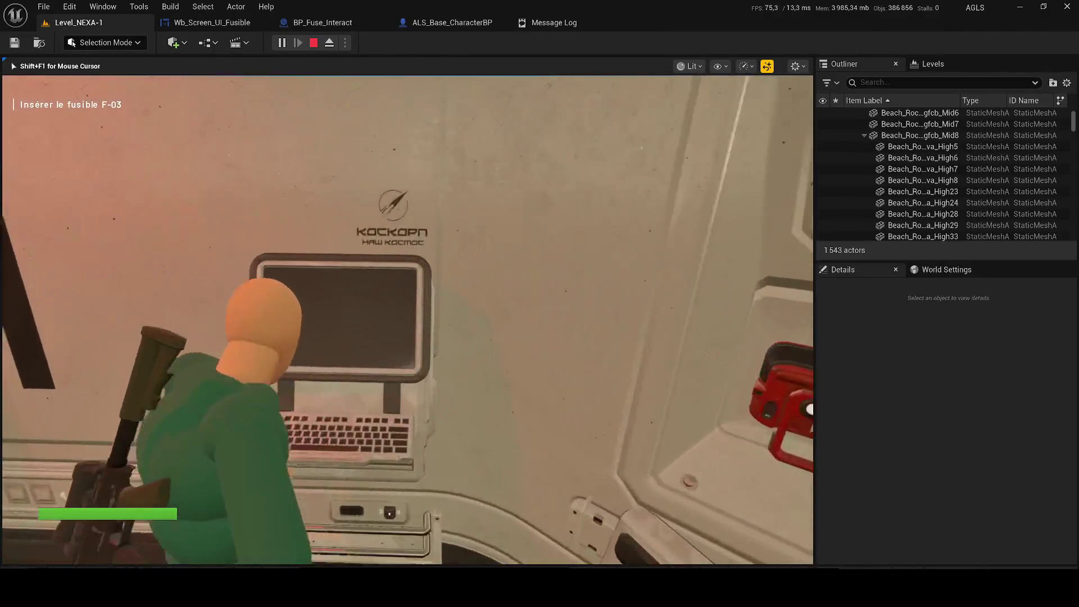
key(e)
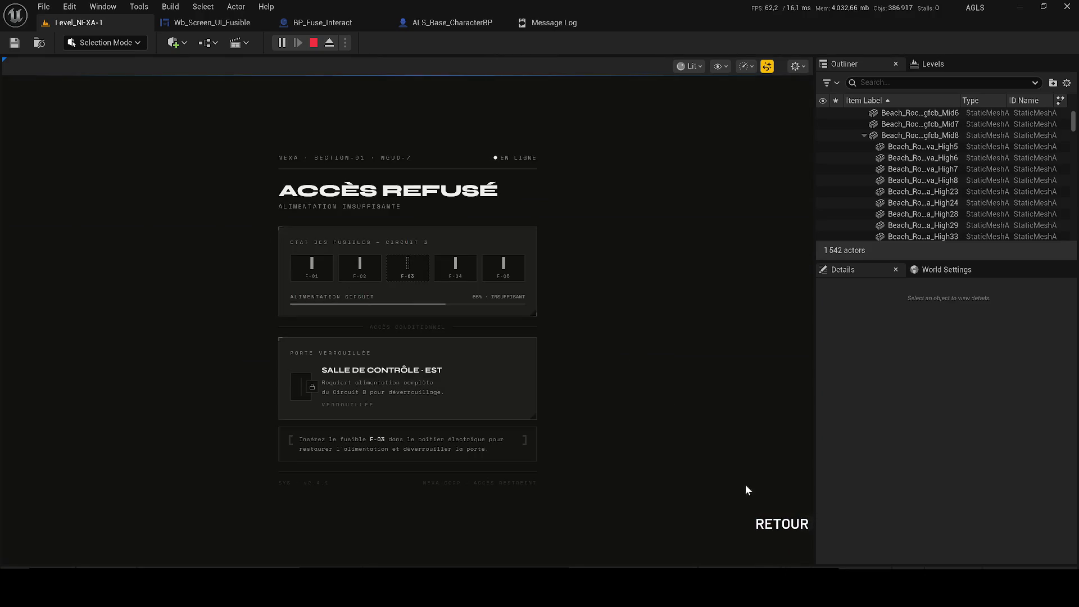
click(791, 531)
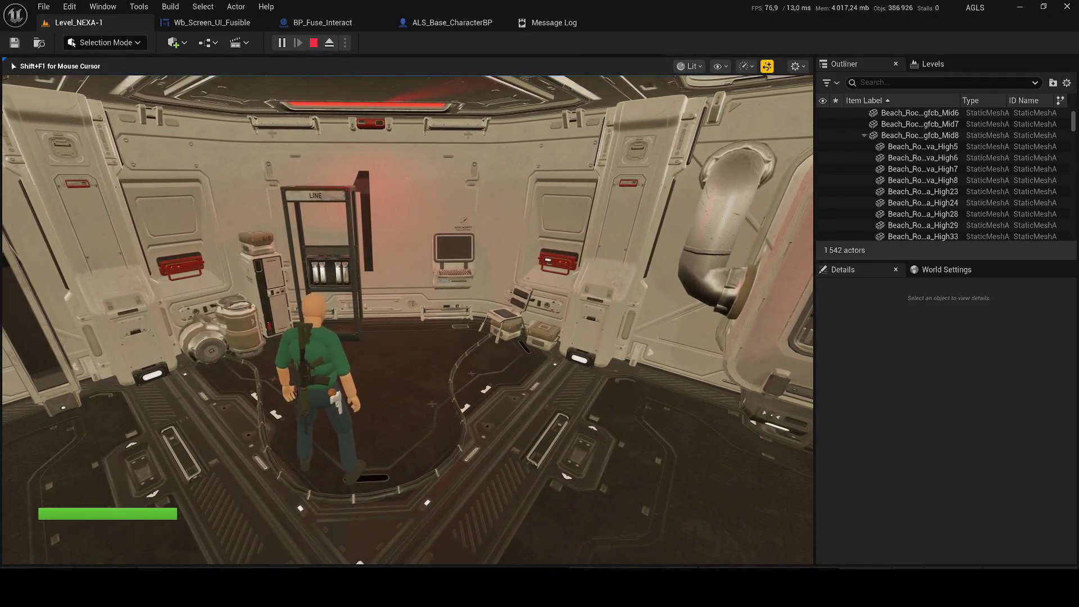
- Walk past the fuse rack to the other terminal, open its screen, and stop playing
key(w)
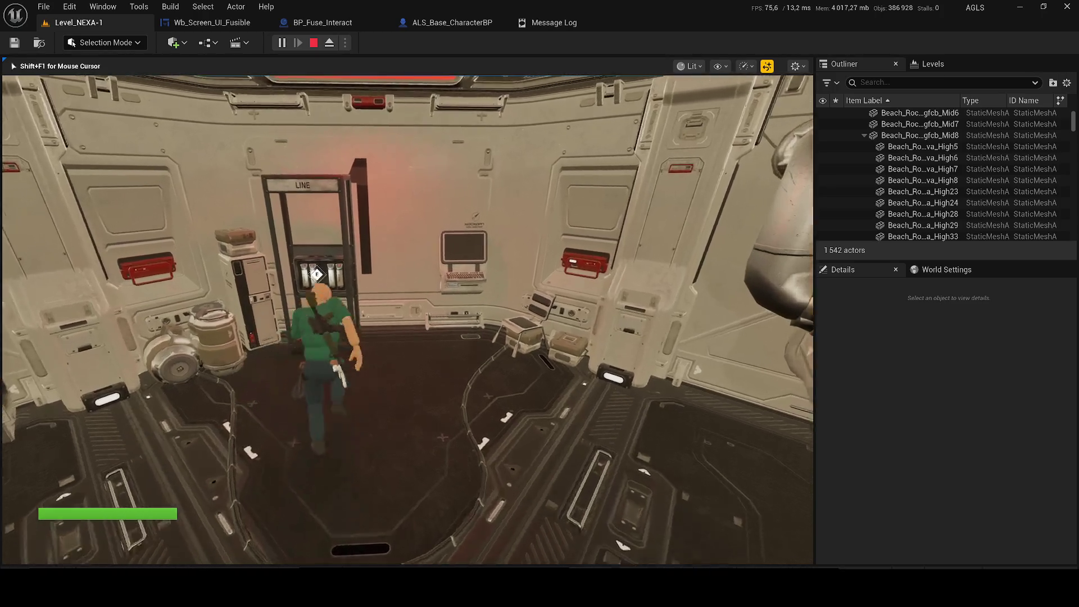
key(s)
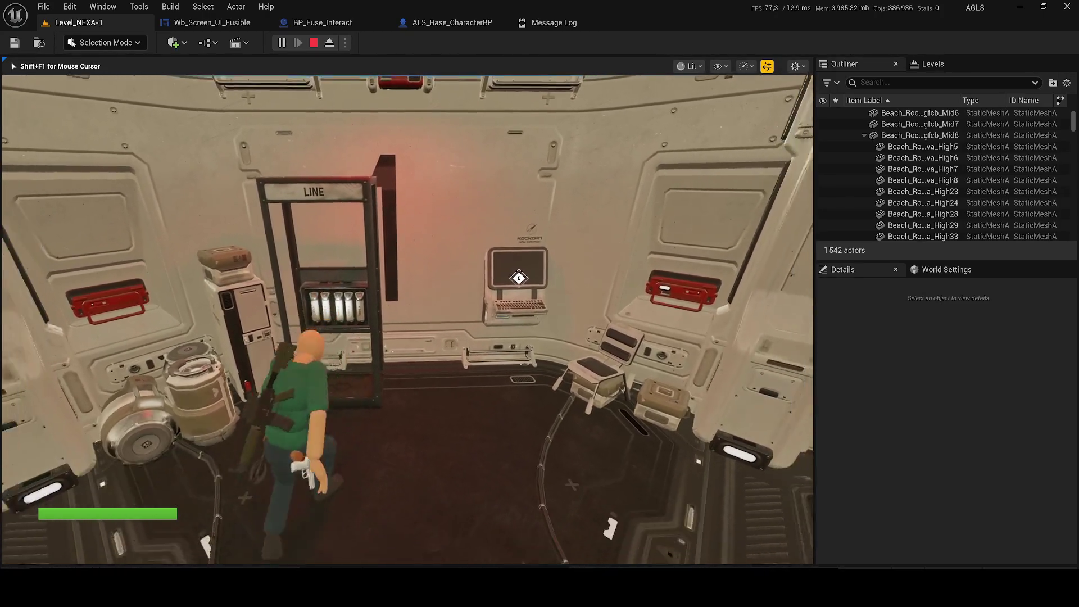
key(w)
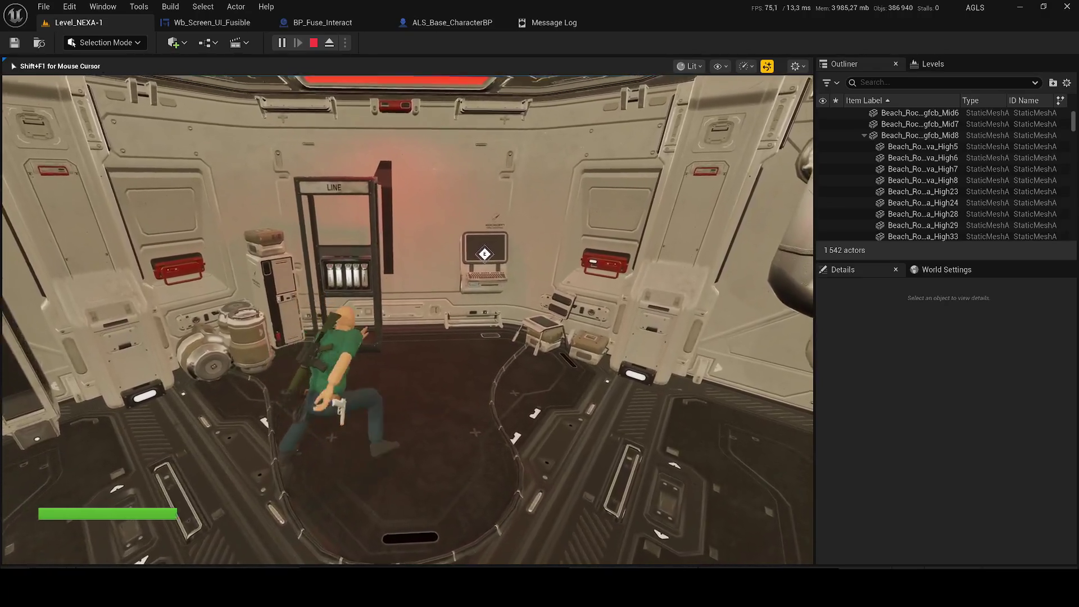
key(e)
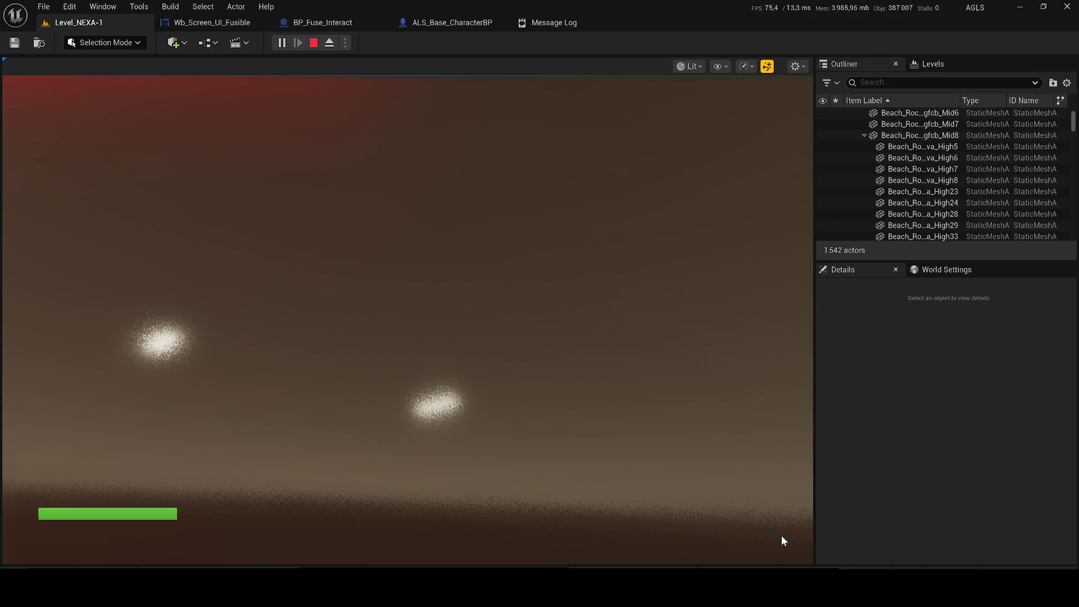
key(Escape)
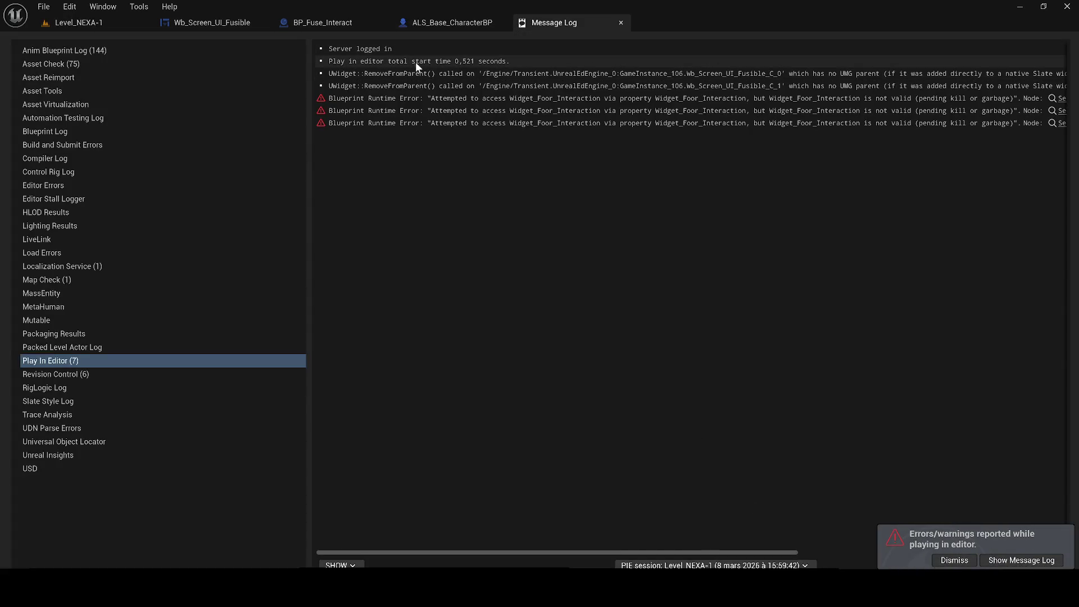
- Glance at the BP_Fuse_Interact blueprint, then return to the Wb_Screen_UI_Fusible event graph
click(299, 26)
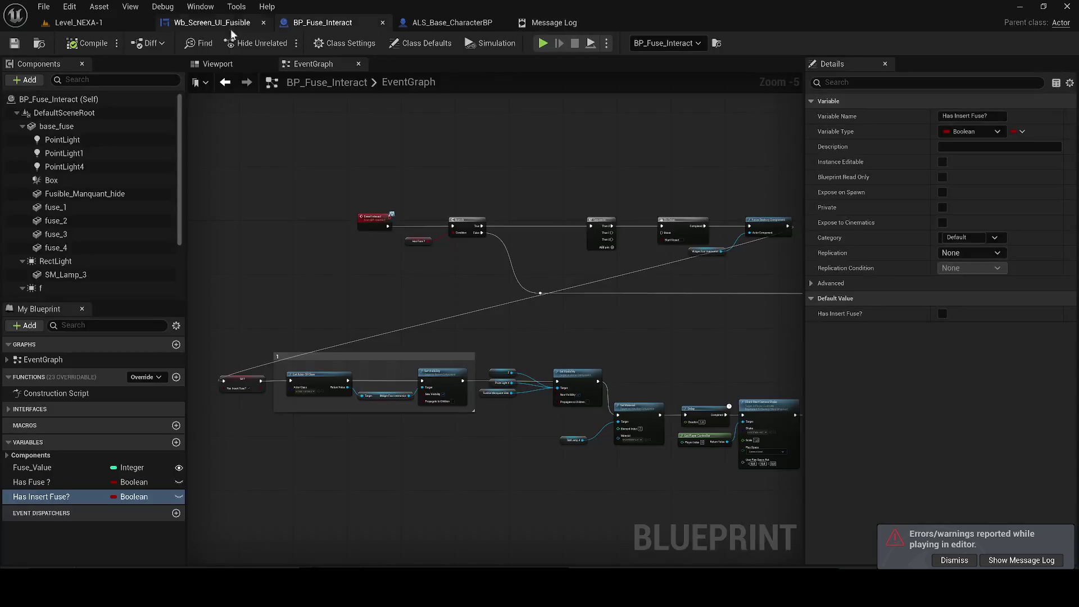
click(208, 25)
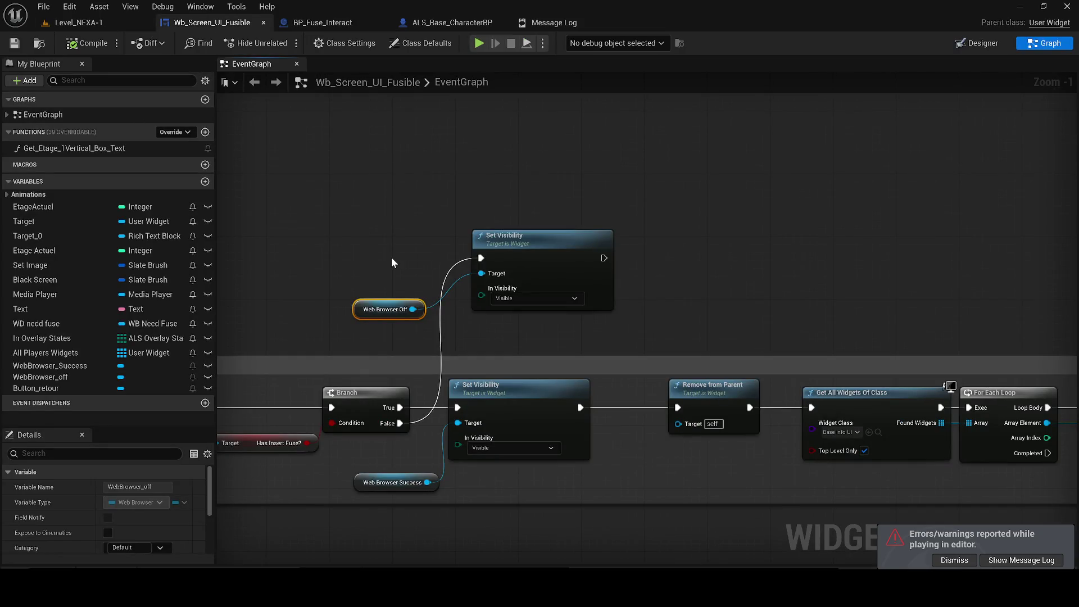
scroll(392, 258, down, 1)
mouse_move(391, 257)
mouse_down()
mouse_move(378, 246)
mouse_move(316, 243)
mouse_up()
mouse_move(519, 422)
mouse_down()
mouse_move(916, 359)
mouse_move(263, 318)
mouse_move(577, 311)
mouse_move(551, 296)
mouse_move(445, 290)
mouse_move(956, 323)
mouse_move(747, 329)
mouse_move(632, 257)
mouse_move(246, 281)
mouse_up()
scroll(916, 359, down, 2)
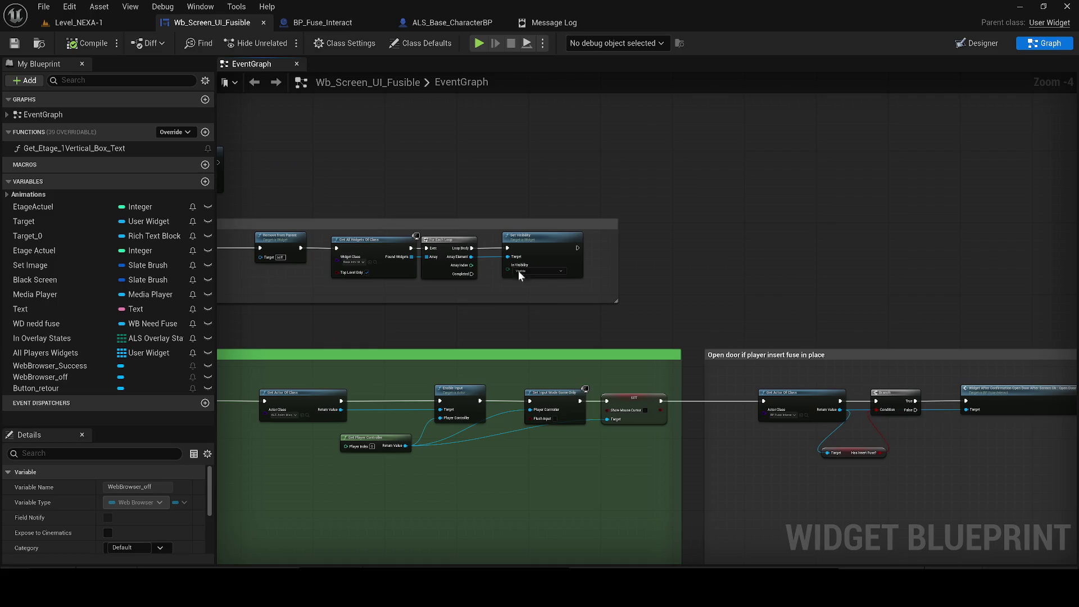
- Pan the graph to the Has Insert Fuse Branch and select the success path's Set Visibility node
drag(828, 339, 783, 340)
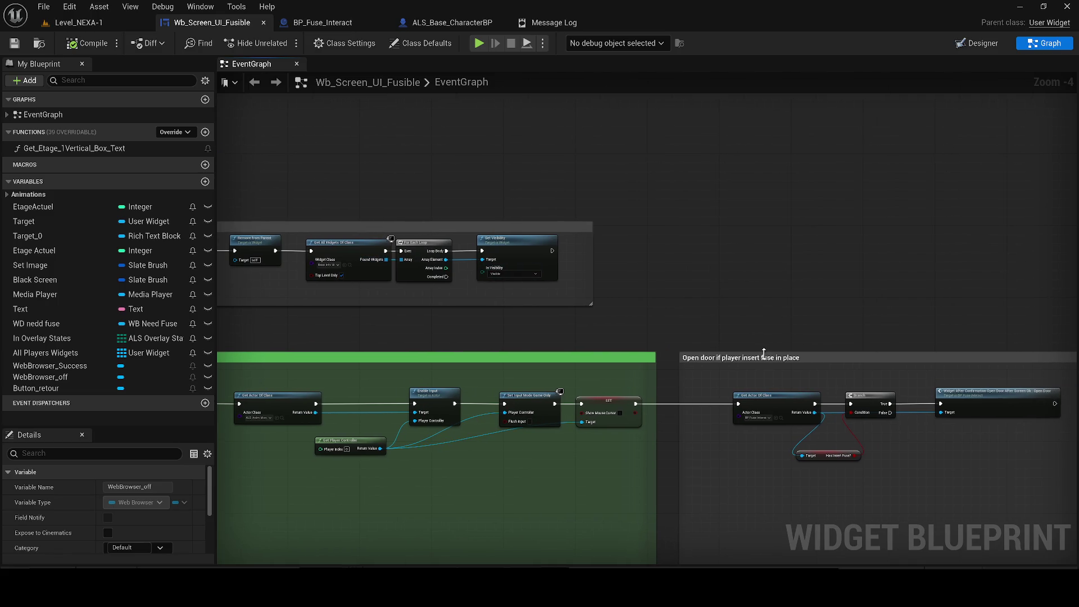
drag(257, 339, 519, 350)
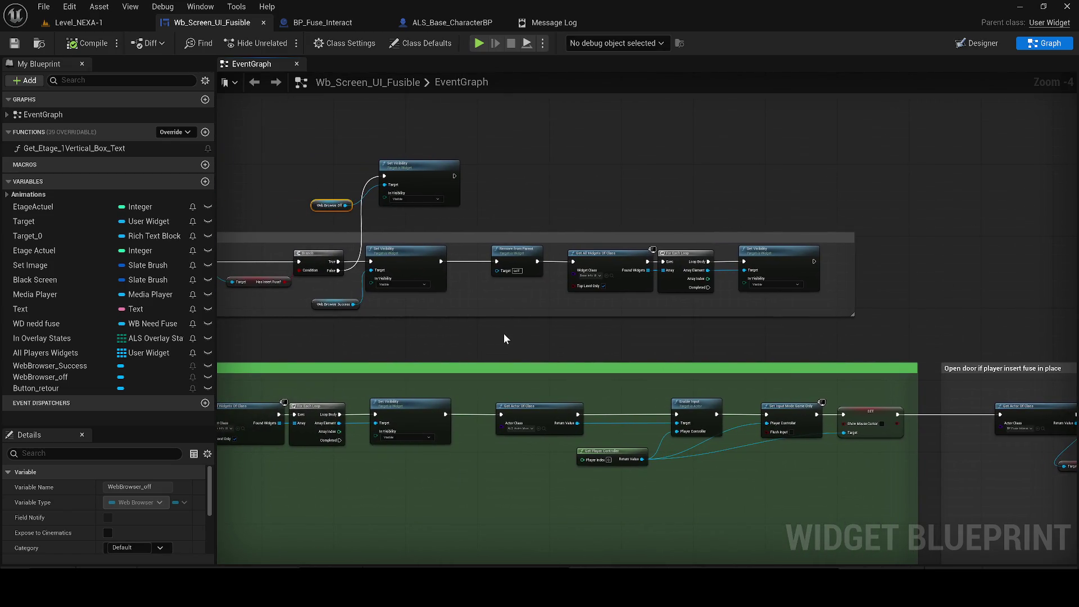
mouse_move(371, 272)
mouse_down()
mouse_move(765, 290)
mouse_move(394, 236)
mouse_move(688, 364)
mouse_move(1073, 416)
mouse_up()
mouse_move(795, 298)
mouse_down()
mouse_move(1003, 323)
mouse_move(460, 270)
mouse_move(677, 294)
mouse_move(661, 398)
mouse_up()
scroll(572, 313, up, 2)
mouse_move(572, 313)
mouse_down()
mouse_move(1002, 377)
mouse_move(987, 374)
mouse_up()
scroll(987, 374, down, 1)
mouse_move(600, 233)
mouse_down()
mouse_move(636, 245)
mouse_move(636, 330)
mouse_up()
drag(491, 305, 734, 380)
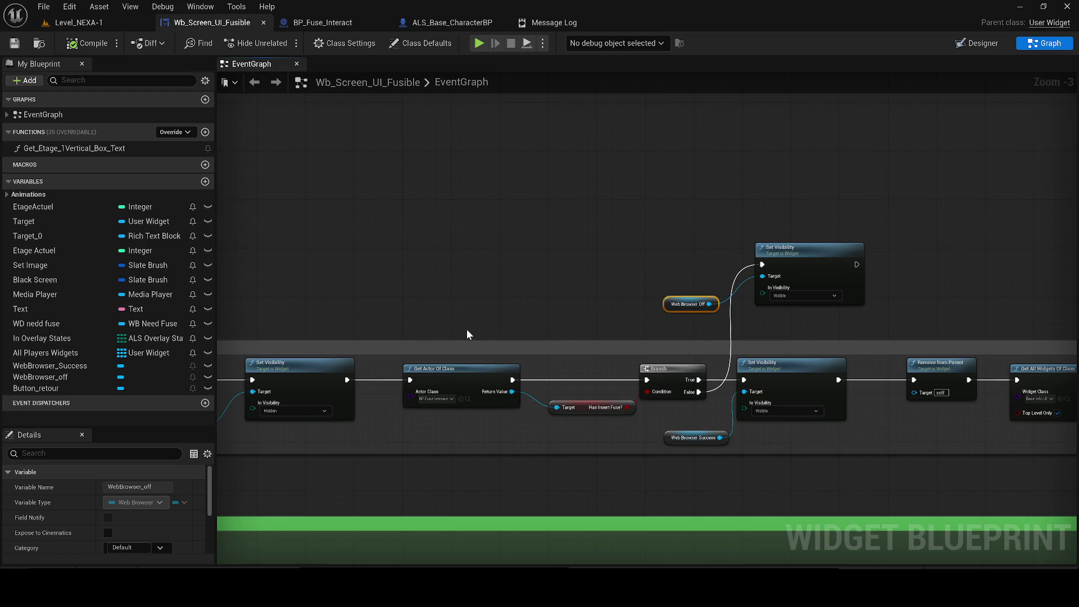
drag(677, 317, 228, 276)
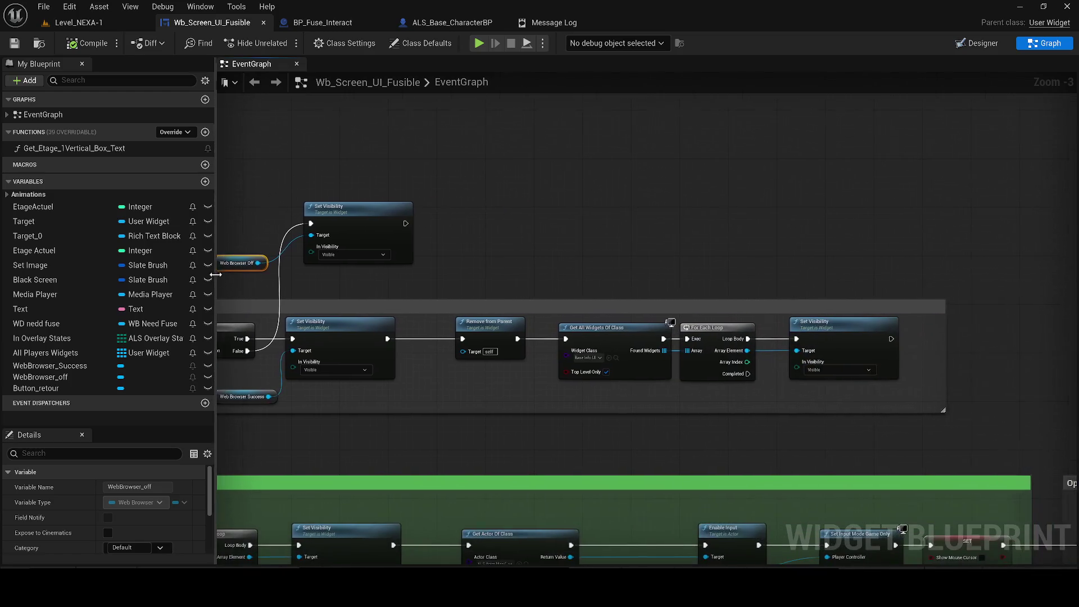
mouse_move(524, 419)
mouse_down()
mouse_move(523, 381)
mouse_move(584, 366)
mouse_up()
click(460, 327)
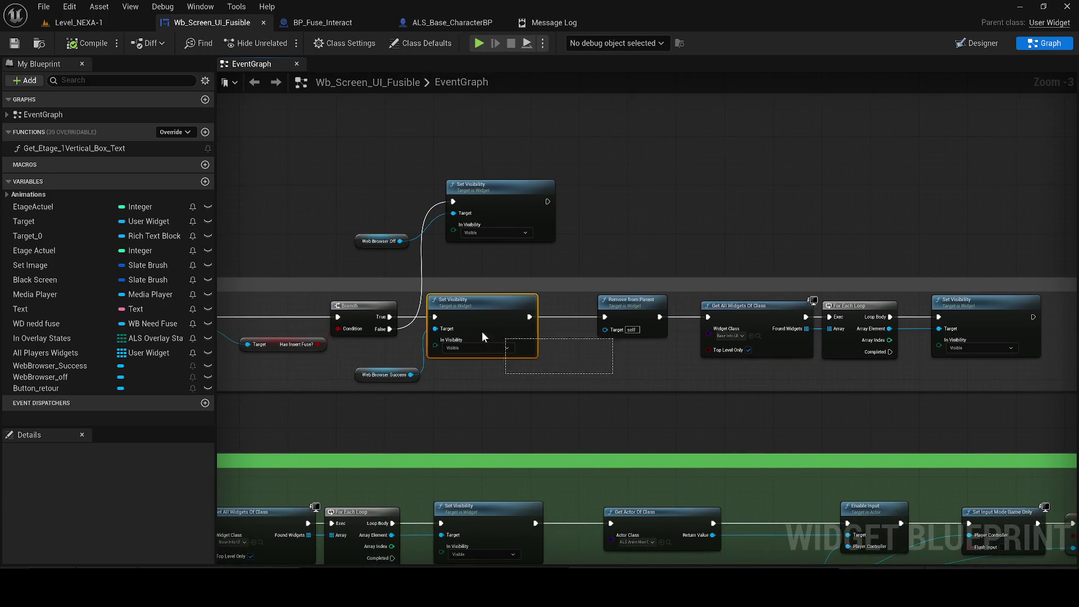
- Delete the success Set Visibility, Remove from Parent and Web Browser Success nodes
key(Delete)
drag(365, 374, 491, 362)
key(Delete)
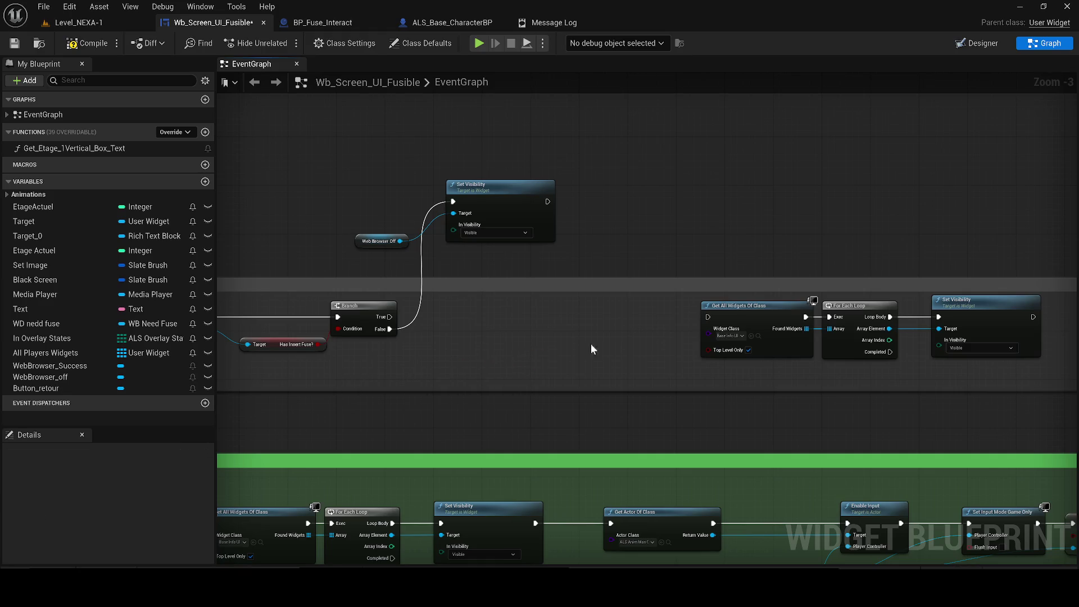
- Rearrange Web Browser Off, its Set Visibility node and the three widget loop nodes
mouse_move(720, 315)
mouse_down()
mouse_move(613, 261)
mouse_move(636, 188)
mouse_move(629, 198)
mouse_up()
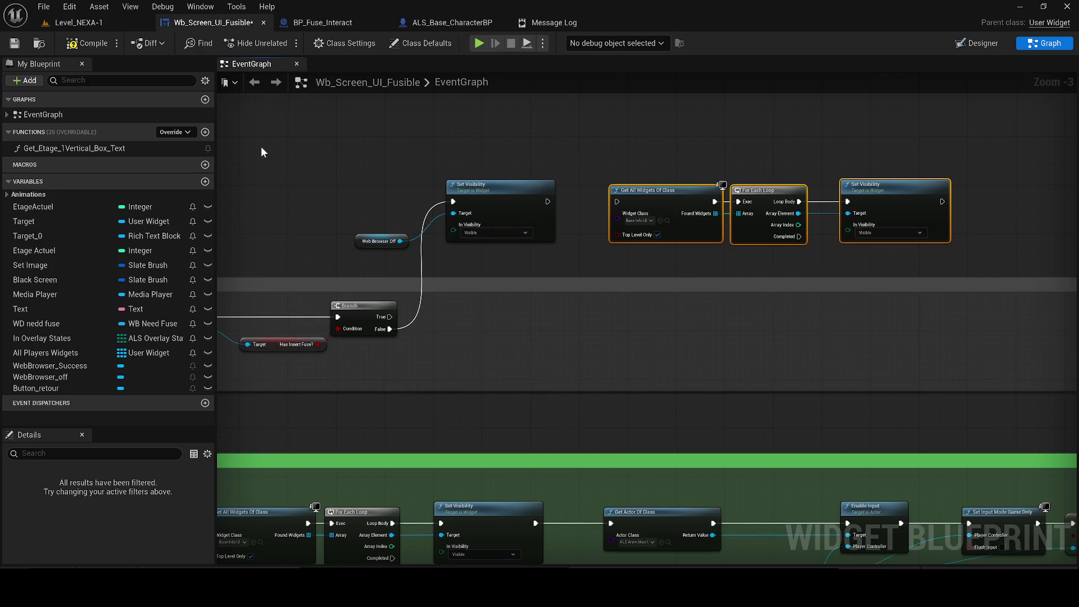
drag(503, 248, 498, 245)
drag(491, 184, 490, 123)
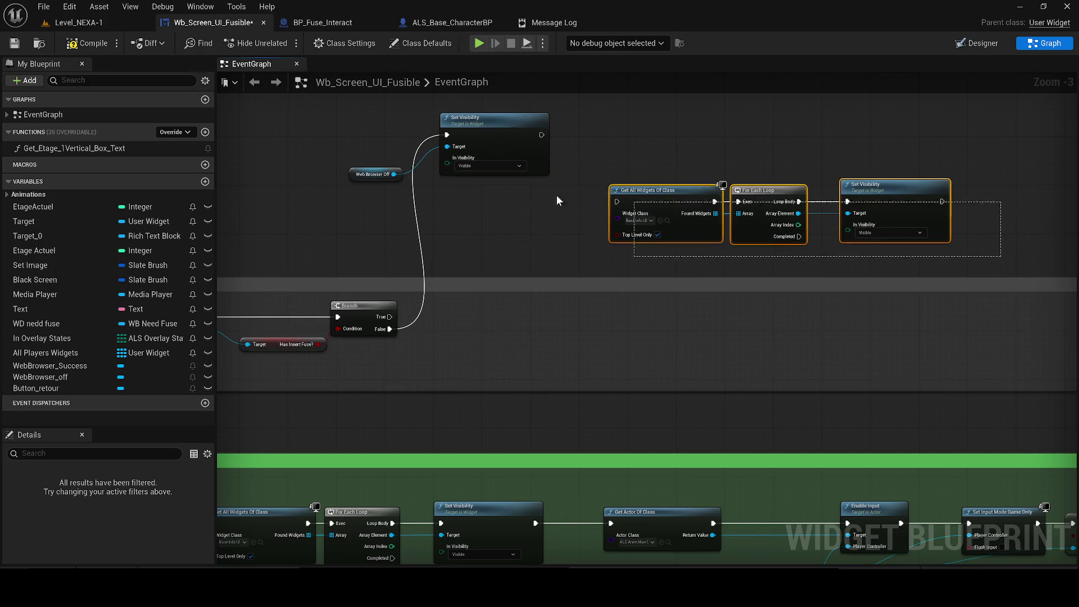
drag(646, 191, 695, 306)
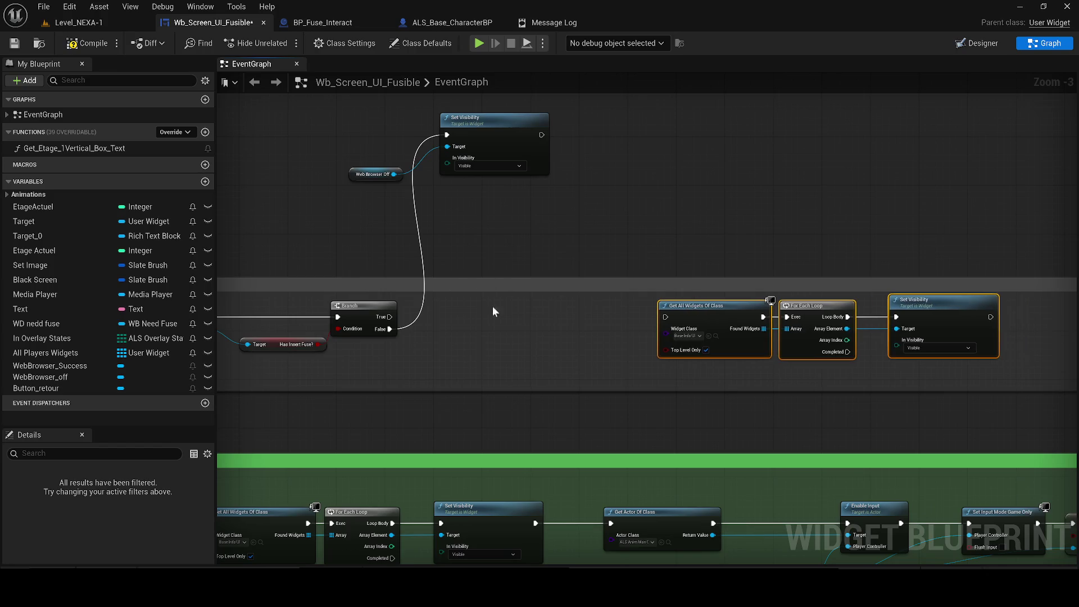
scroll(477, 309, down, 1)
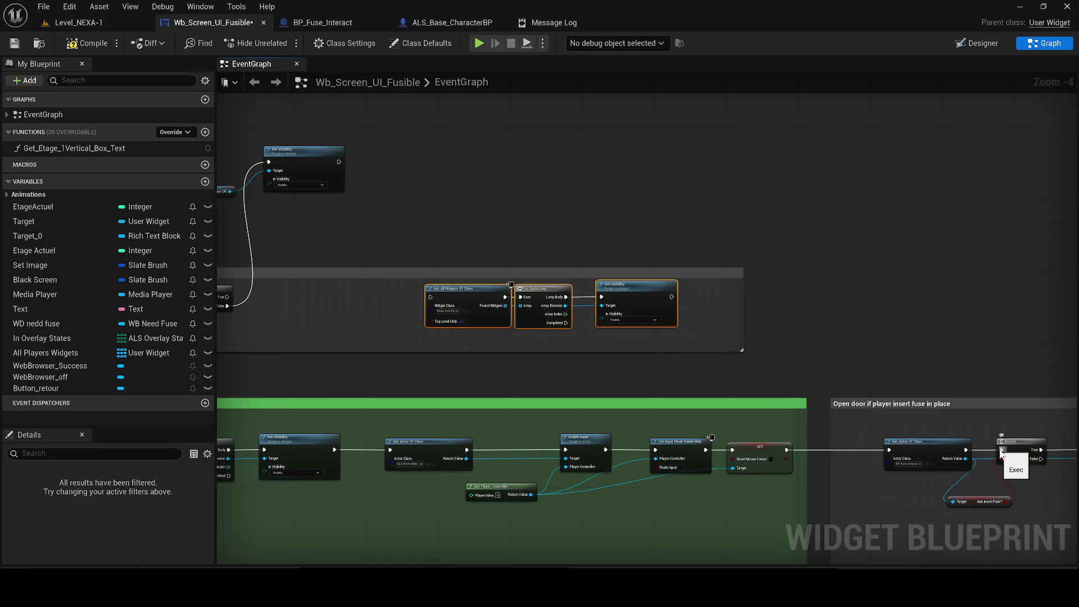
- Connect the Branch True output to Widget After Confirmation Open Door
mouse_move(993, 482)
mouse_down()
mouse_move(931, 465)
mouse_move(1060, 497)
mouse_move(973, 453)
mouse_up()
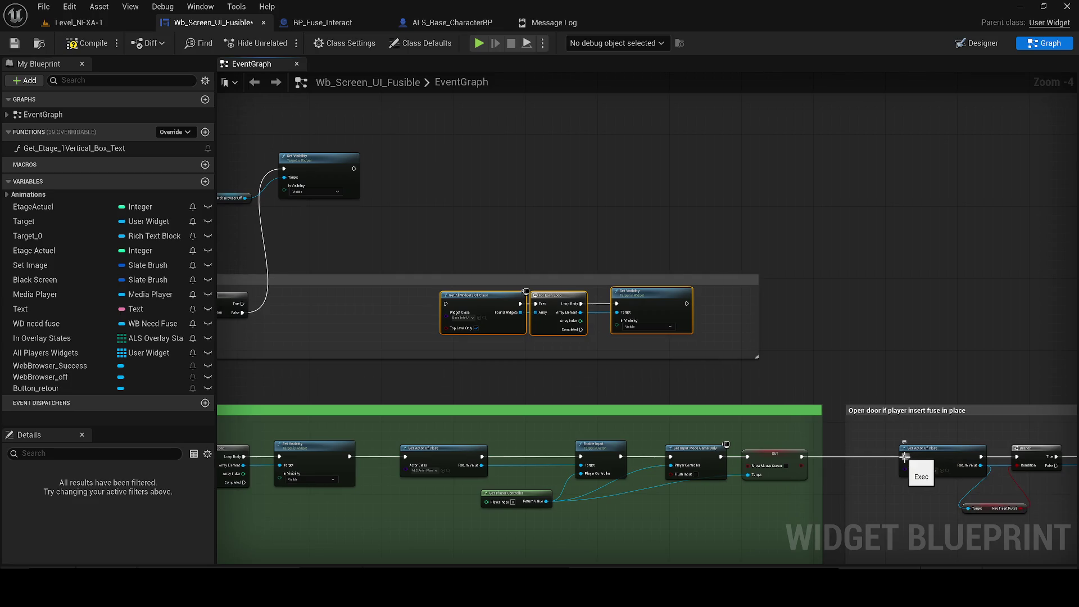
drag(905, 457, 818, 450)
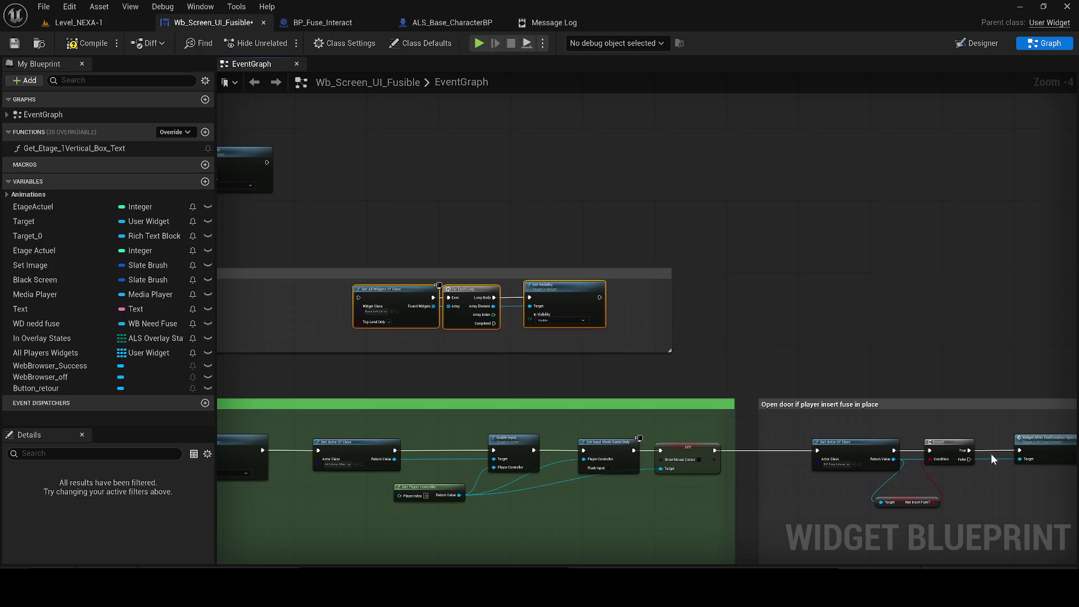
drag(1016, 447, 990, 444)
mouse_move(258, 293)
mouse_down()
mouse_move(287, 271)
mouse_move(478, 315)
mouse_move(419, 303)
mouse_up()
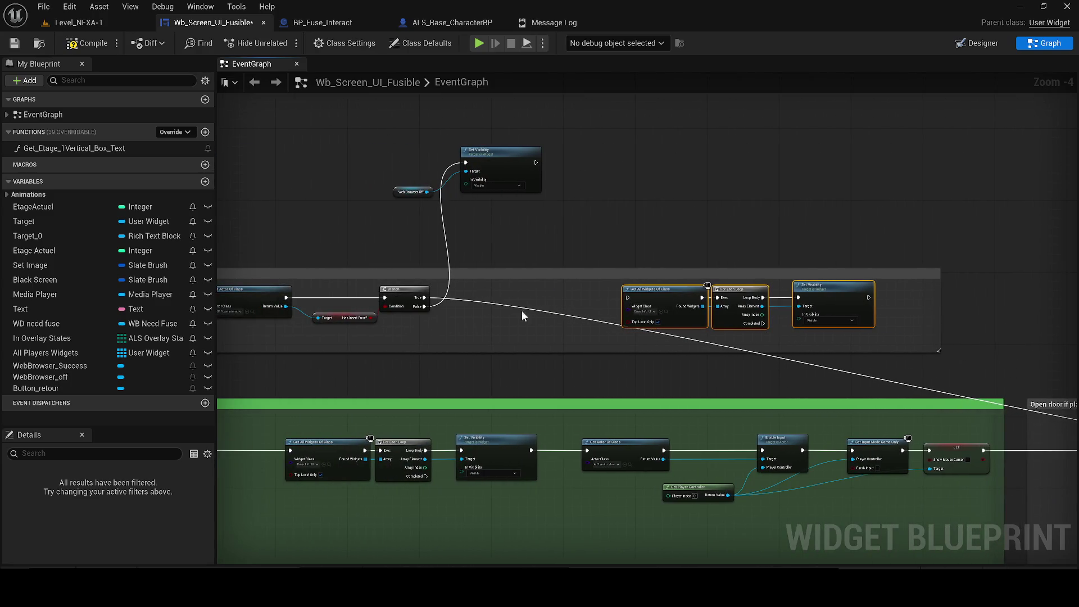
- Move the visibility loop beside Widget After Confirmation and run Get All Widgets Of Class after it
drag(839, 330, 432, 304)
mouse_move(311, 255)
mouse_down()
mouse_move(405, 259)
mouse_move(1040, 394)
mouse_move(591, 359)
mouse_move(662, 384)
mouse_up()
scroll(1040, 393, up, 2)
drag(557, 405, 559, 412)
drag(662, 403, 569, 384)
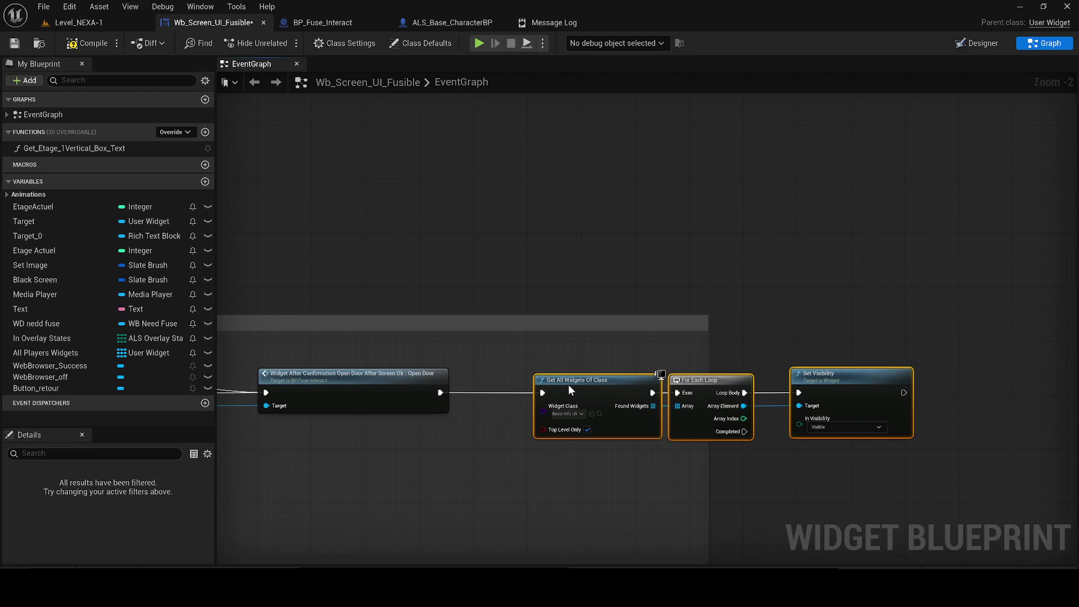
- Resize the comment boxes to enclose the loop and Web Browser Off nodes, then save the widget
drag(708, 332, 999, 361)
scroll(492, 307, down, 2)
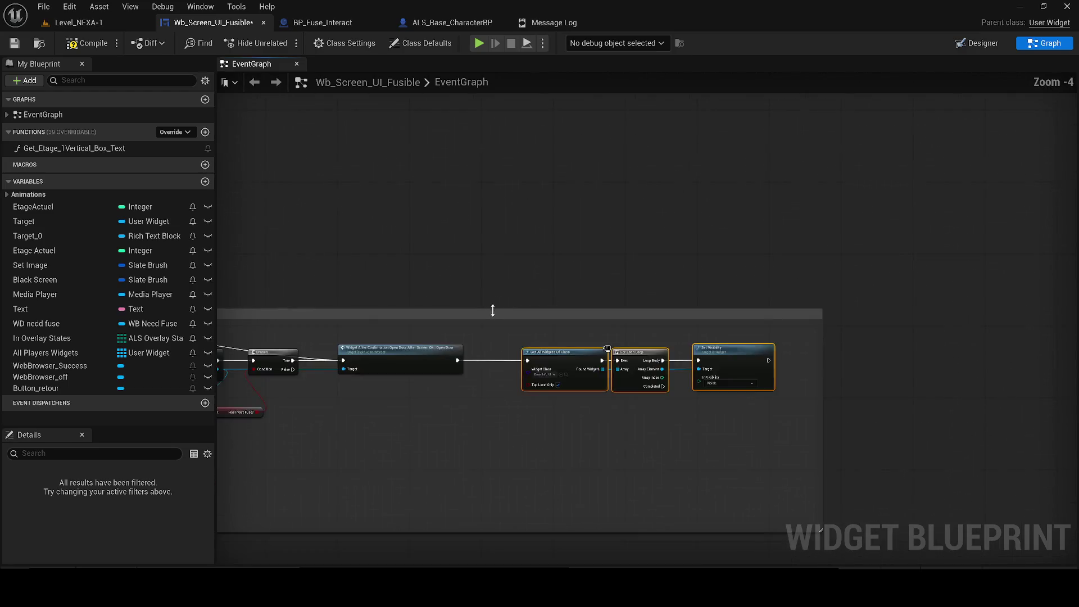
mouse_move(445, 254)
mouse_down()
mouse_move(945, 417)
mouse_move(705, 342)
mouse_up()
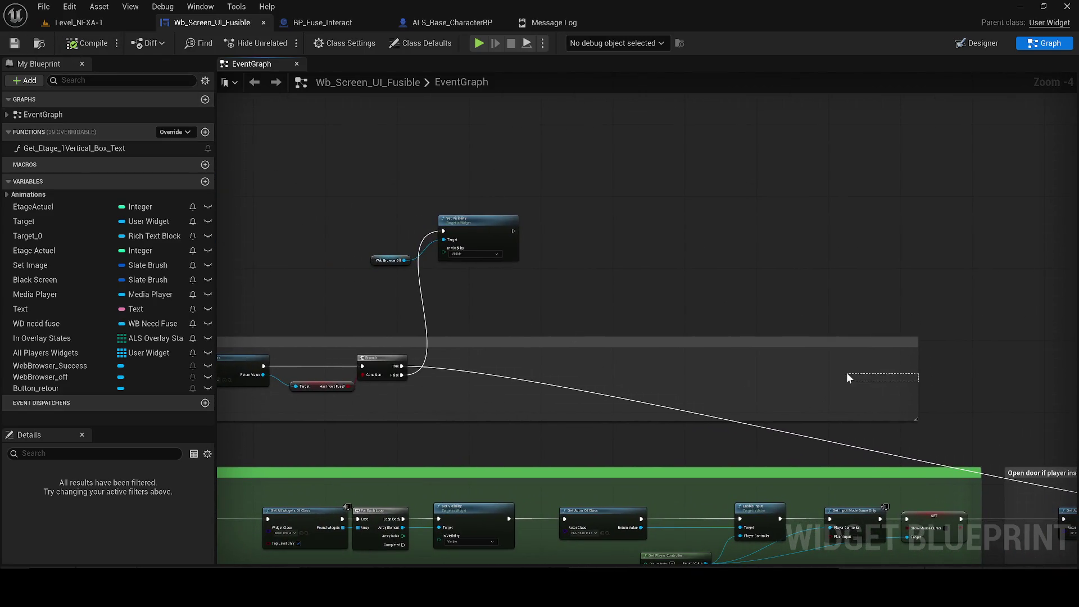
drag(912, 386, 629, 365)
mouse_move(511, 240)
mouse_down()
mouse_move(516, 390)
mouse_move(599, 386)
mouse_move(520, 385)
mouse_up()
scroll(517, 390, up, 1)
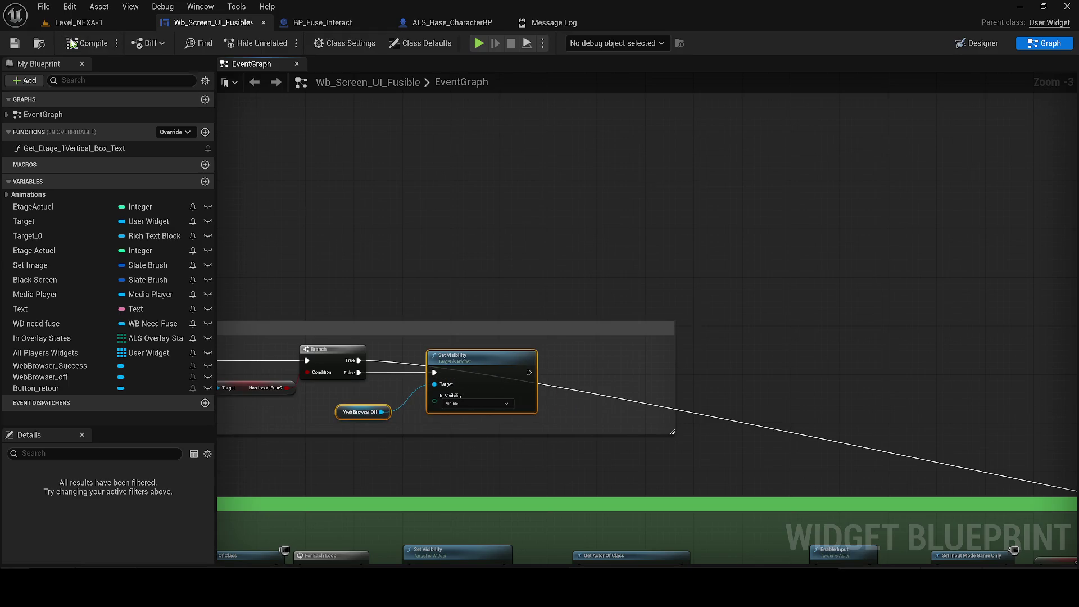
click(13, 44)
click(79, 23)
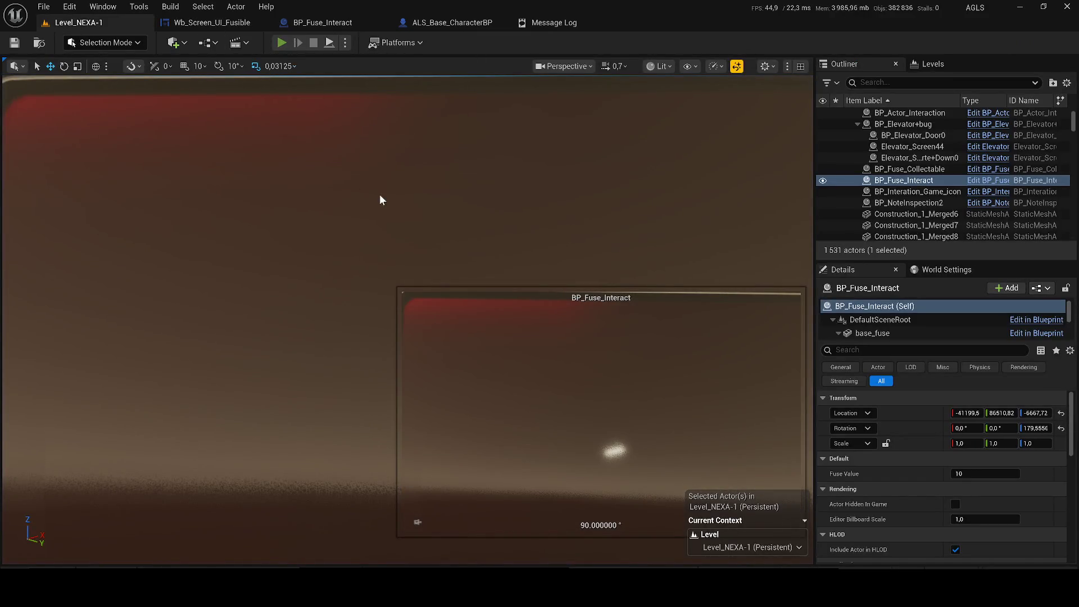
- Start a play-in-editor test and use the wall terminal, which refuses access
key(alt+p)
key(w)
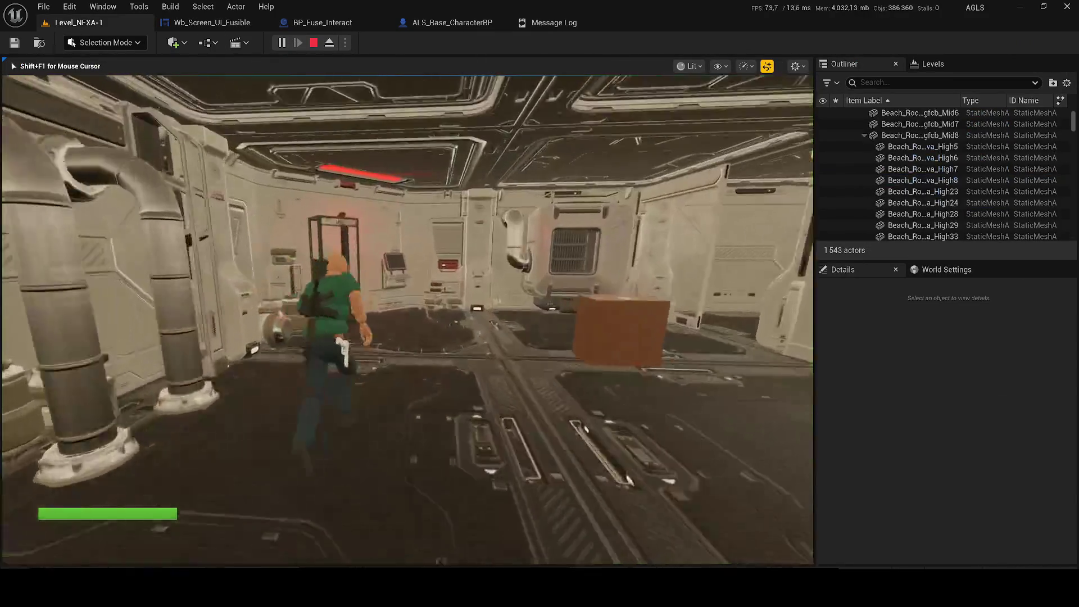
key(a)
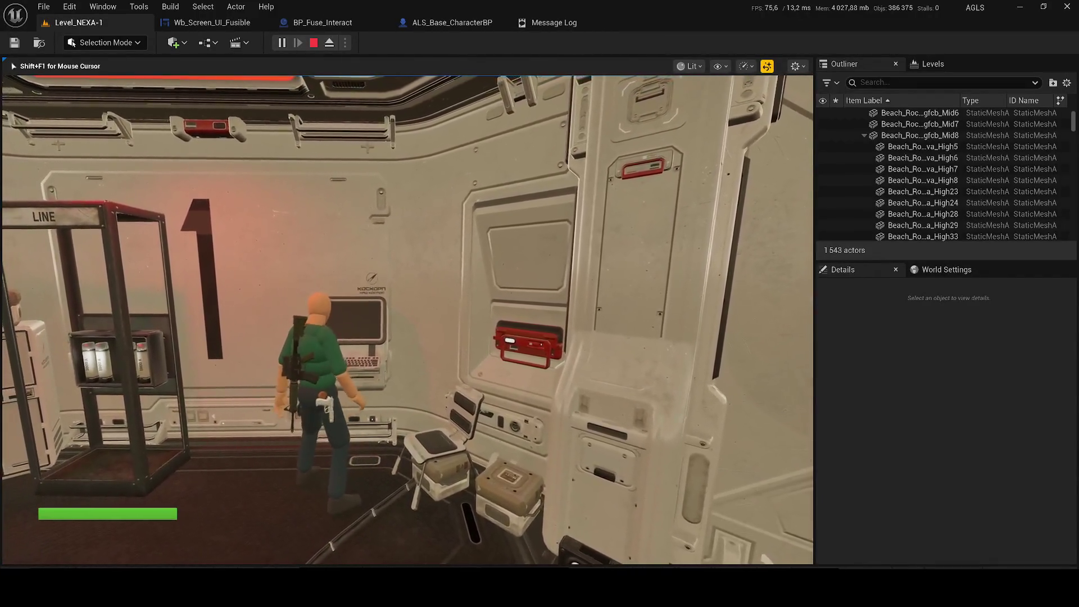
key(e)
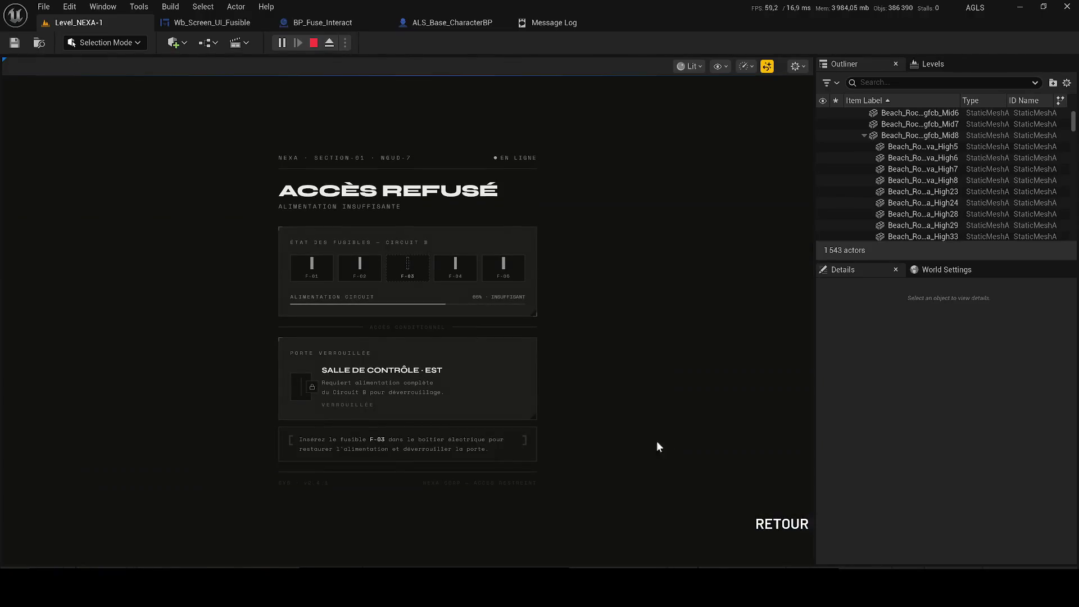
click(770, 524)
- Insert fuse F-03 into the fuse box, then use the terminal again
key(w)
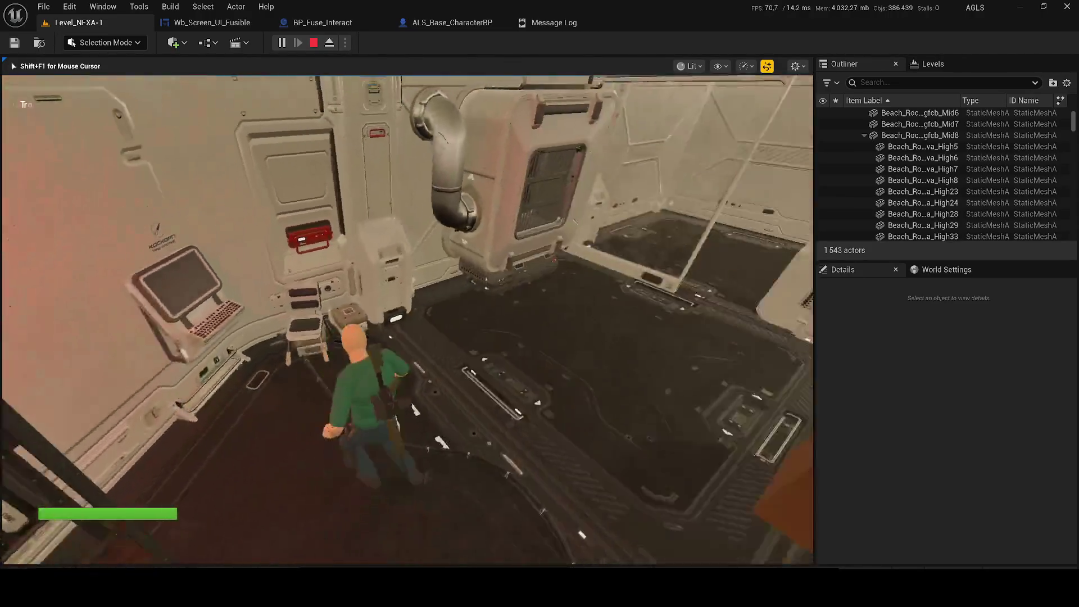
key(w)
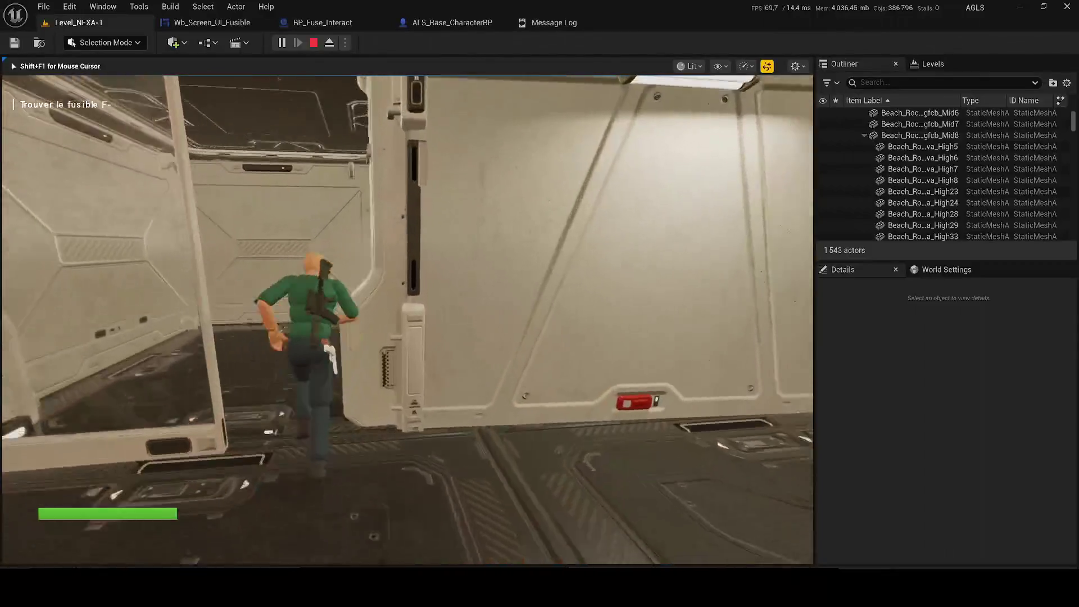
key(w)
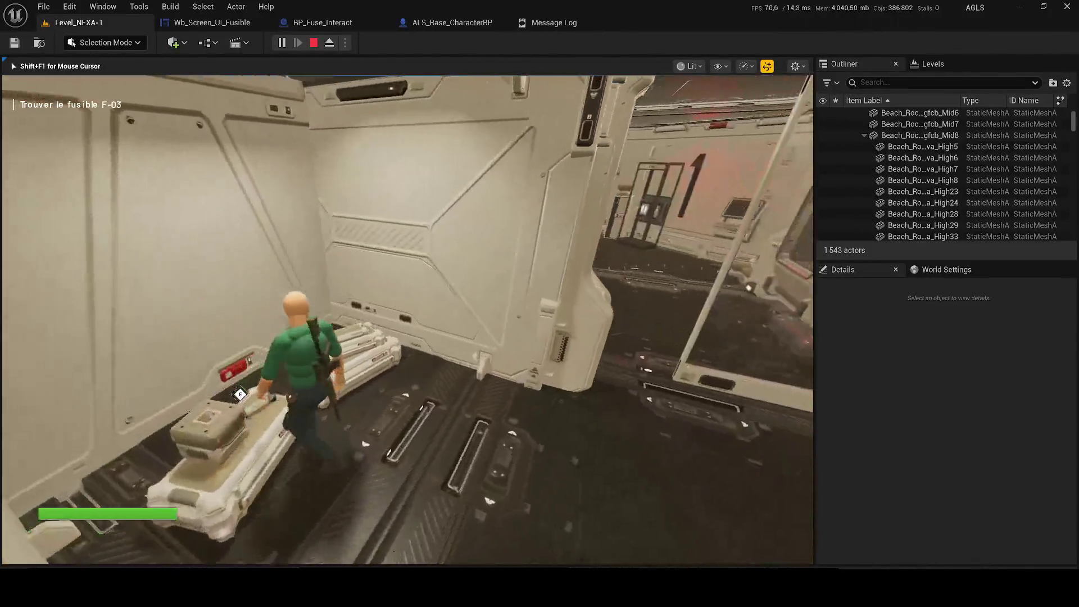
key(w)
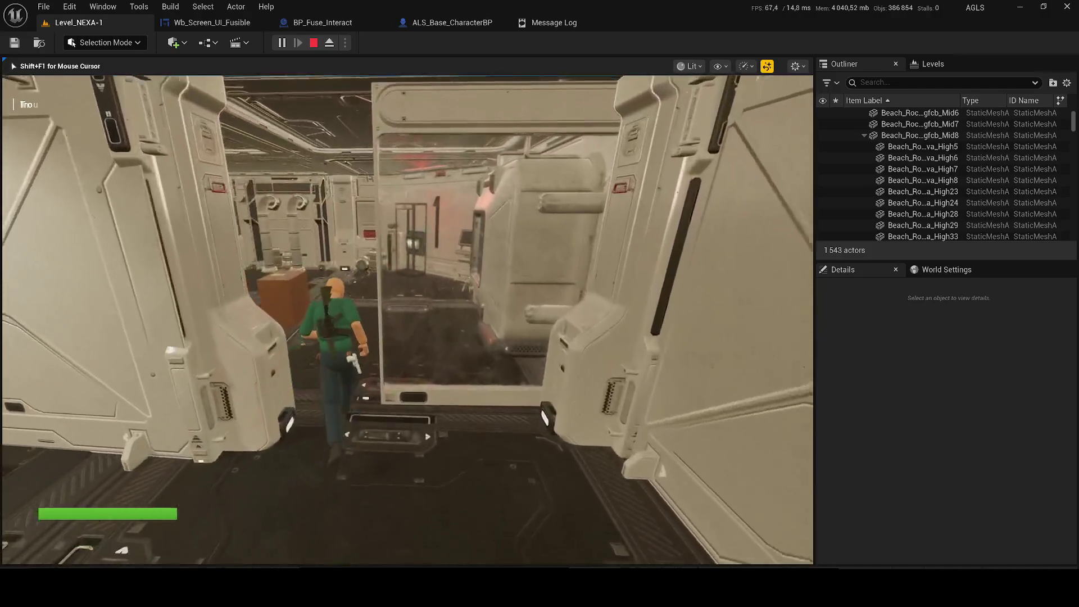
key(w)
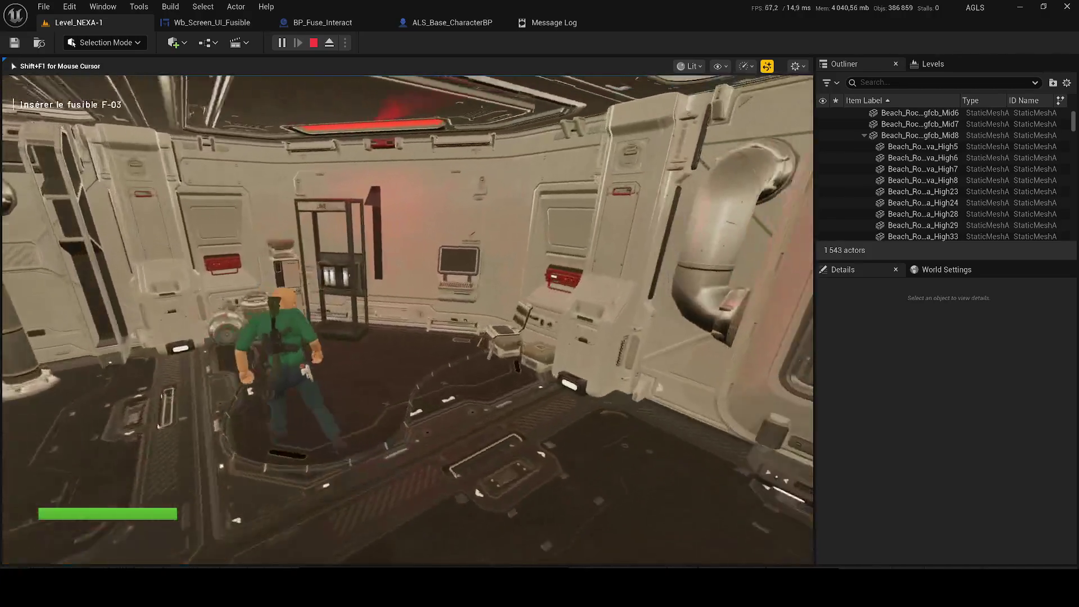
key(e)
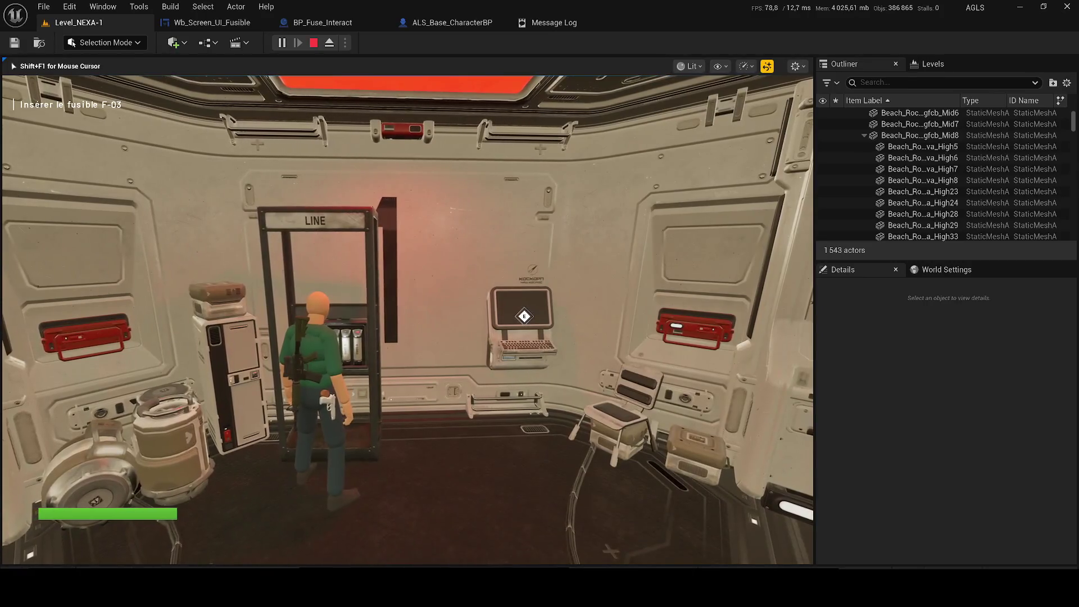
key(w)
key(w)
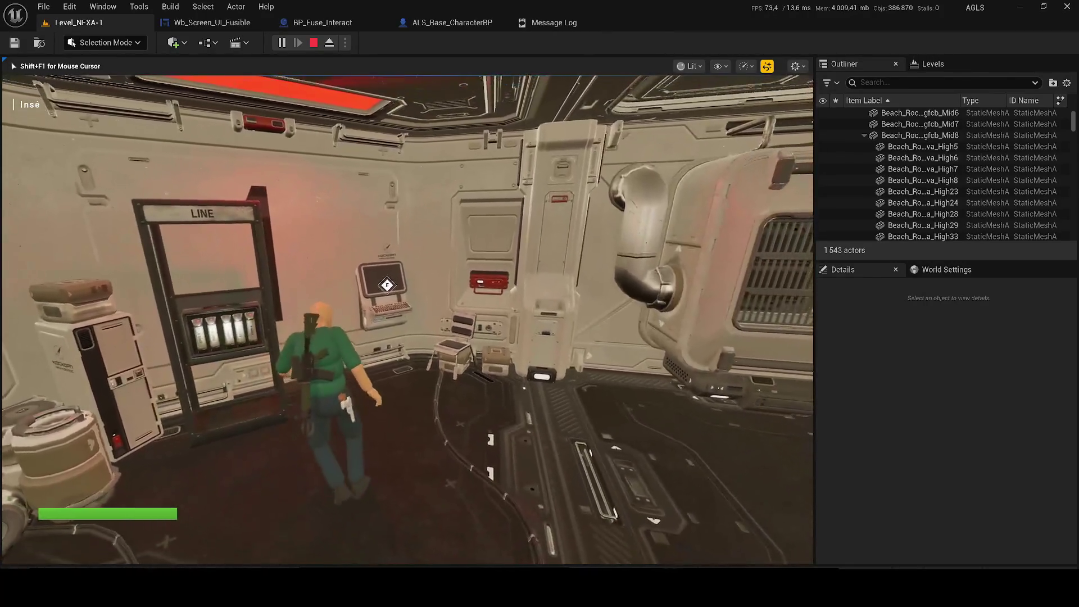
key(w)
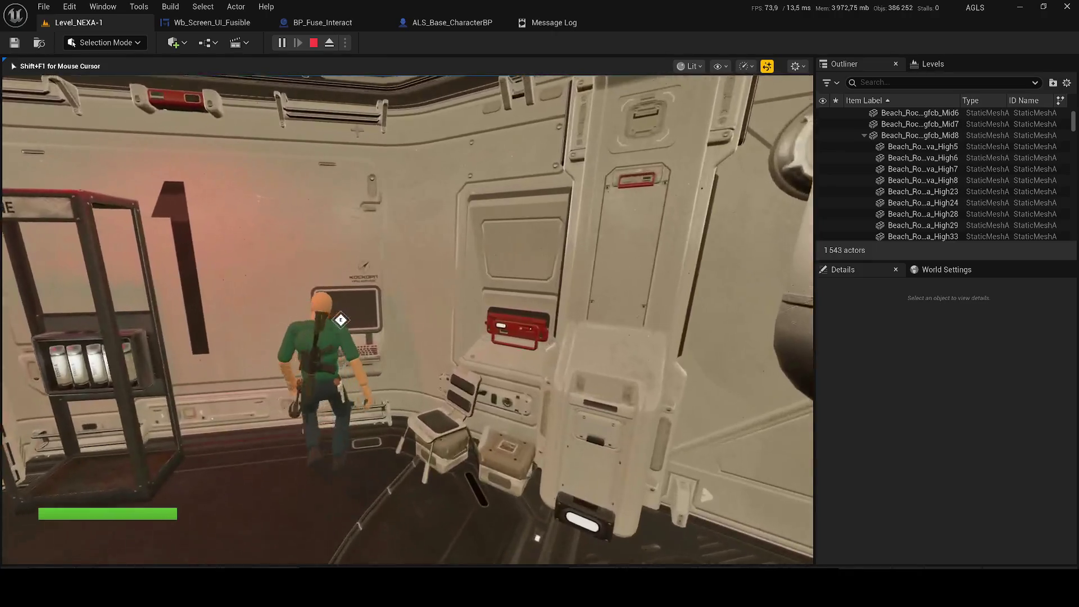
key(e)
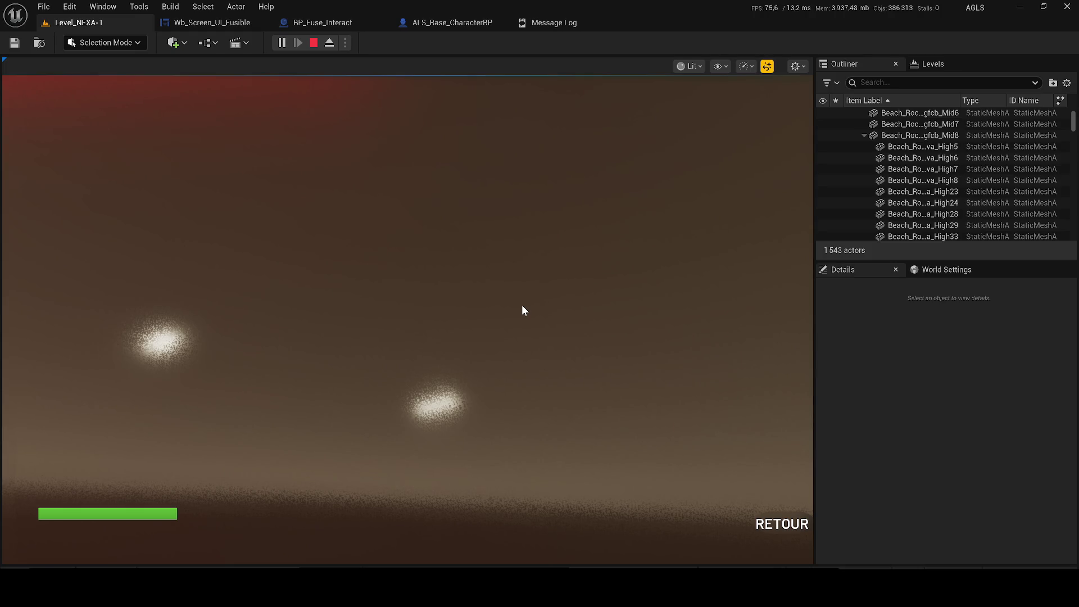
- Stop the playtest, check ALS_Base_CharacterBP, then go back to the Wb_Screen_UI_Fusible event graph
click(313, 43)
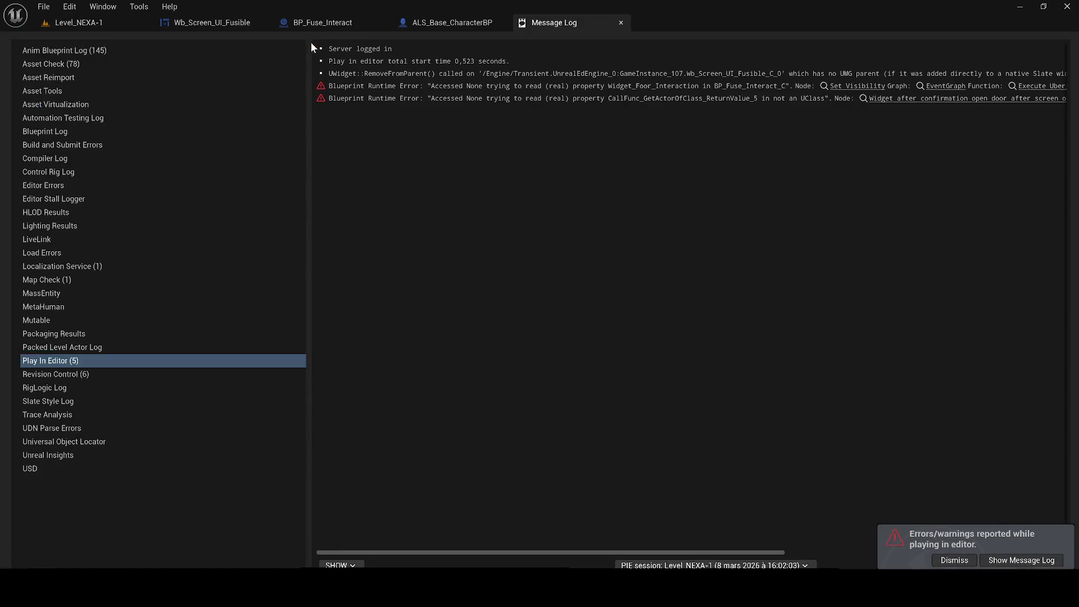
click(450, 23)
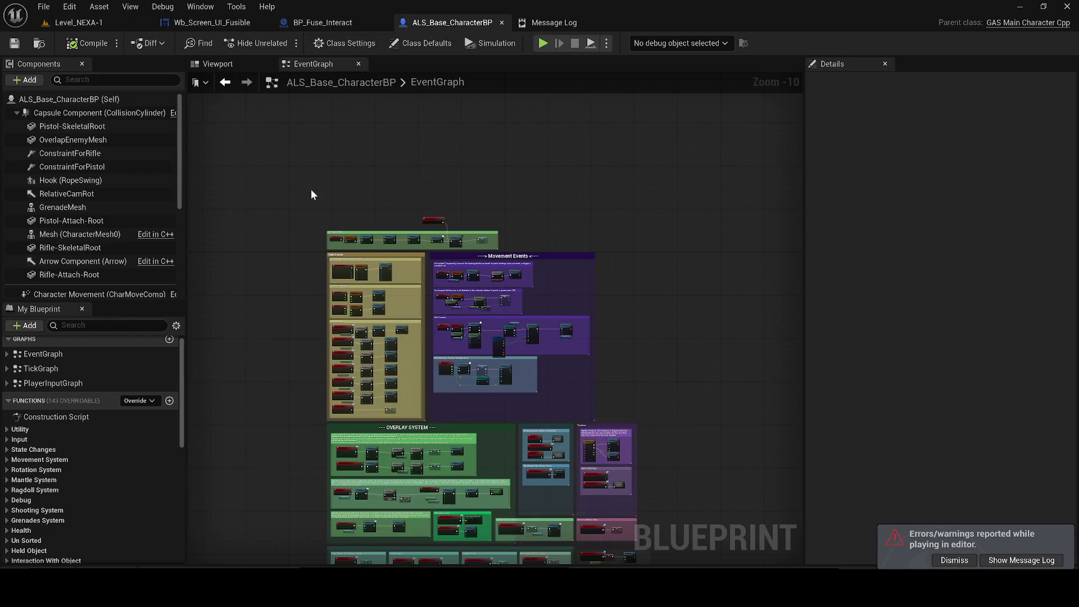
click(203, 23)
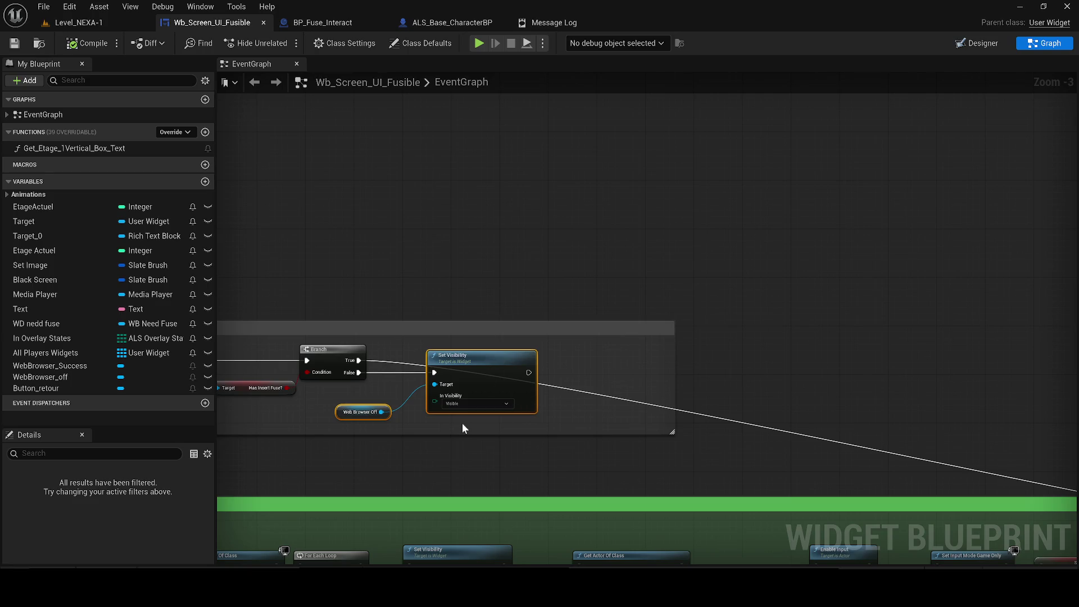
- Break the Branch True pin's link to the open-door chain and zoom out over the fuse comments
mouse_move(458, 388)
mouse_down()
mouse_move(624, 322)
mouse_move(653, 334)
mouse_move(544, 333)
mouse_move(627, 410)
mouse_move(627, 286)
mouse_move(773, 394)
mouse_move(843, 393)
mouse_move(761, 393)
mouse_move(944, 294)
mouse_move(781, 278)
mouse_move(512, 278)
mouse_move(879, 279)
mouse_move(325, 315)
mouse_move(581, 307)
mouse_up()
alt+click(592, 319)
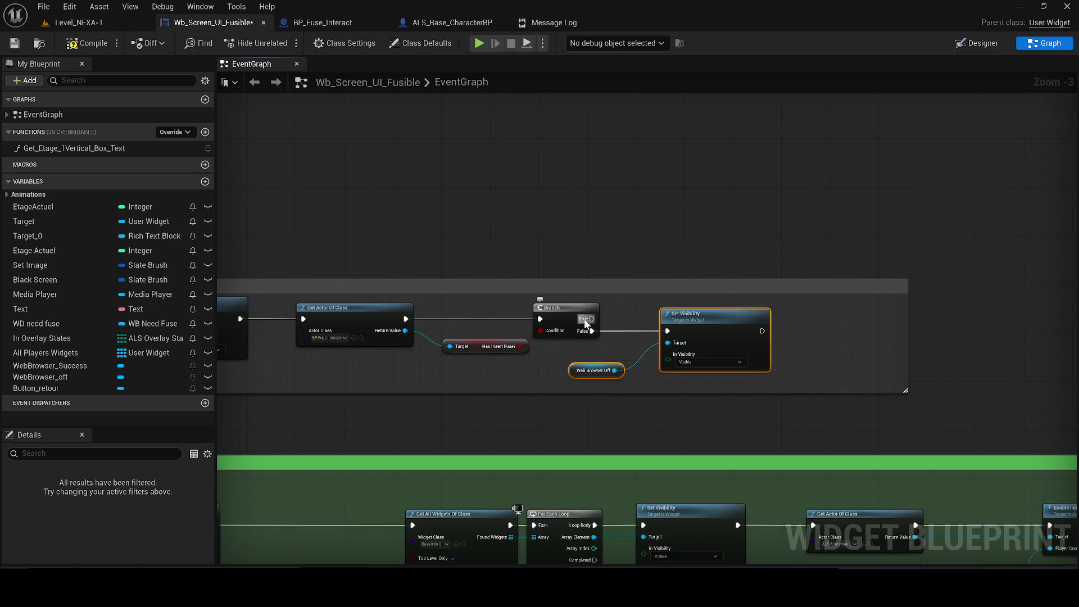
drag(424, 358, 876, 410)
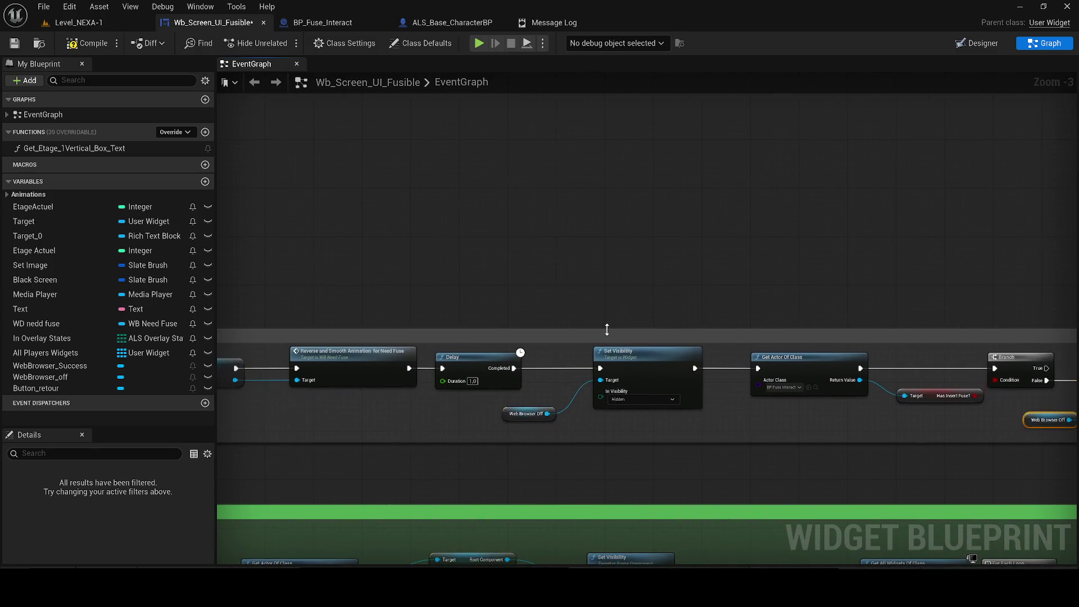
scroll(619, 200, down, 2)
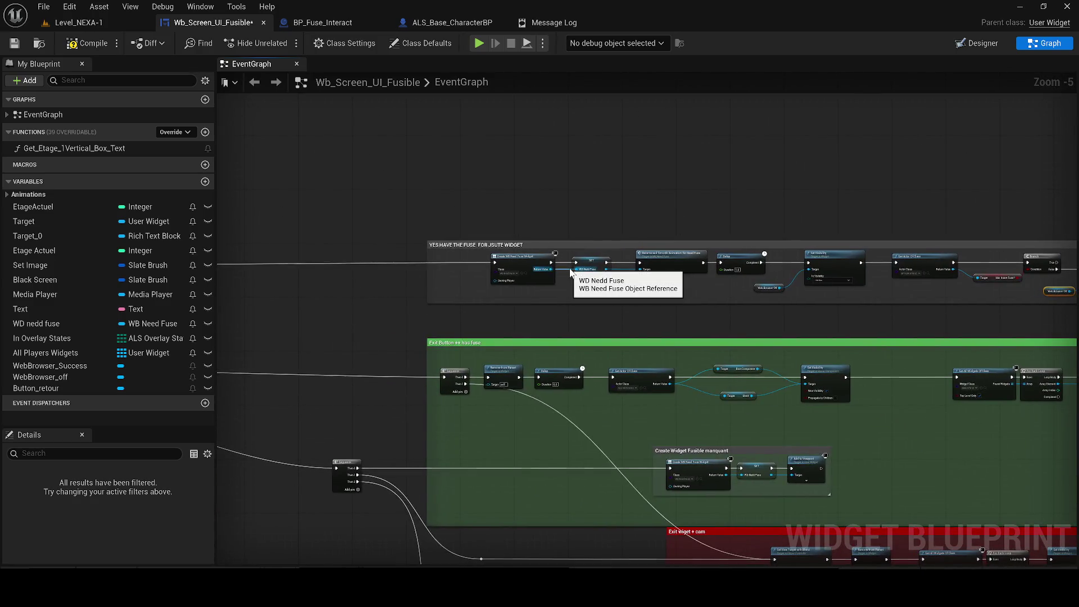
mouse_move(753, 292)
mouse_down()
mouse_move(23, 312)
mouse_move(484, 343)
mouse_up()
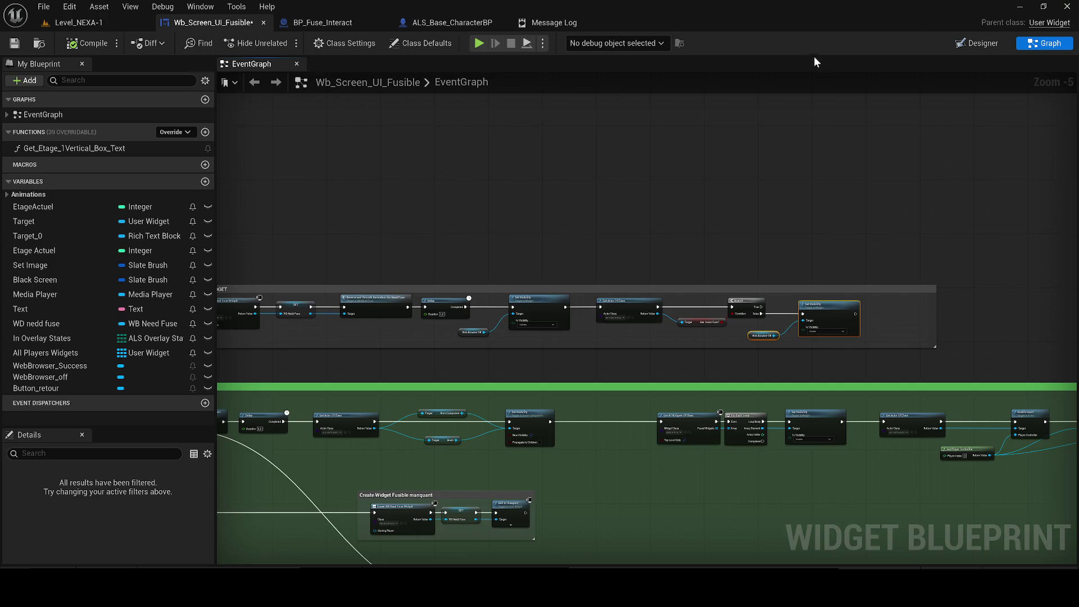
- Set the Delay node's Duration to 0,0 in the YES HAVE THE FUSE chain
drag(754, 163, 673, 161)
scroll(824, 228, up, 2)
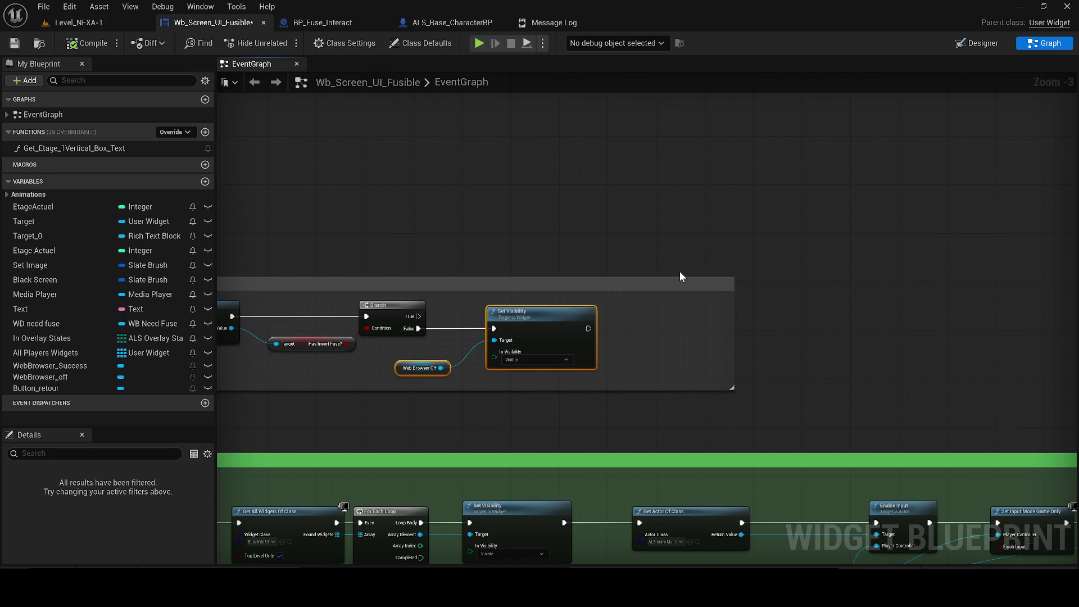
scroll(638, 262, down, 1)
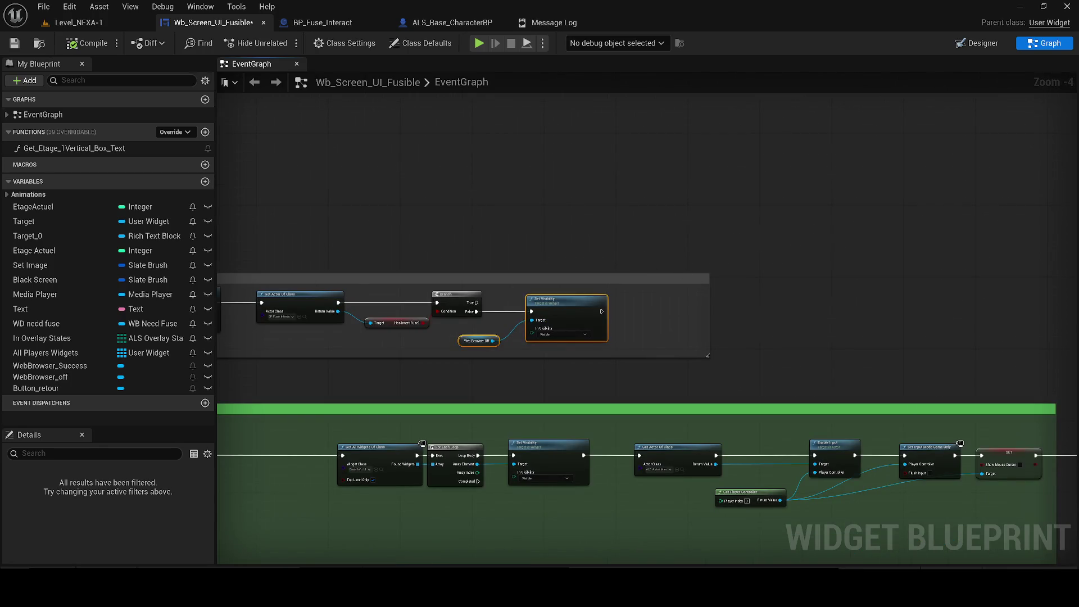
key(super+a)
drag(617, 218, 953, 207)
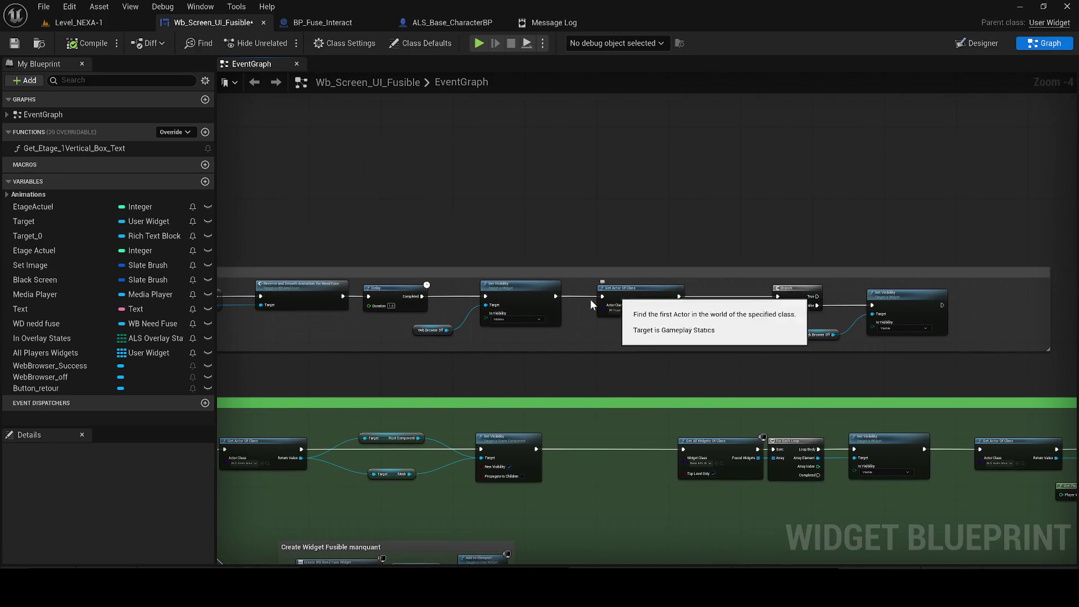
drag(609, 297, 998, 322)
drag(866, 388, 552, 302)
mouse_move(436, 318)
mouse_down()
mouse_move(102, 289)
mouse_move(878, 364)
mouse_move(306, 294)
mouse_up()
scroll(258, 219, up, 2)
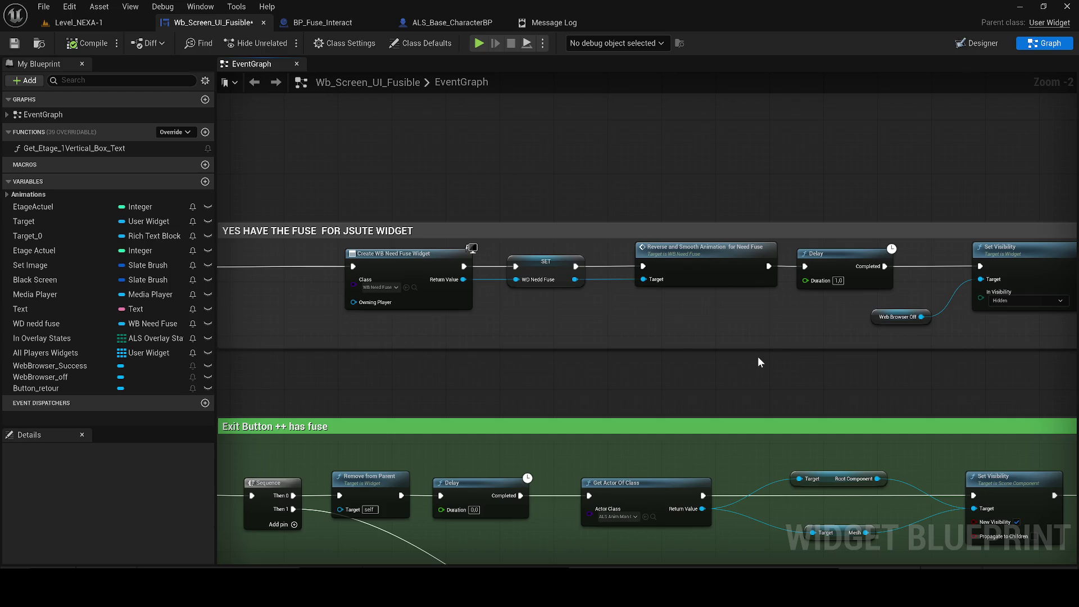
mouse_move(317, 296)
mouse_down()
mouse_move(607, 309)
mouse_move(225, 245)
mouse_move(225, 234)
mouse_move(850, 323)
mouse_move(395, 279)
mouse_up()
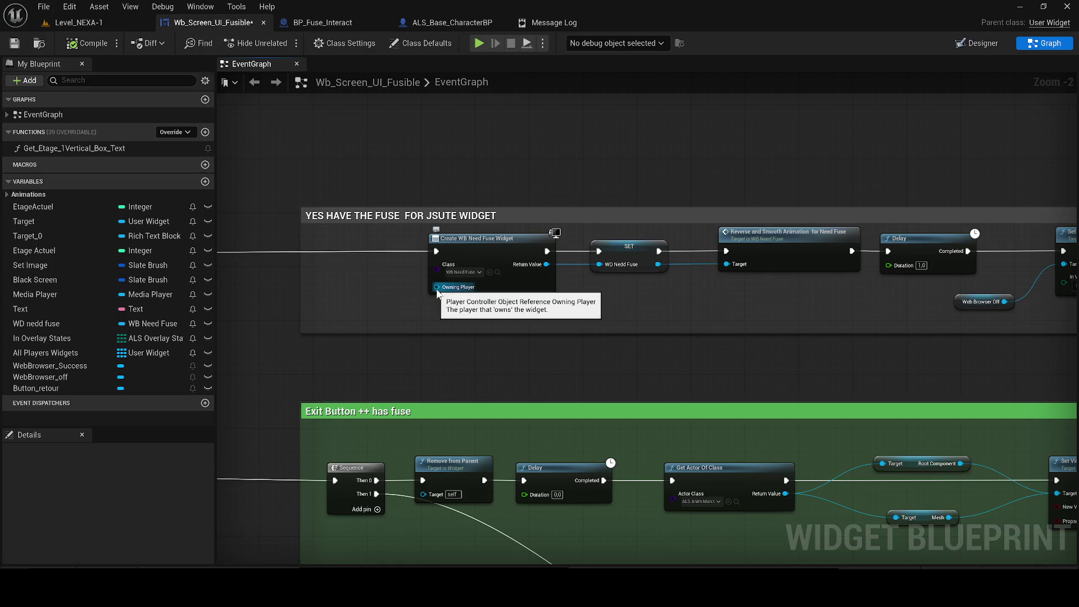
scroll(413, 340, down, 1)
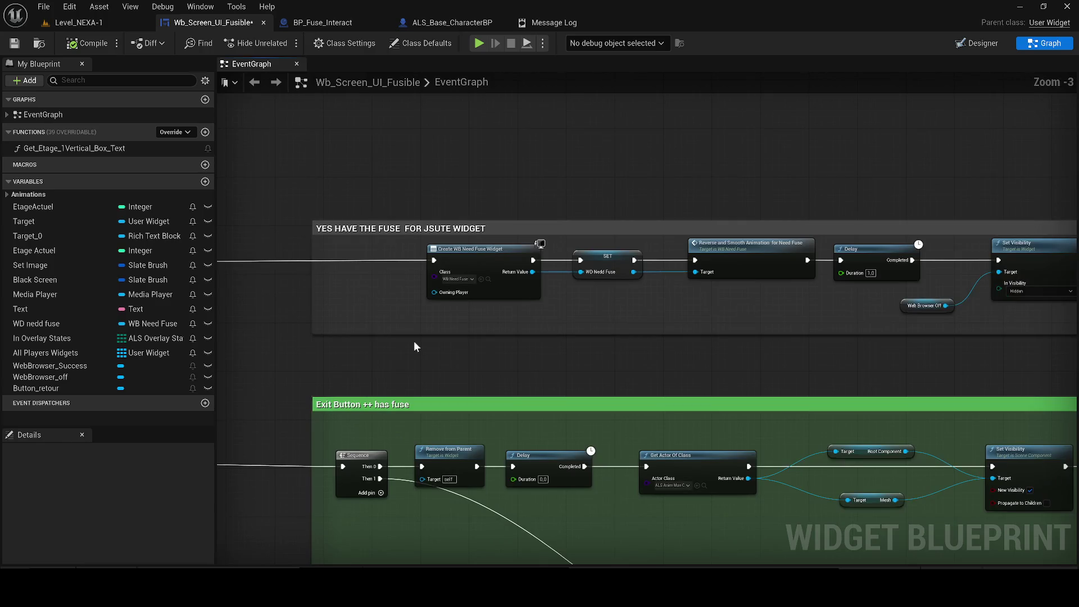
drag(430, 351, 458, 390)
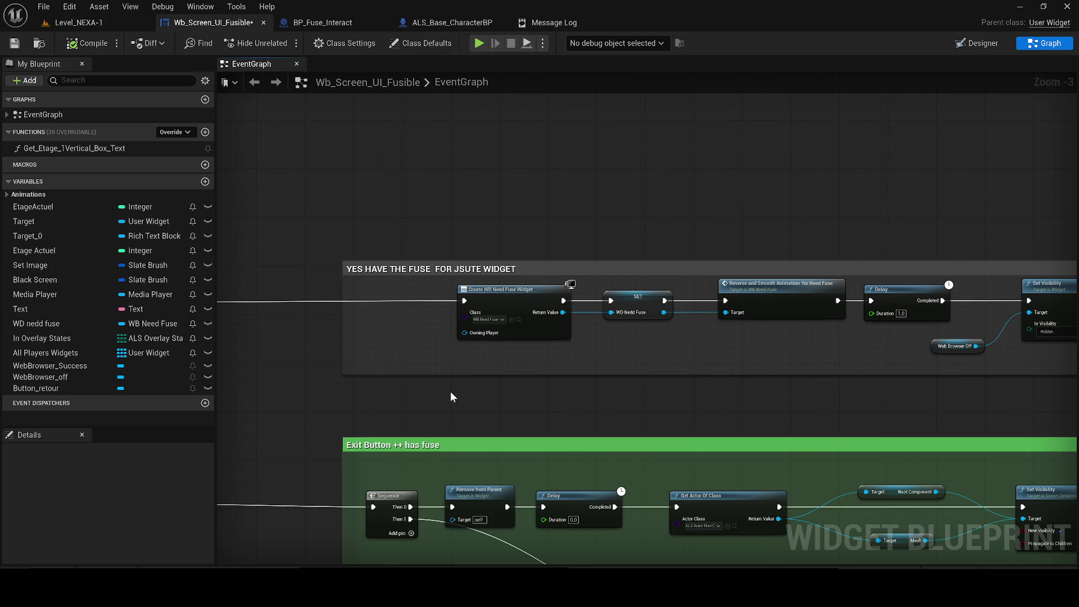
drag(498, 400, 266, 388)
drag(724, 399, 354, 414)
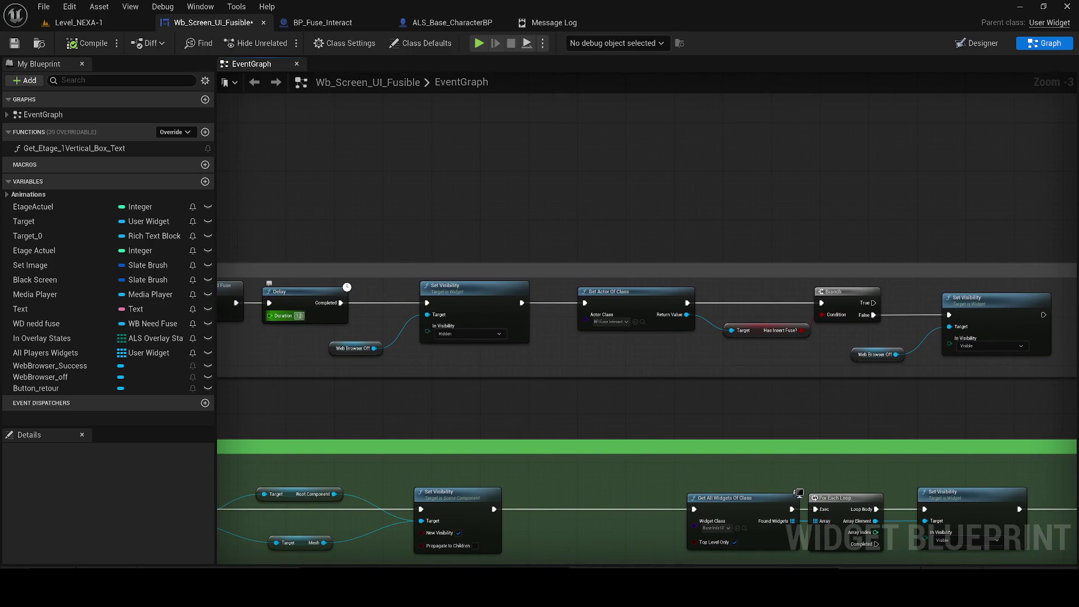
click(299, 316)
key(Return)
- Open the Content Drawer on the Customs folder containing BP_Fuse_Interact
drag(873, 444, 521, 439)
scroll(310, 369, up, 2)
drag(326, 316, 698, 349)
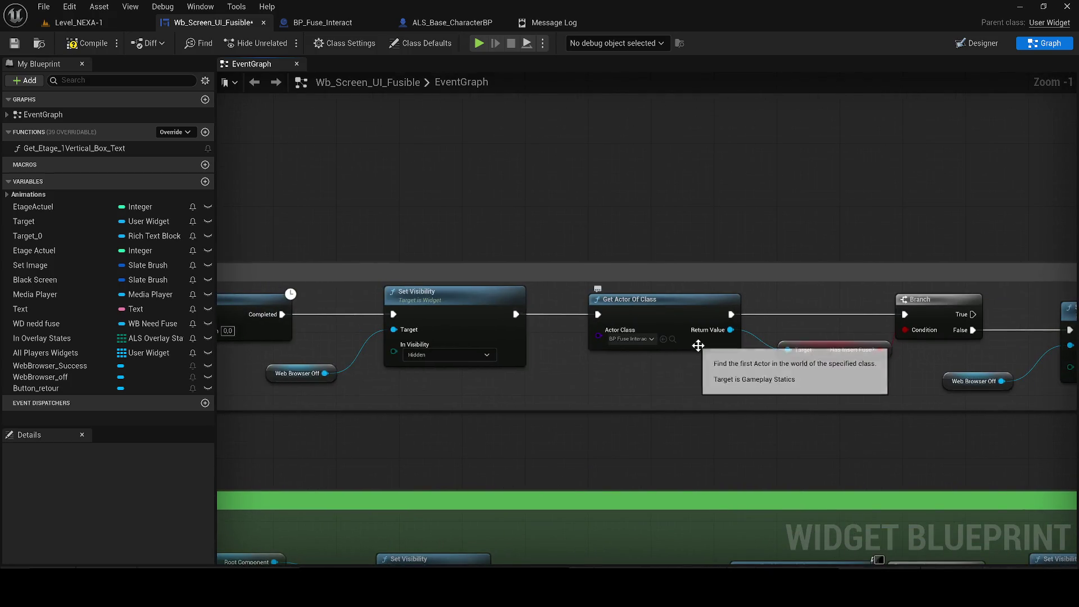
key(ctrl+space)
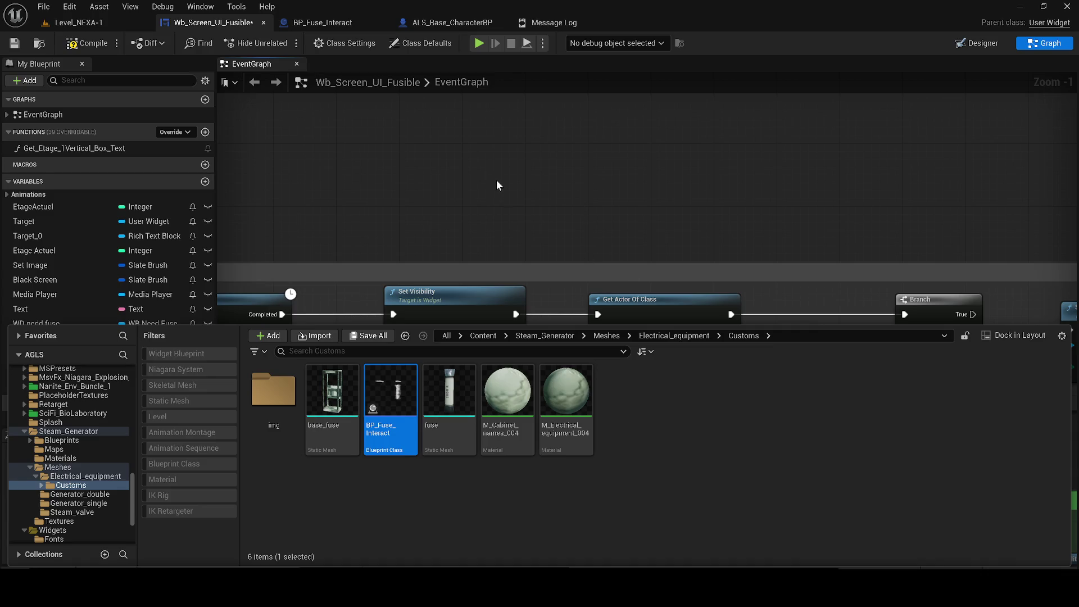
- Jump from the door-open call node into BP_Fuse_Interact's event, then close that blueprint
scroll(507, 188, down, 1)
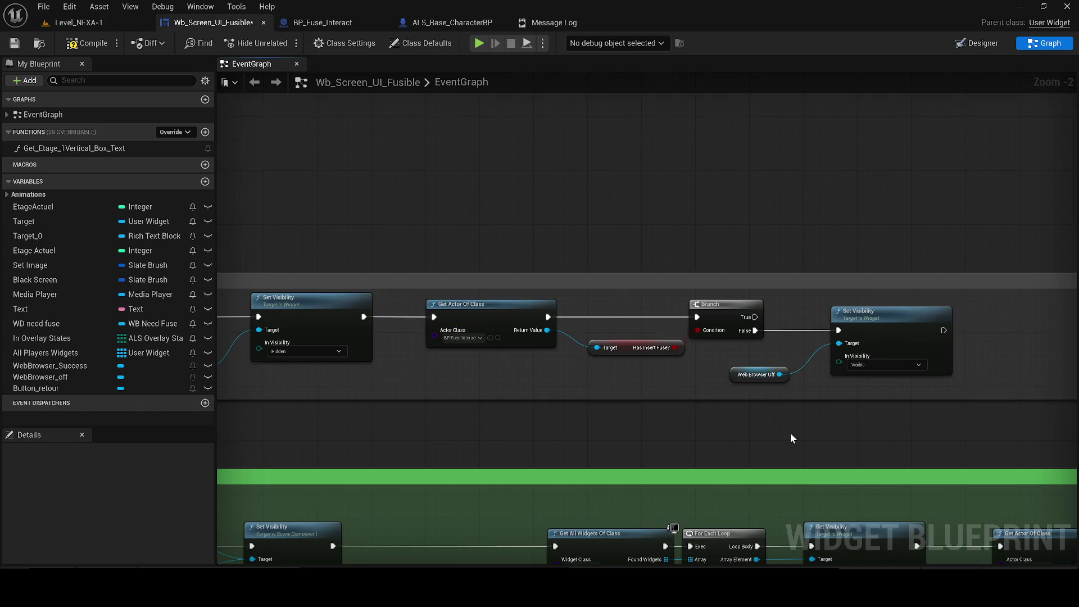
mouse_move(790, 433)
mouse_down()
mouse_move(472, 278)
mouse_move(11, 274)
mouse_up()
mouse_move(854, 448)
mouse_down()
mouse_move(728, 443)
mouse_move(453, 405)
mouse_move(479, 402)
mouse_up()
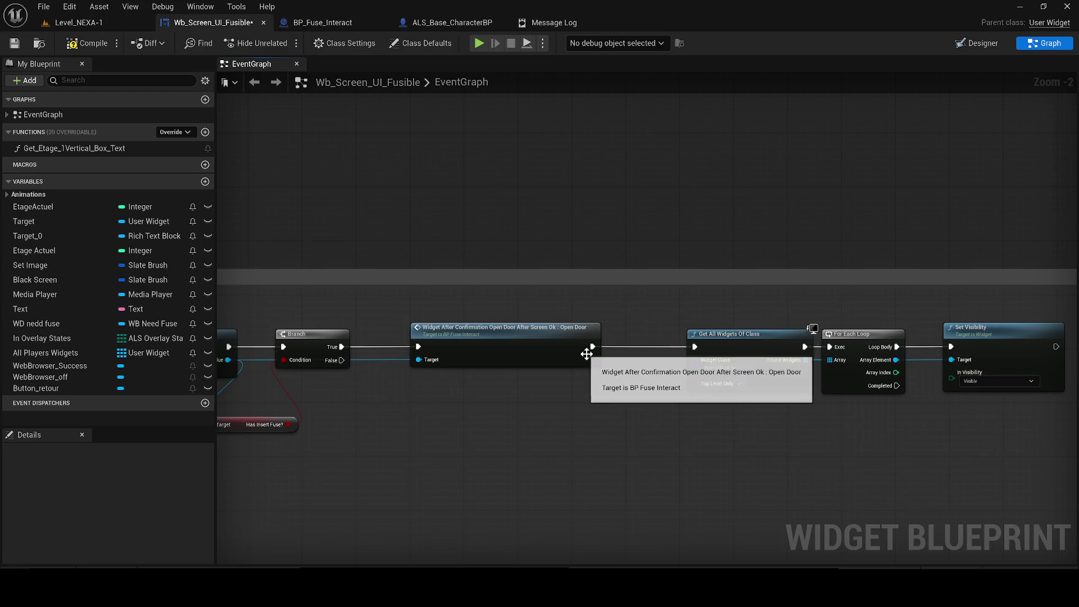
double_click(545, 345)
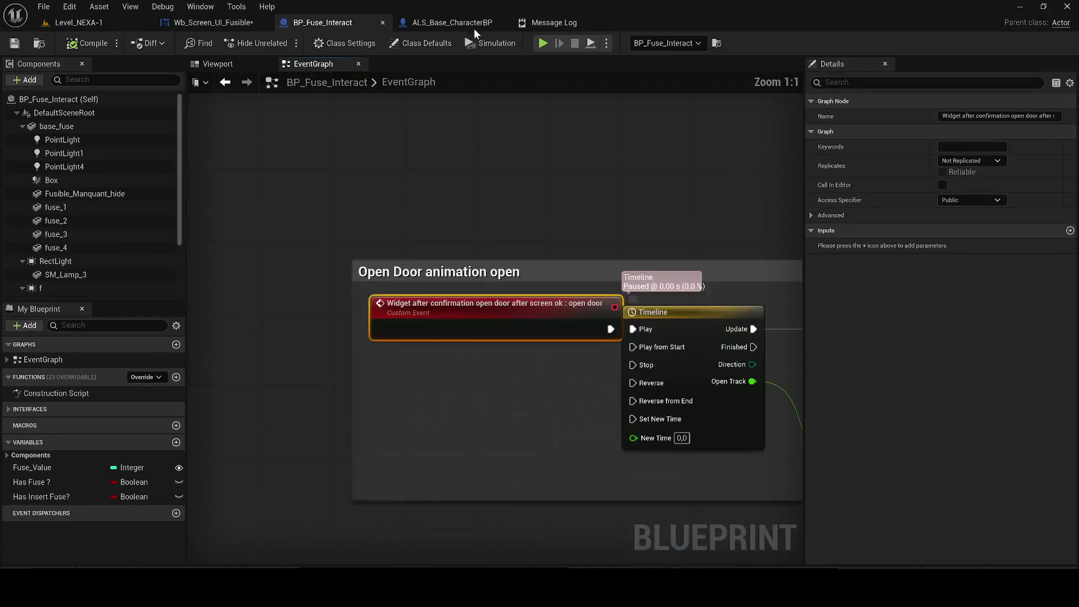
click(383, 22)
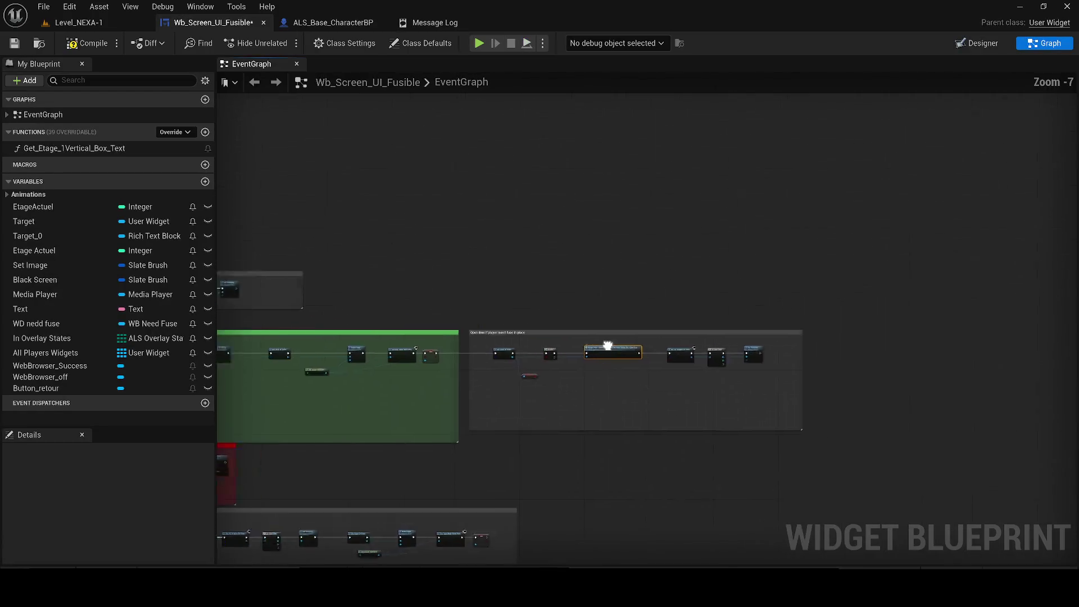
- Wire the Set Visibility exec output to Get Actor Of Class in the Open door comment
scroll(477, 315, up, 3)
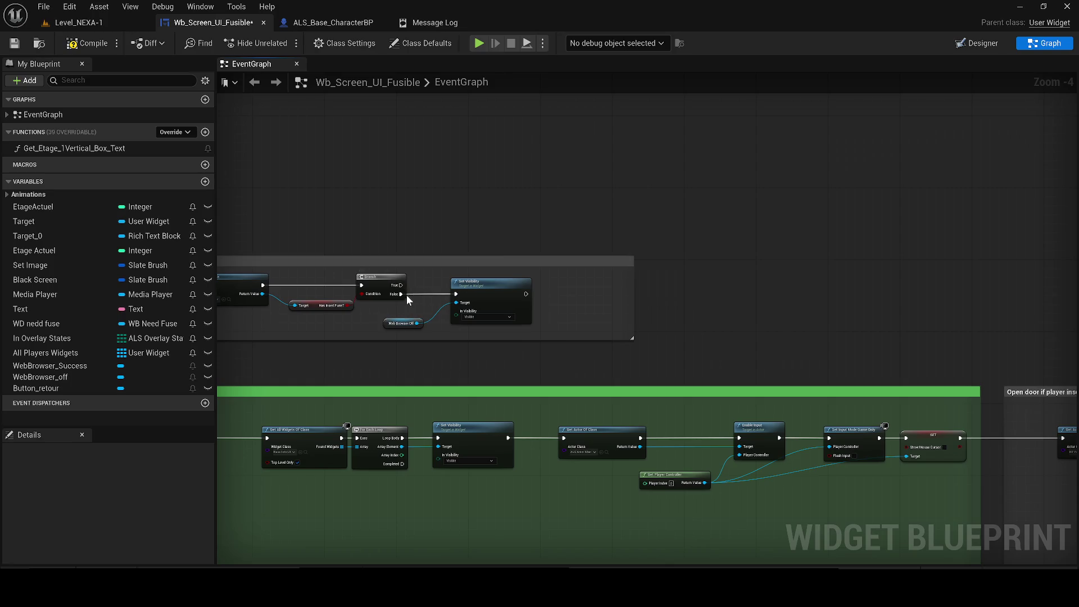
mouse_move(399, 290)
mouse_down()
mouse_move(1057, 337)
mouse_move(1037, 435)
mouse_move(1043, 465)
mouse_move(777, 417)
mouse_move(810, 435)
mouse_up()
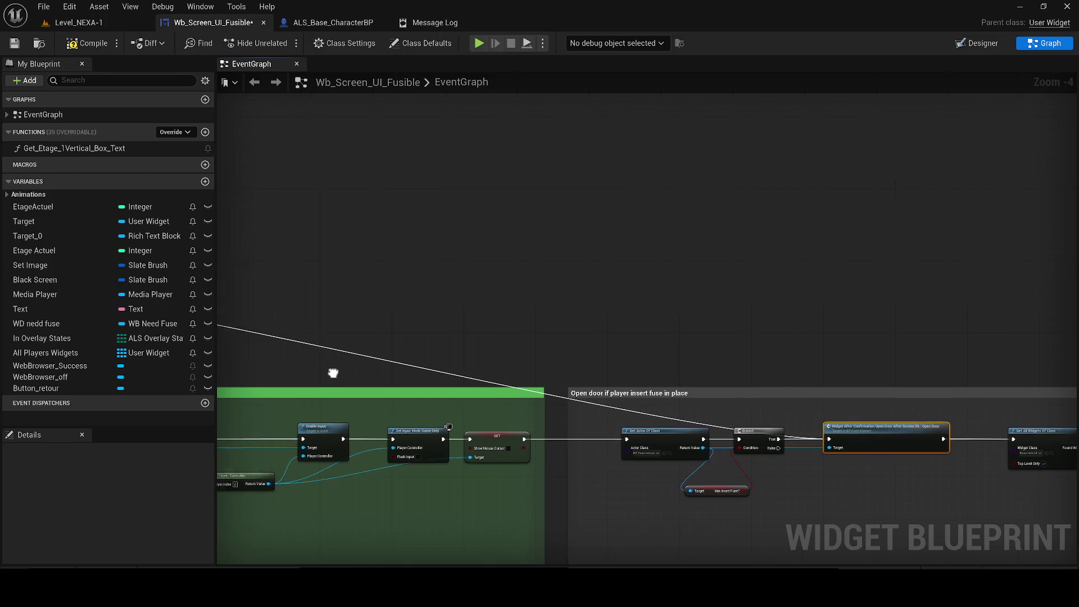
scroll(810, 436, down, 5)
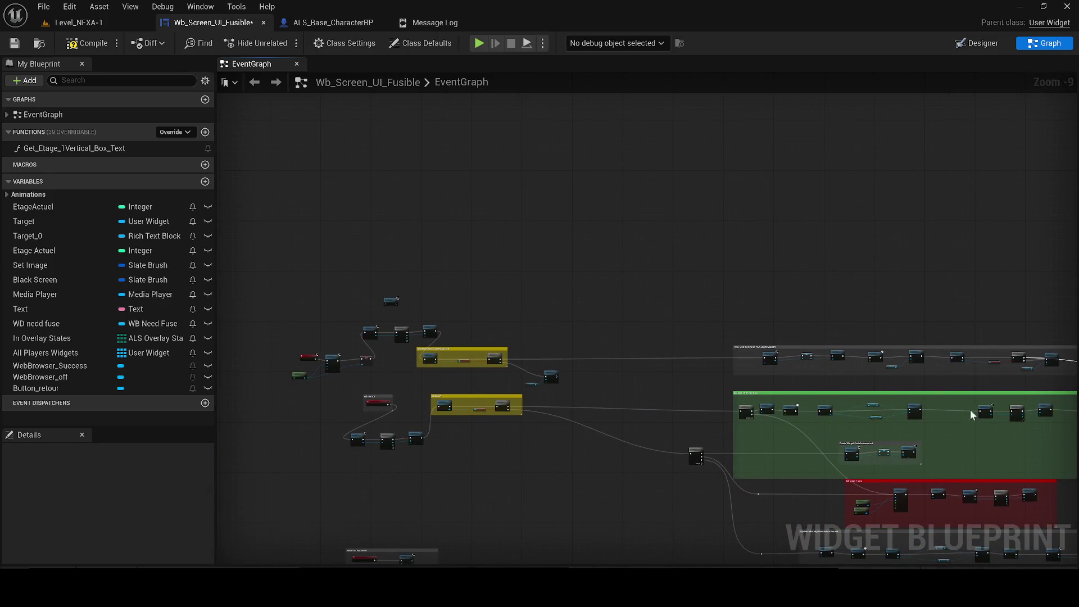
scroll(333, 388, up, 4)
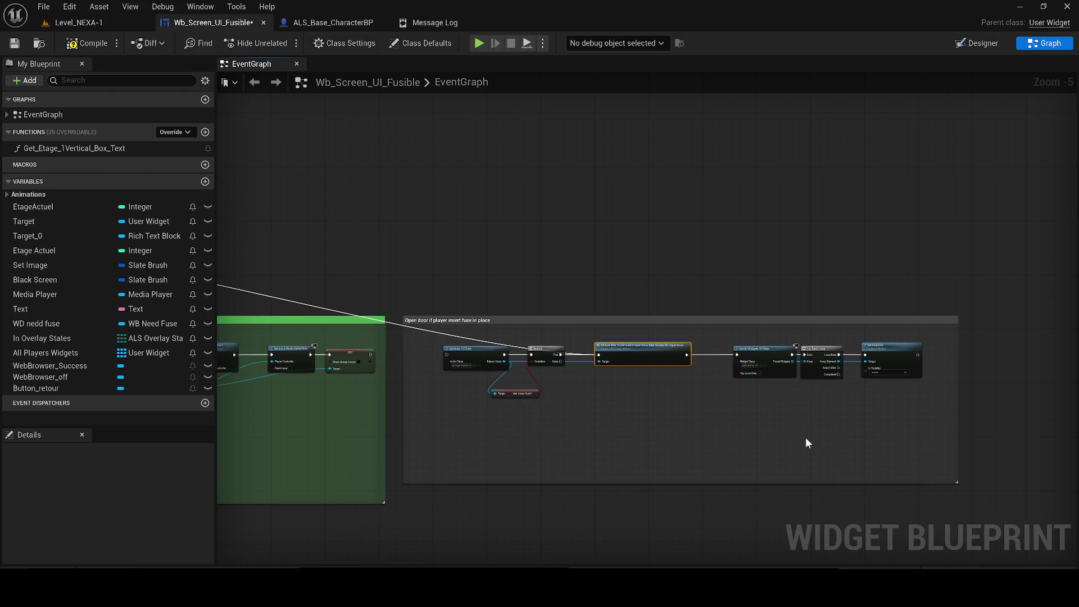
mouse_move(405, 333)
mouse_down()
mouse_move(477, 334)
mouse_move(805, 459)
mouse_up()
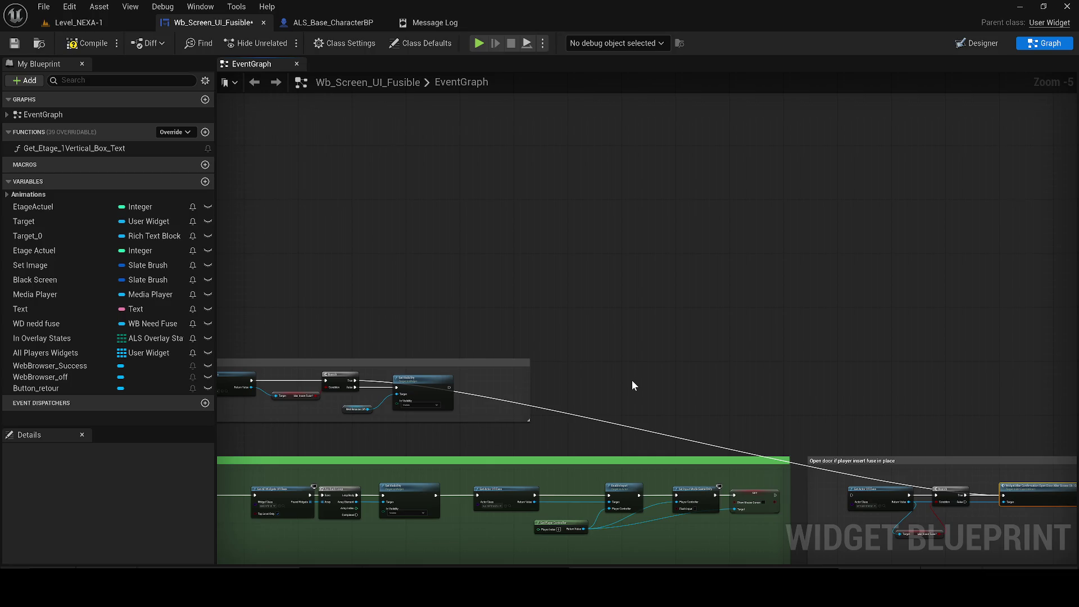
scroll(461, 394, up, 1)
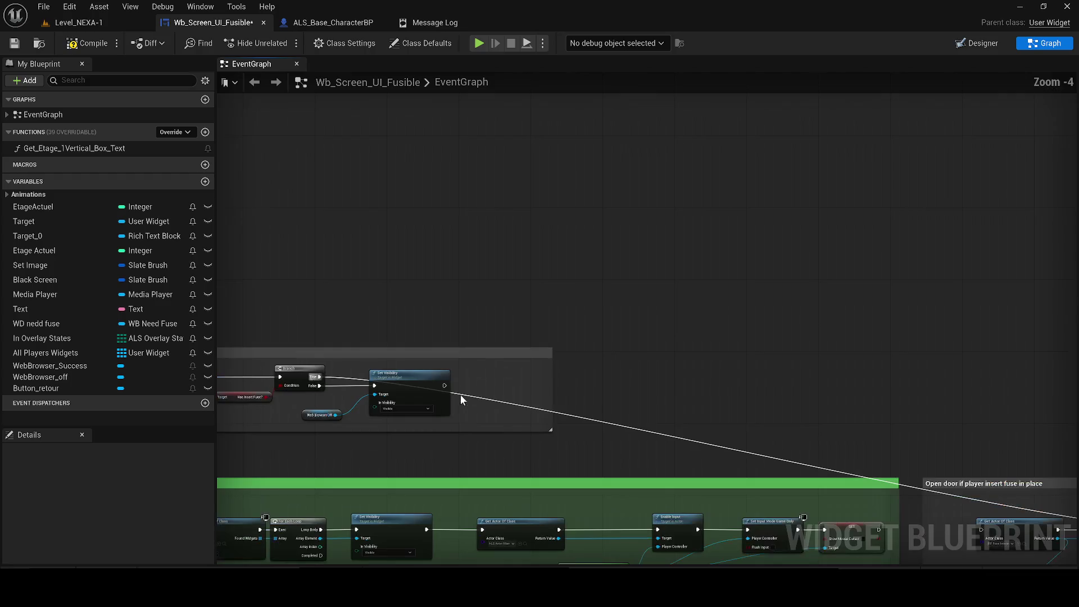
mouse_move(443, 386)
mouse_down()
mouse_move(872, 428)
mouse_move(747, 554)
mouse_move(782, 423)
mouse_move(796, 430)
mouse_up()
- Move the Open door comment beside the fuse chain and compile the widget blueprint
mouse_move(757, 386)
mouse_down()
mouse_move(723, 274)
mouse_move(406, 136)
mouse_up()
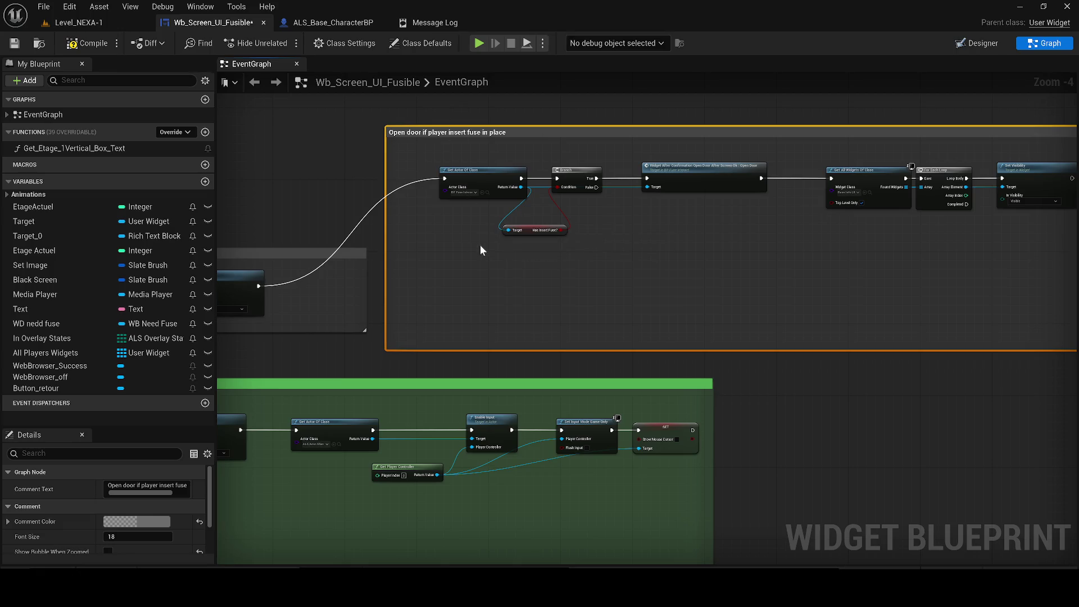
mouse_move(497, 265)
mouse_down()
mouse_move(473, 355)
mouse_move(408, 240)
mouse_up()
scroll(407, 240, down, 3)
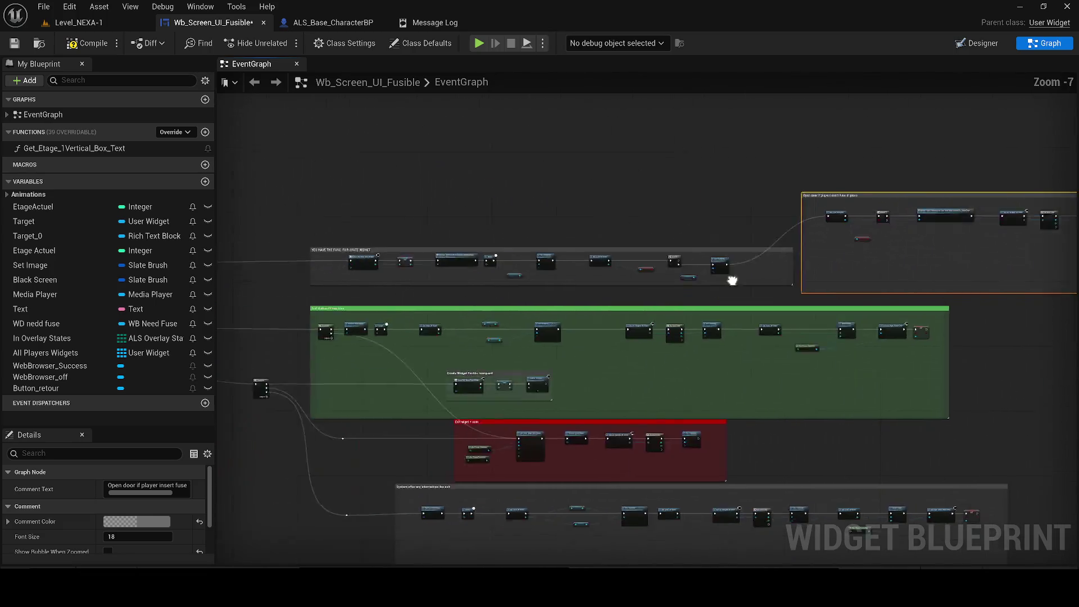
mouse_move(1068, 219)
mouse_down()
mouse_move(815, 242)
mouse_move(466, 242)
mouse_move(933, 245)
mouse_move(853, 279)
mouse_move(397, 306)
mouse_move(1029, 306)
mouse_move(1013, 311)
mouse_move(477, 320)
mouse_up()
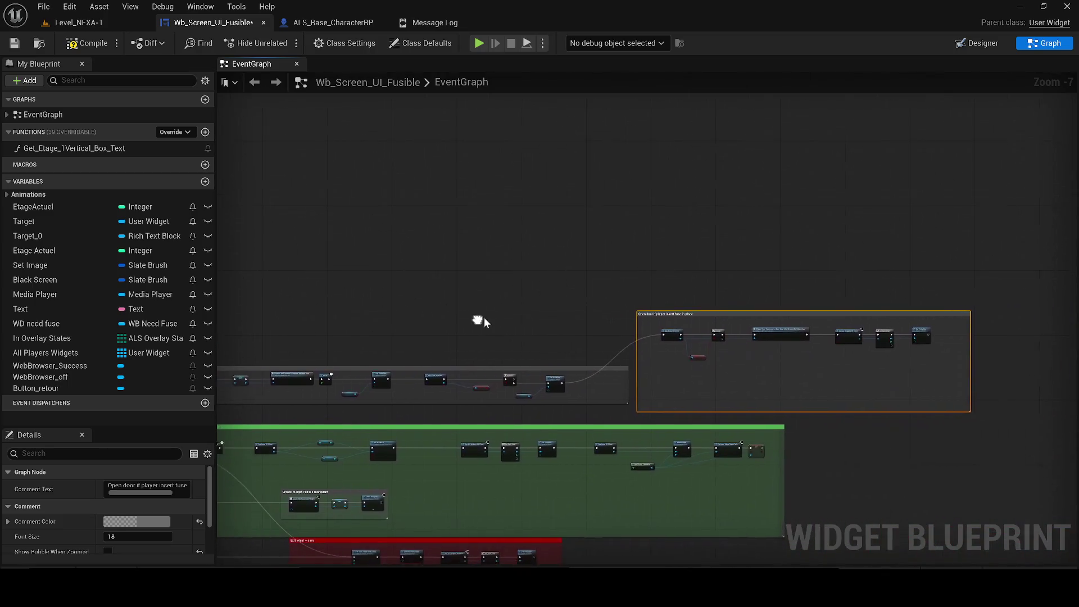
scroll(547, 330, up, 2)
mouse_move(547, 330)
mouse_down()
mouse_move(342, 270)
mouse_move(312, 234)
mouse_up()
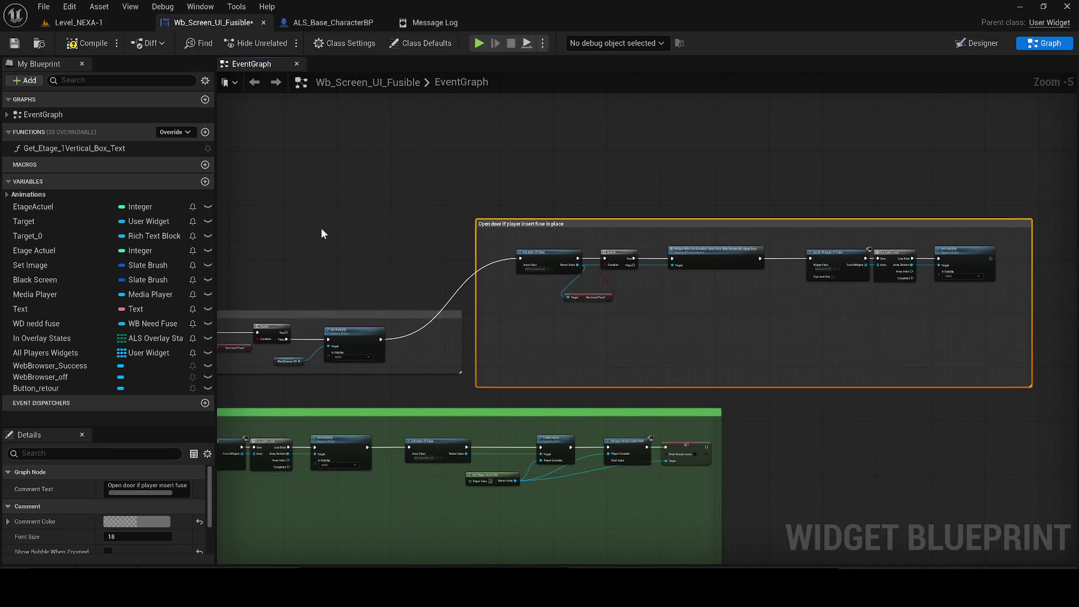
click(84, 45)
- Start play in Level_NEXA-1 and check the first monitor's access denied screen
click(109, 21)
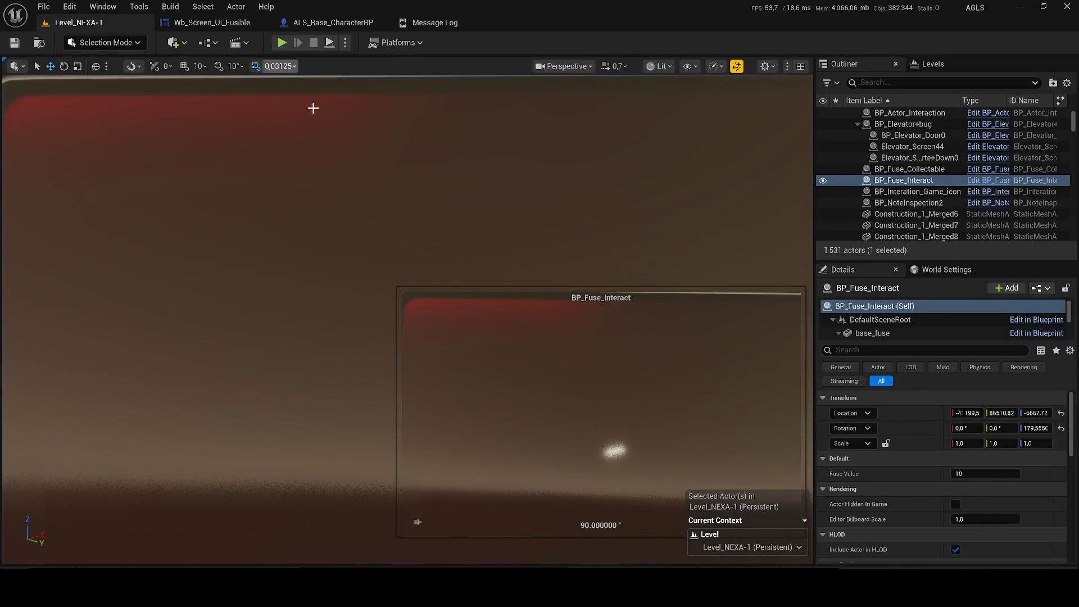
key(alt+p)
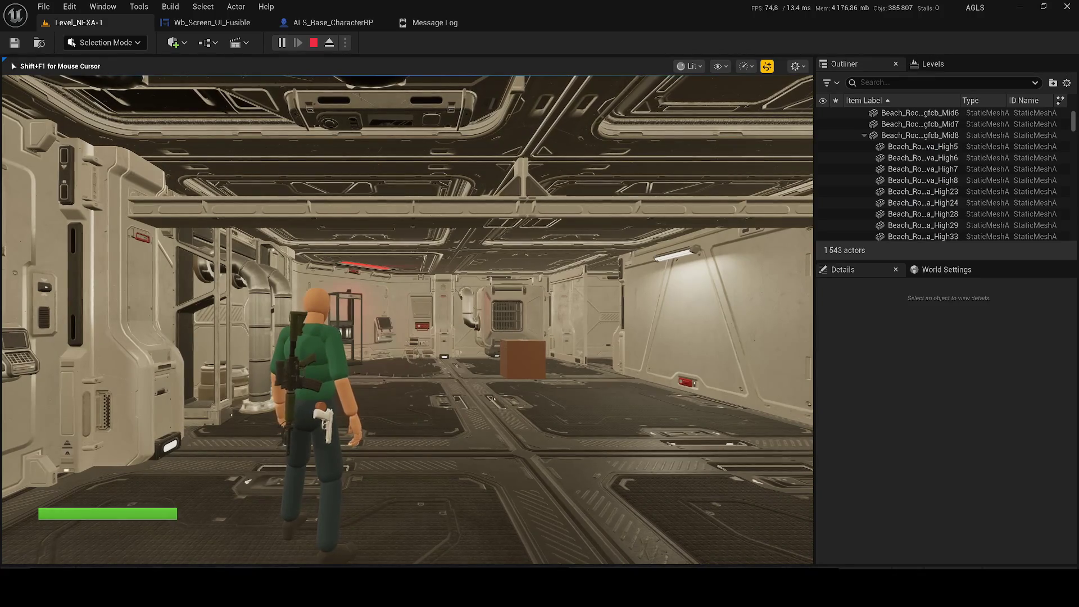
key(w)
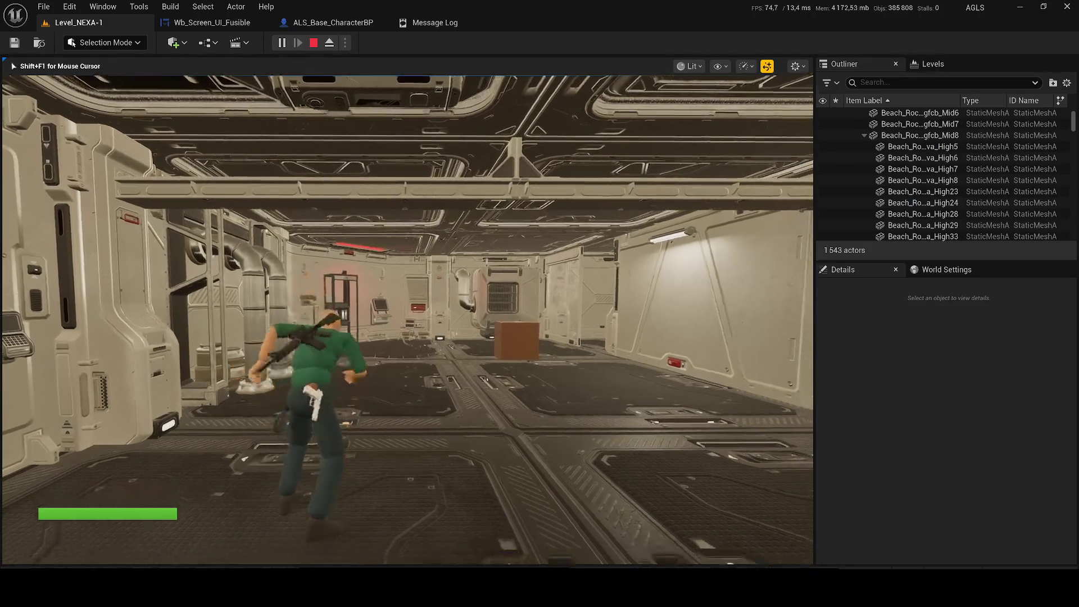
key(q)
key(w)
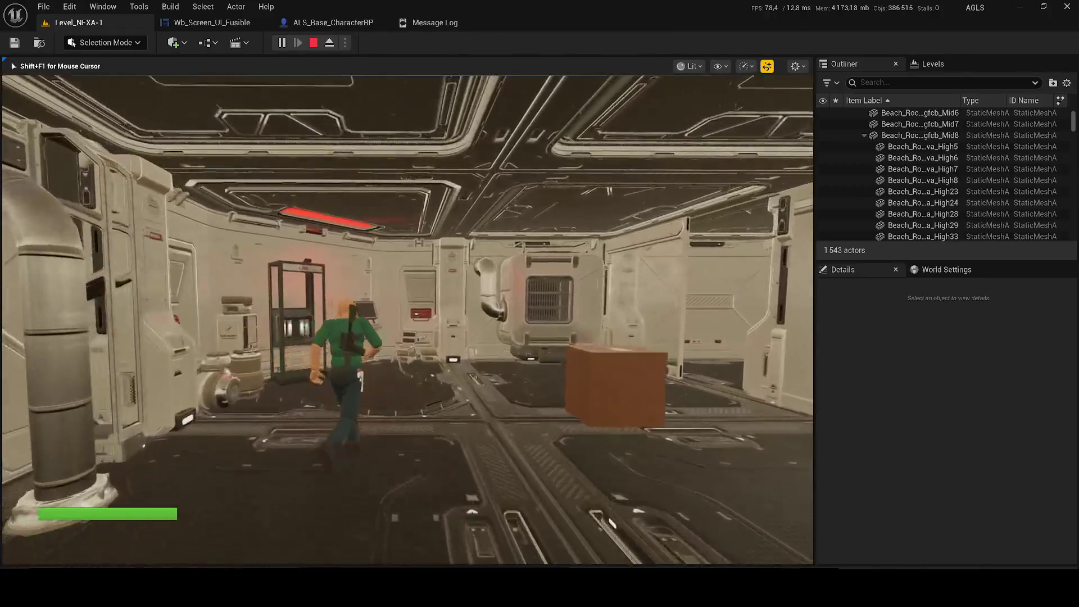
key(w)
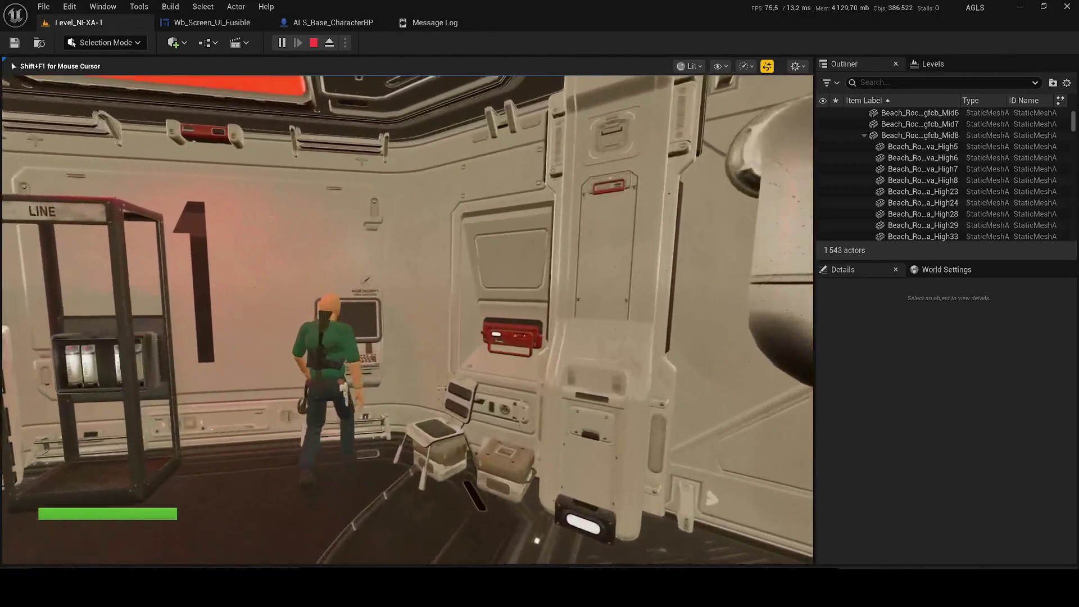
key(e)
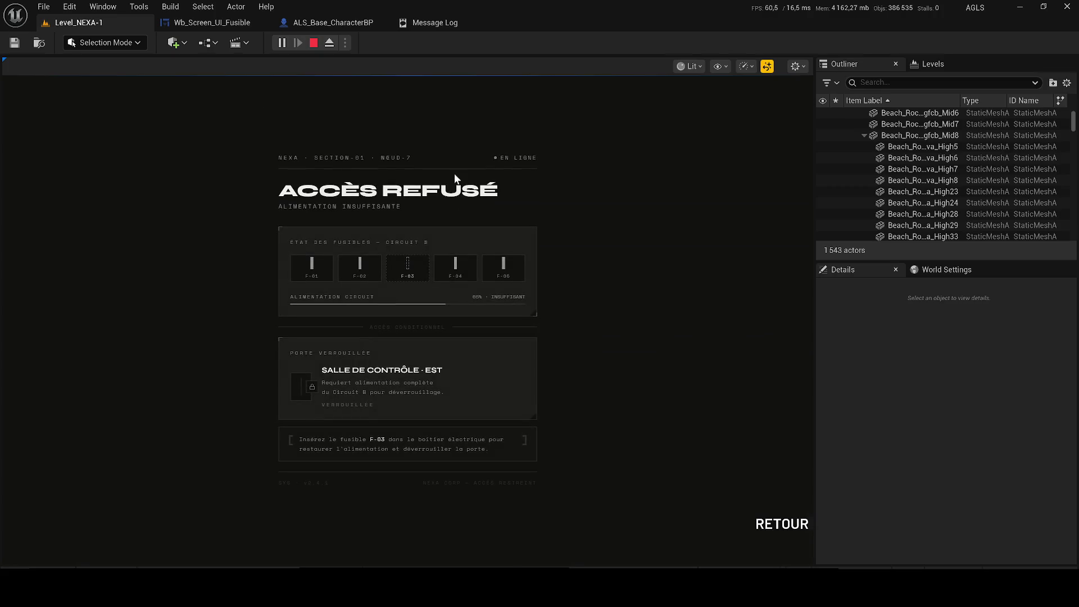
click(776, 524)
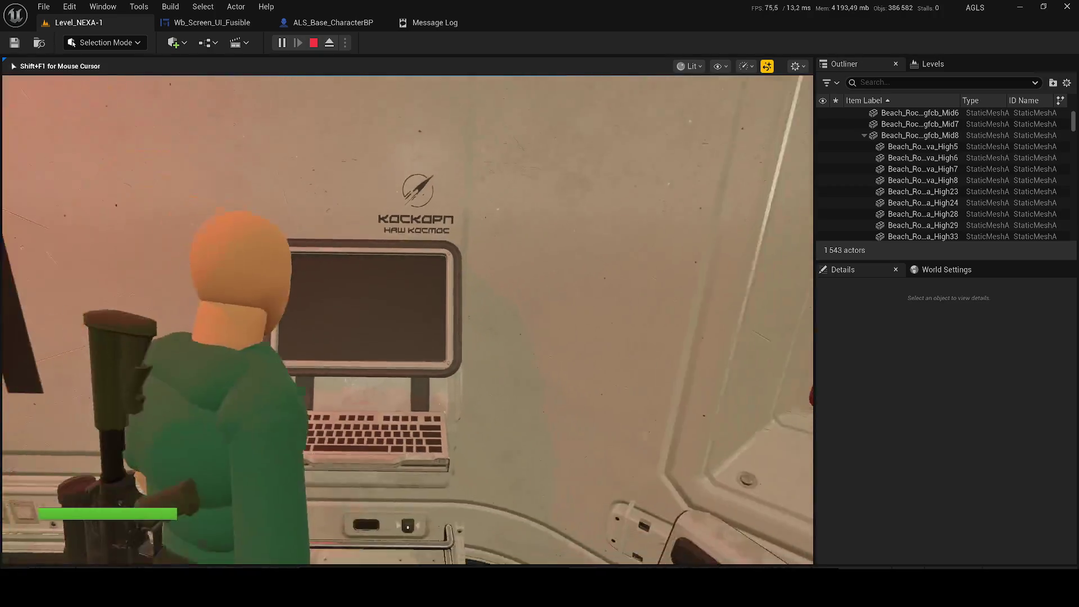
- Run through to the fuse panel room and dismiss the wall monitor's access denied screen
key(w)
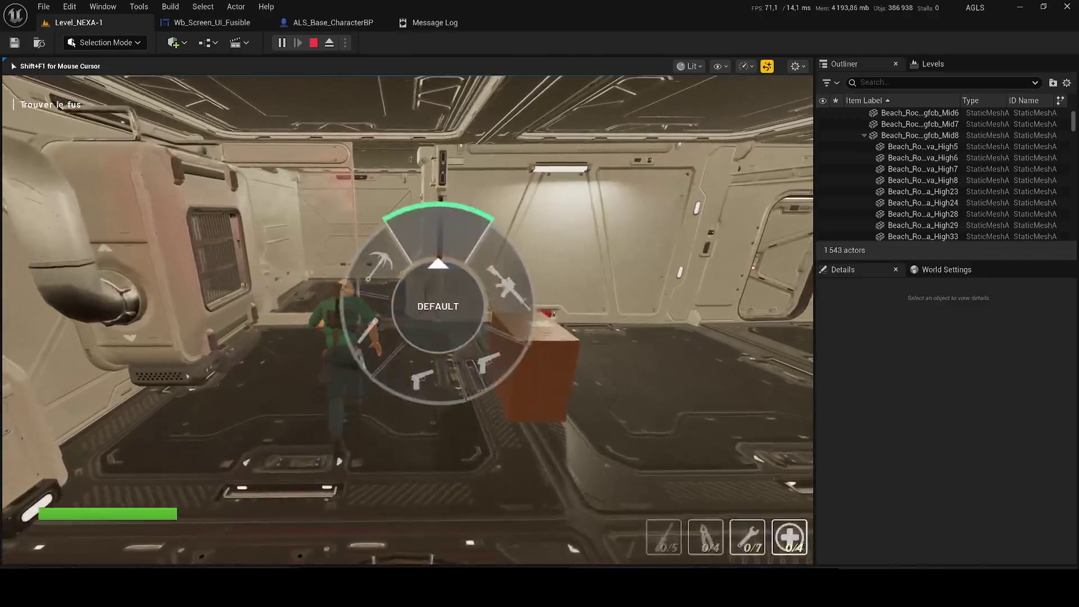
key(w)
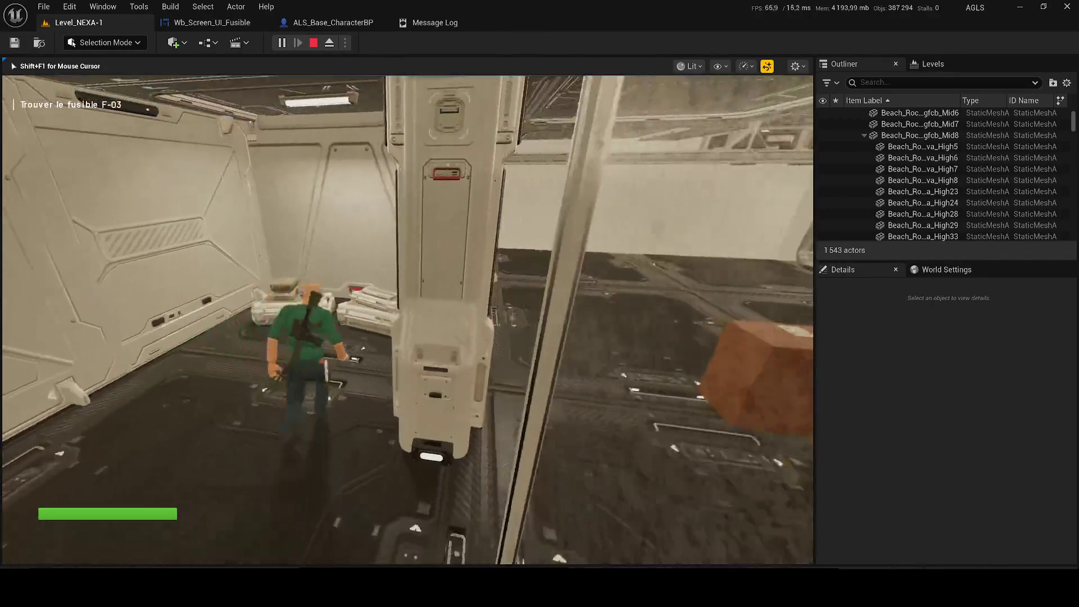
key(w)
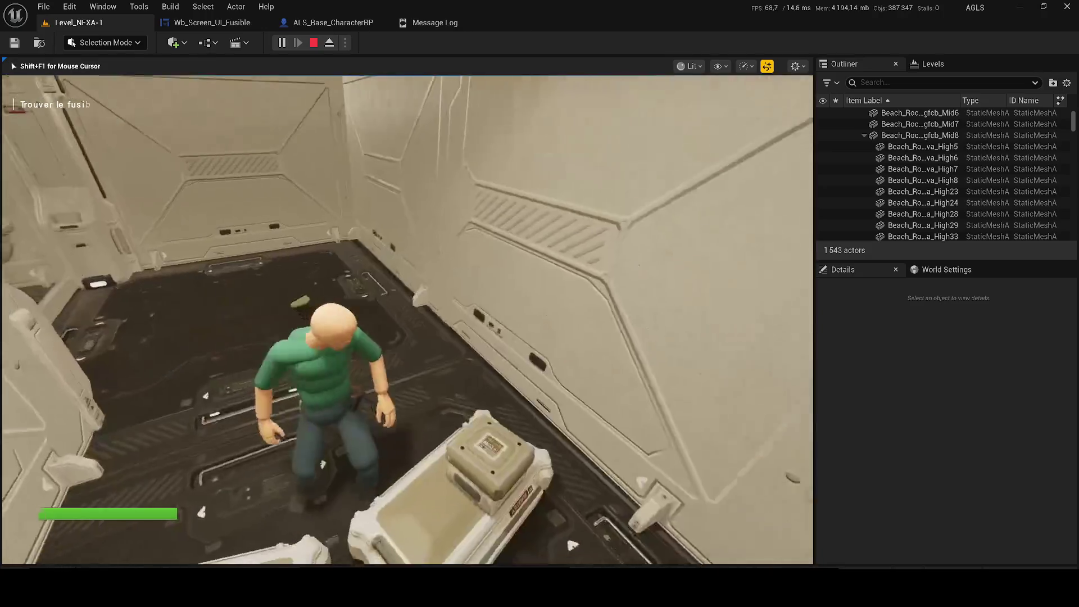
key(w)
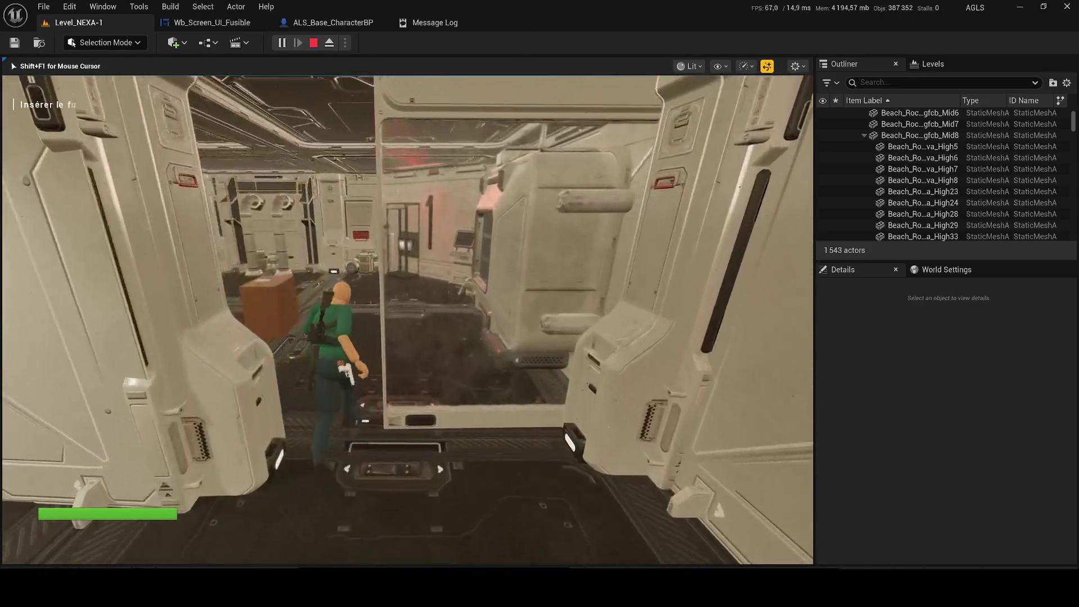
key(w)
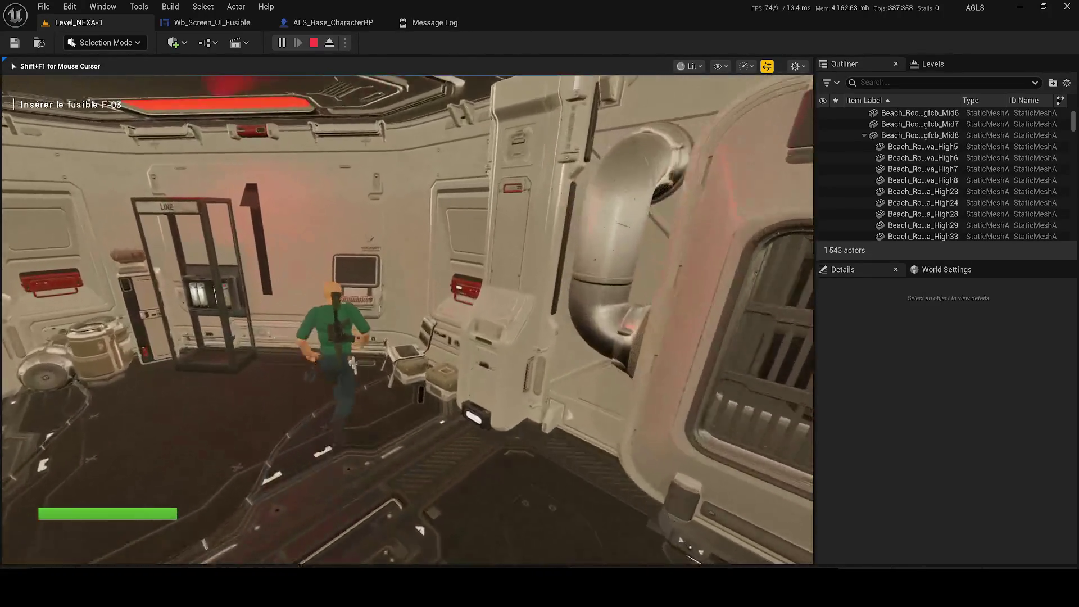
key(w)
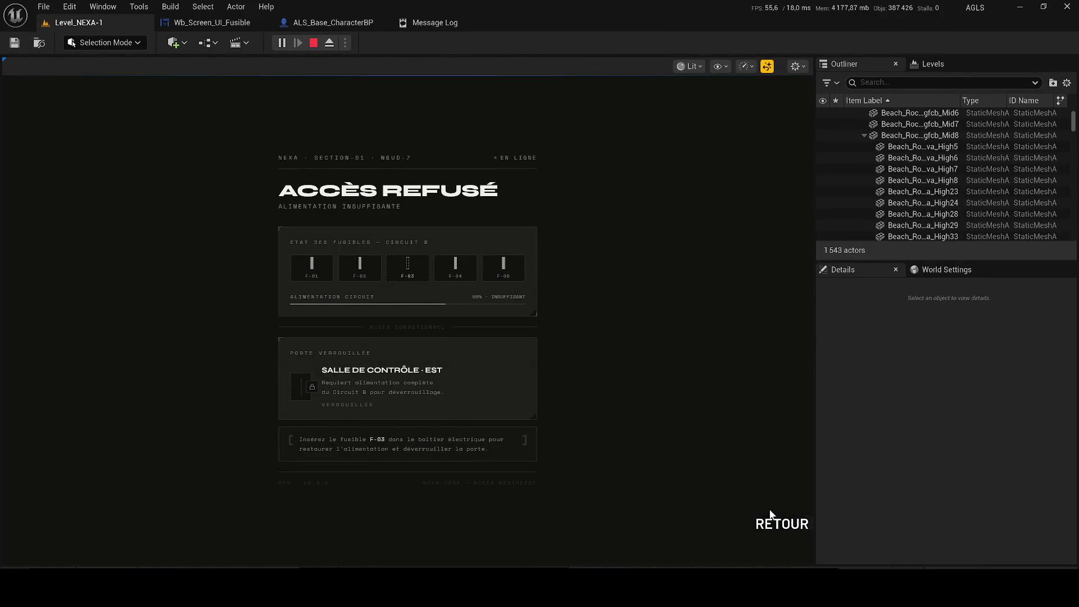
click(778, 523)
- Walk to the computer terminal, open its screen with F and close it with RETOUR
key(w)
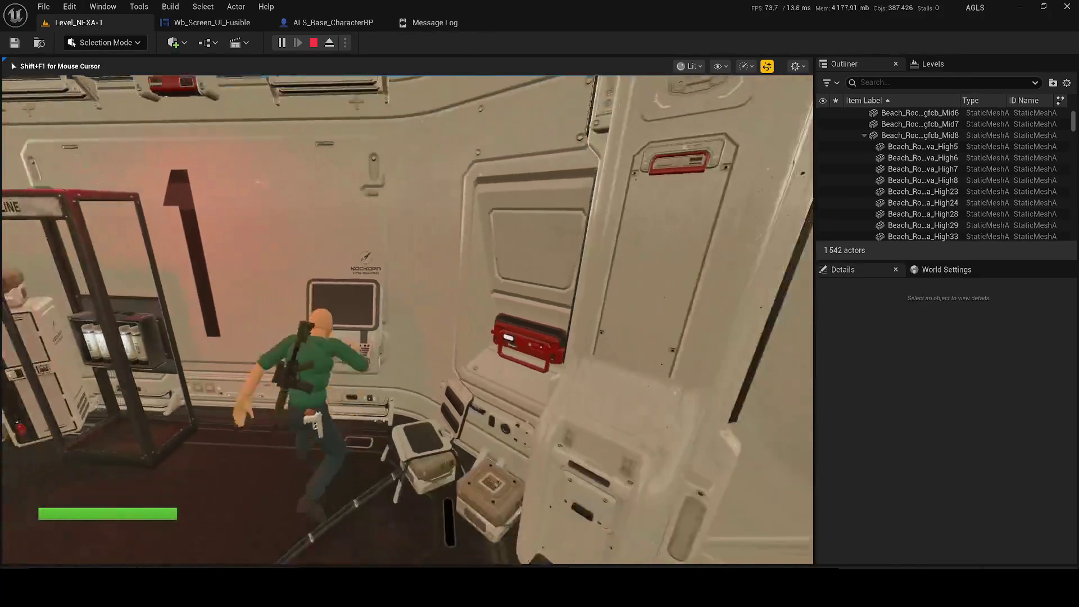
key(w)
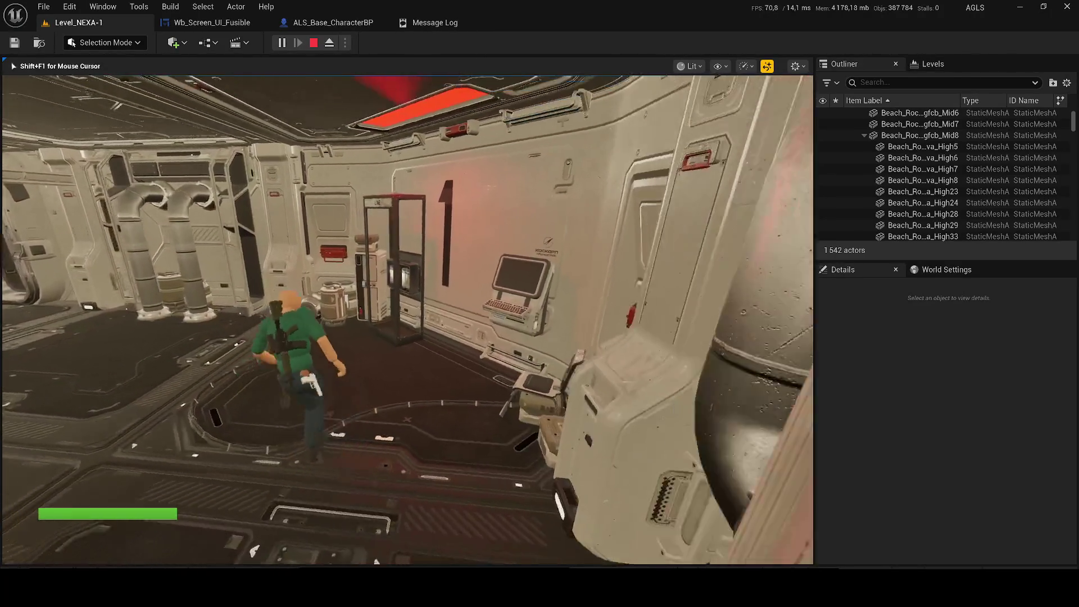
key(w)
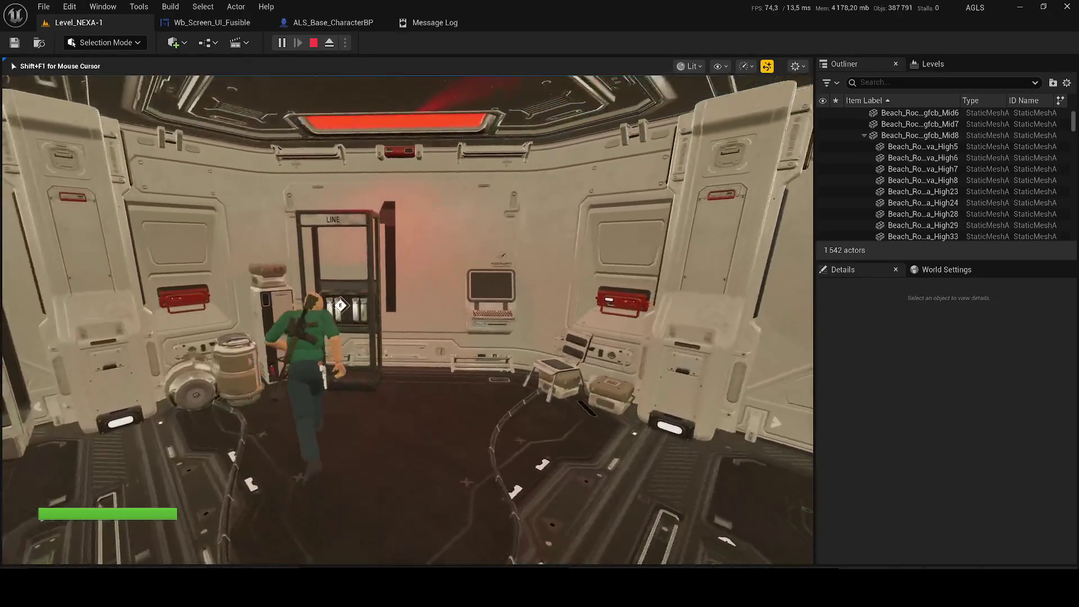
key(w)
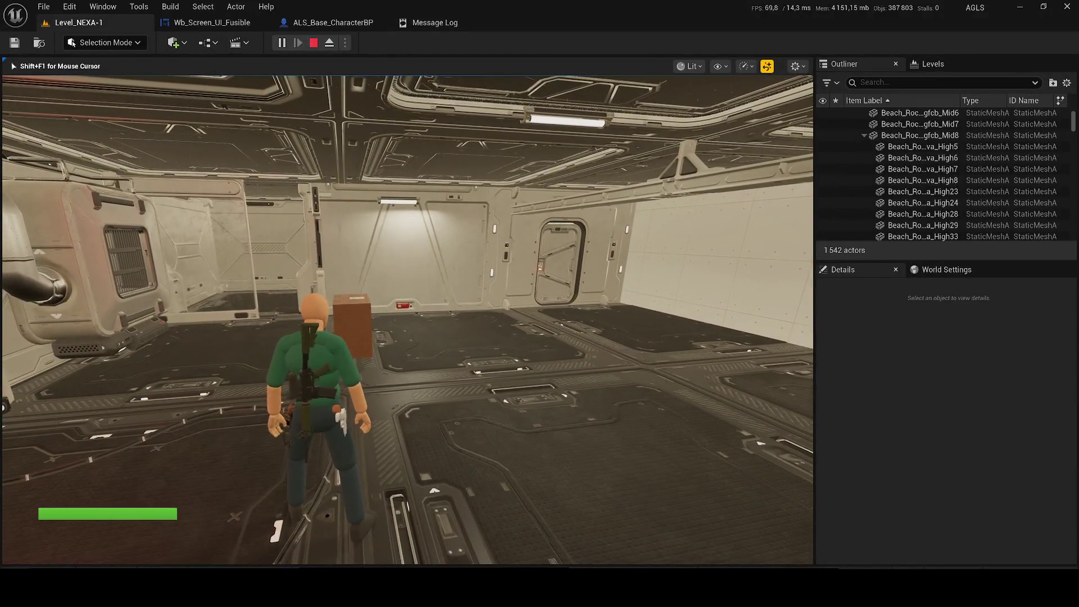
key(w)
key(f)
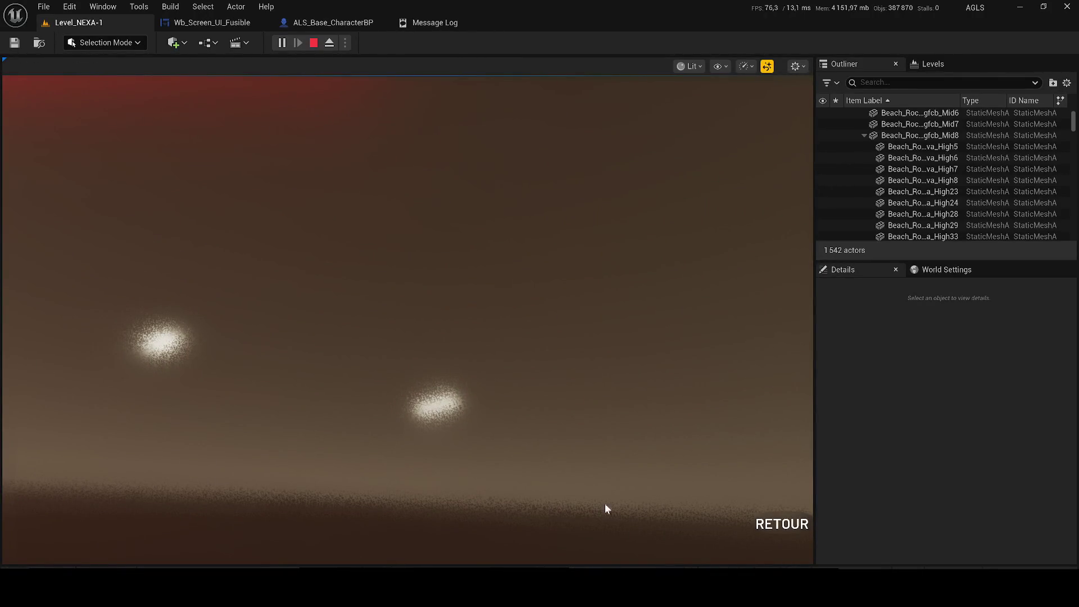
click(789, 524)
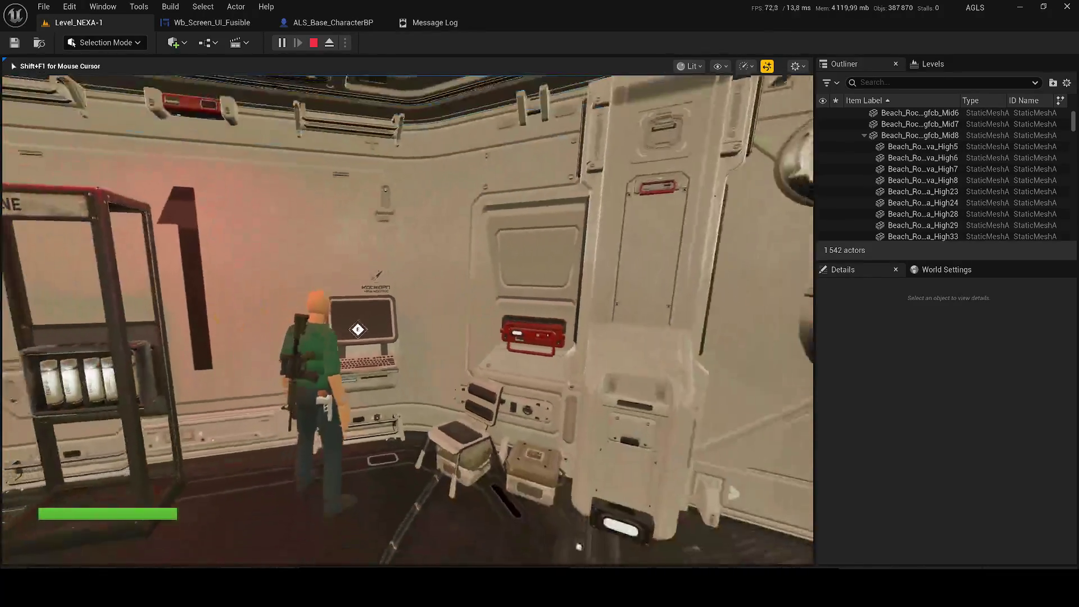
- Reopen and close the terminal screen, then stop play and return to Wb_Screen_UI_Fusible
key(f)
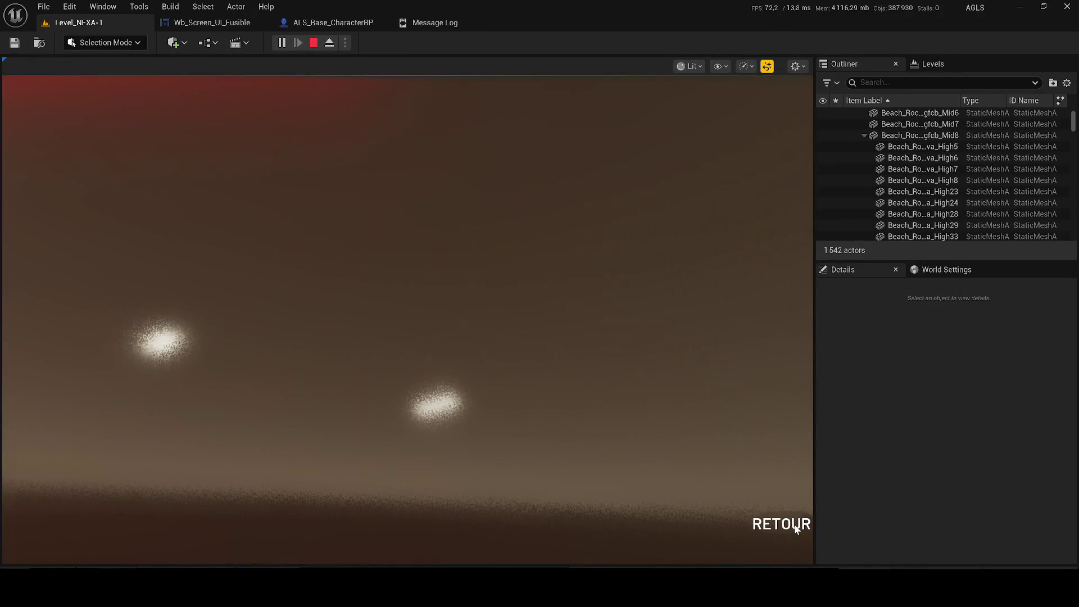
key(super)
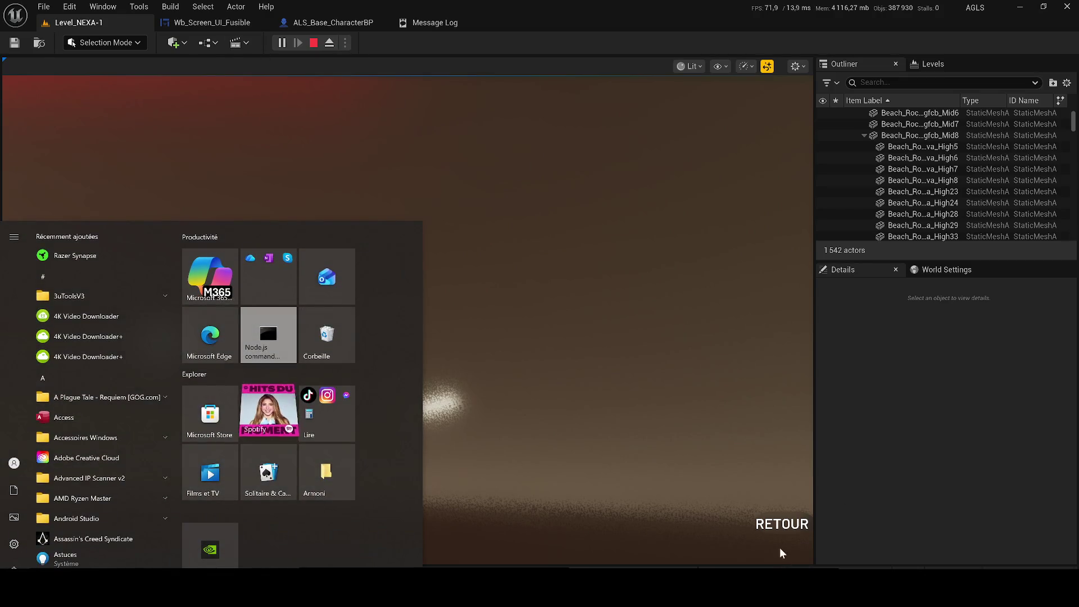
click(620, 254)
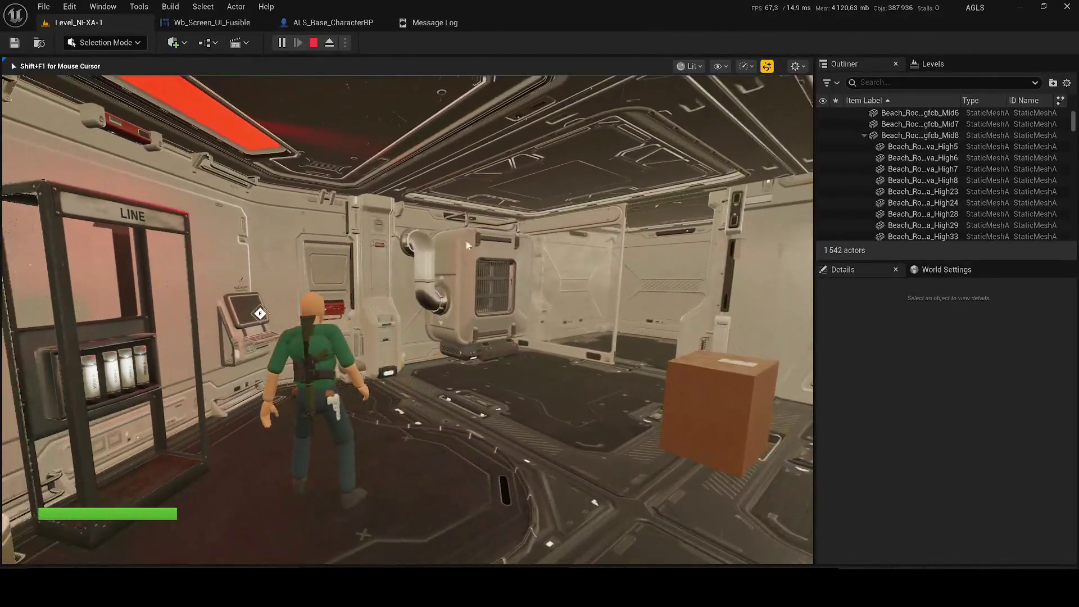
key(Escape)
click(171, 21)
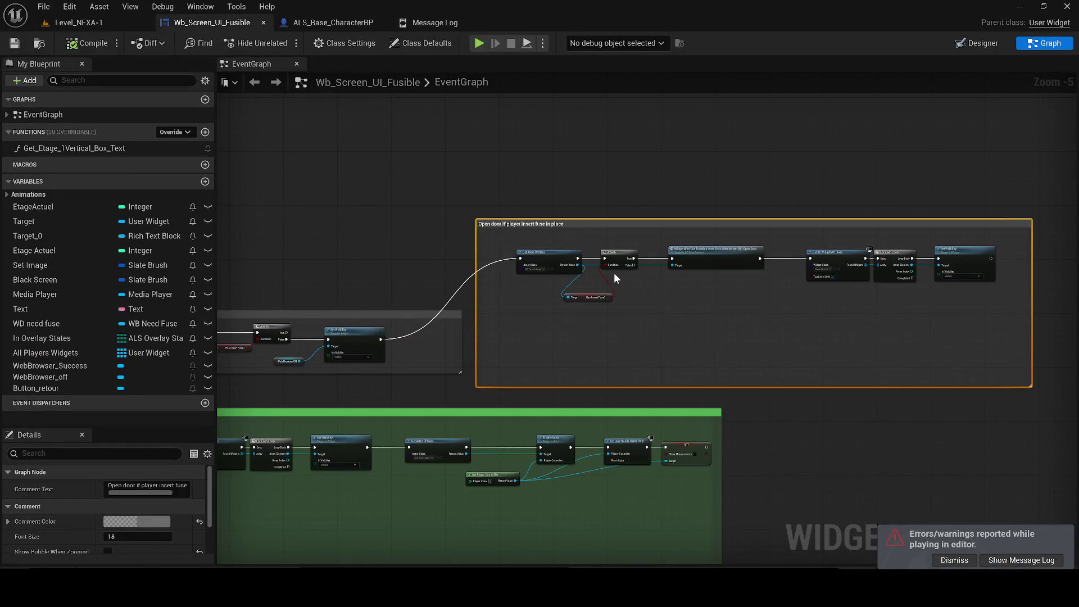
- Connect Branch True to Get Actor Of Class and break Set Visibility's link to the open-door section
mouse_move(876, 285)
mouse_down()
mouse_move(810, 306)
mouse_move(525, 313)
mouse_move(946, 337)
mouse_move(931, 335)
mouse_up()
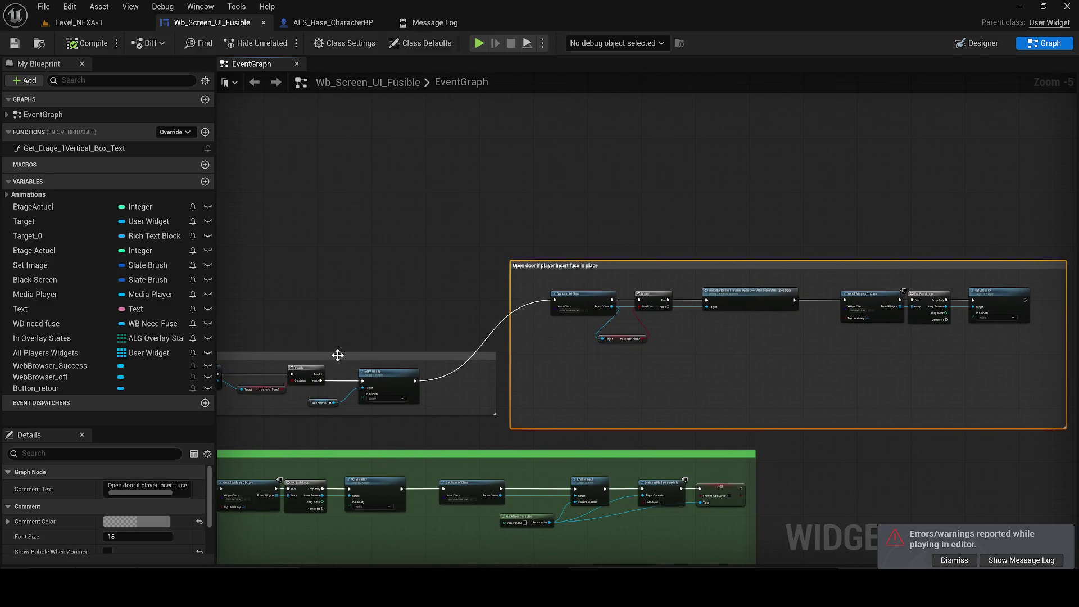
drag(353, 394, 486, 387)
scroll(486, 392, up, 3)
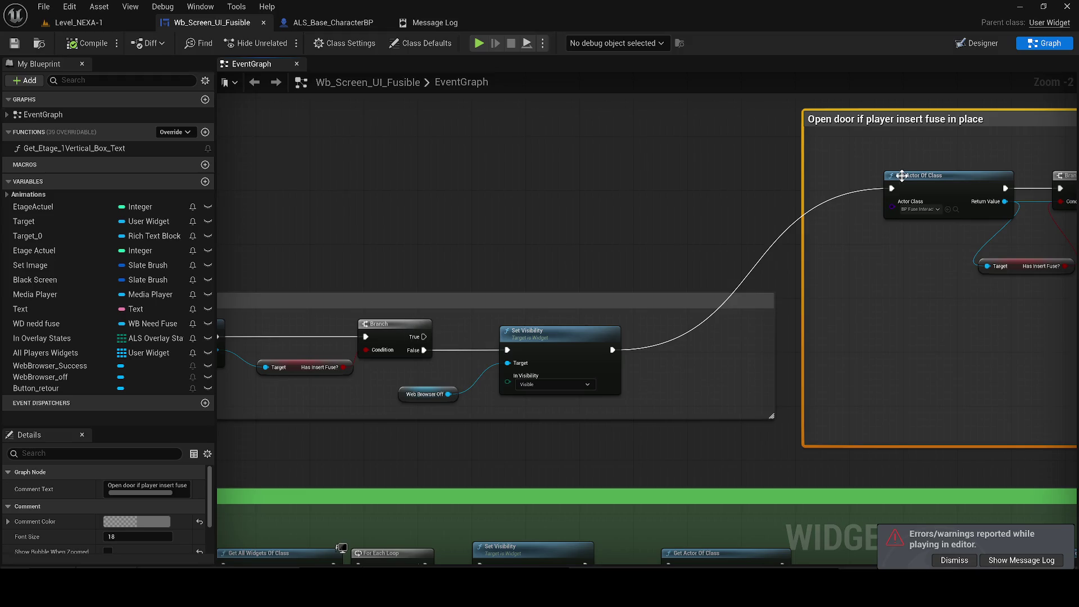
mouse_move(891, 188)
mouse_down()
mouse_move(551, 215)
mouse_move(489, 330)
mouse_move(424, 337)
mouse_up()
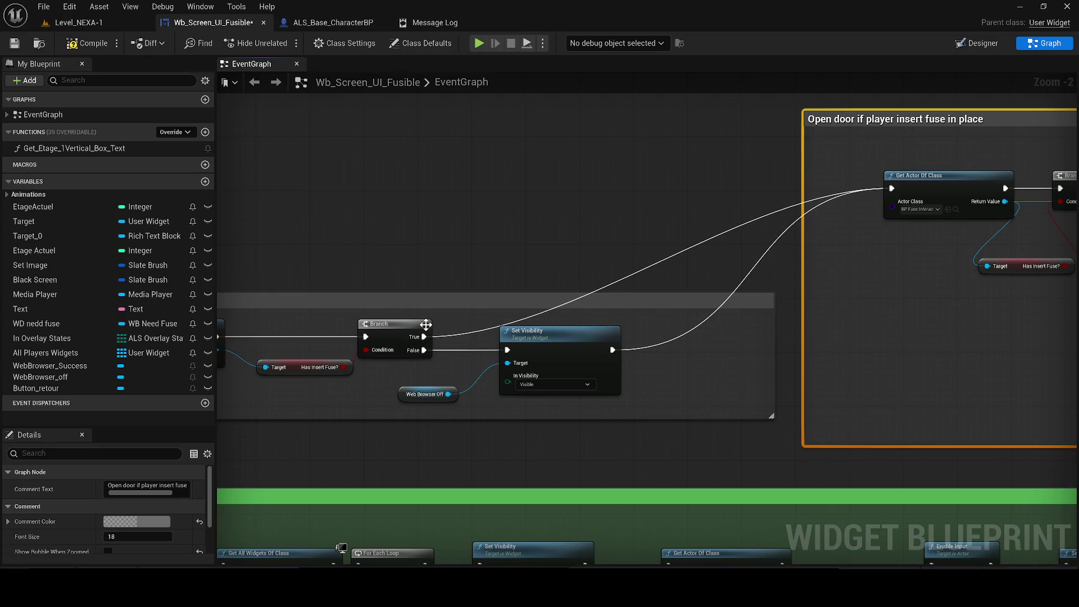
click(610, 355)
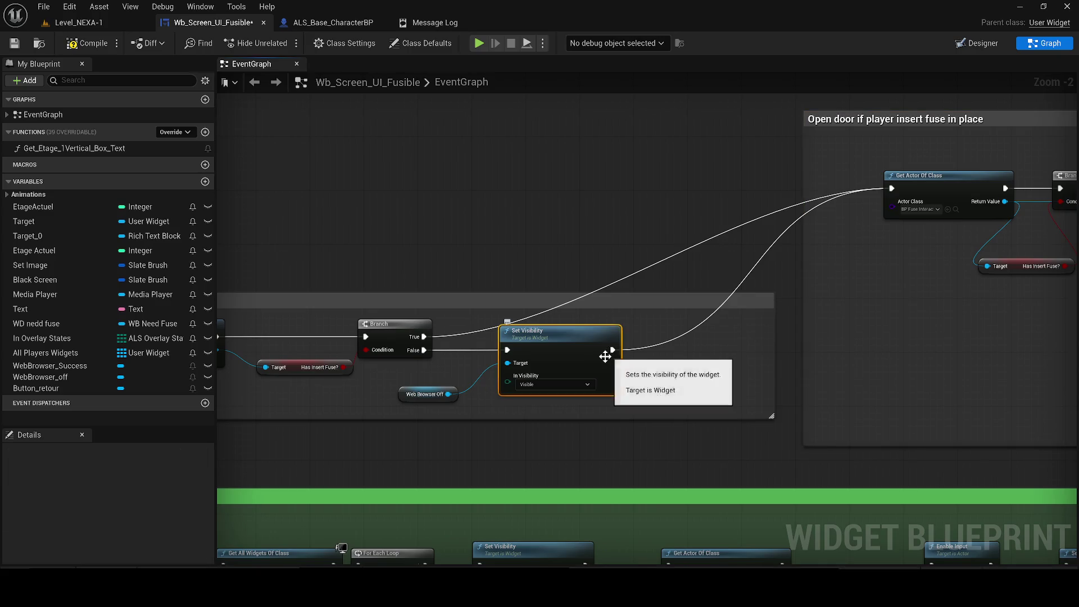
alt+click(612, 351)
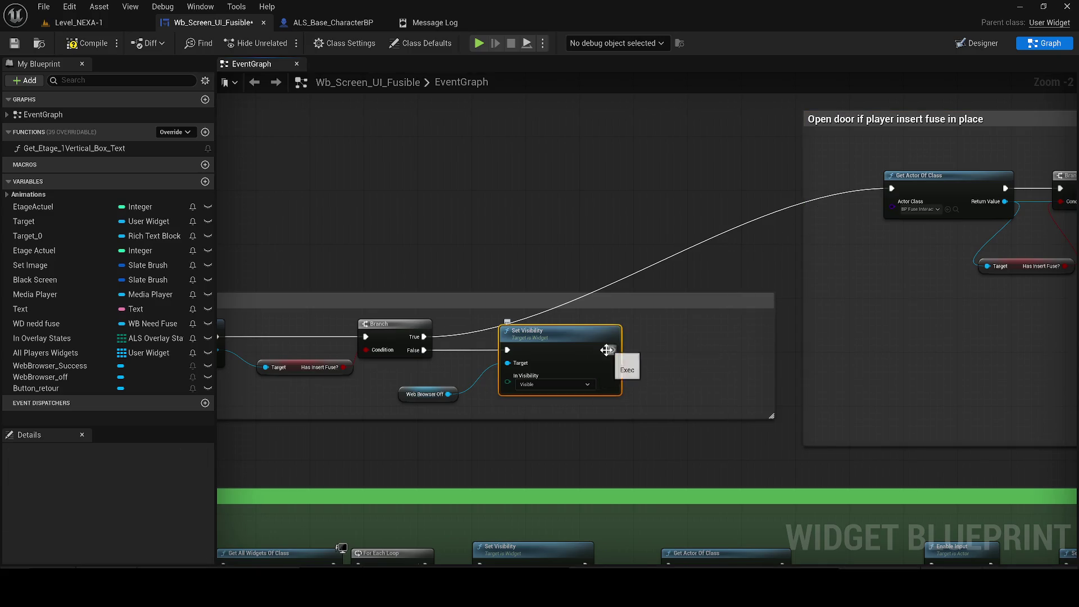
click(80, 25)
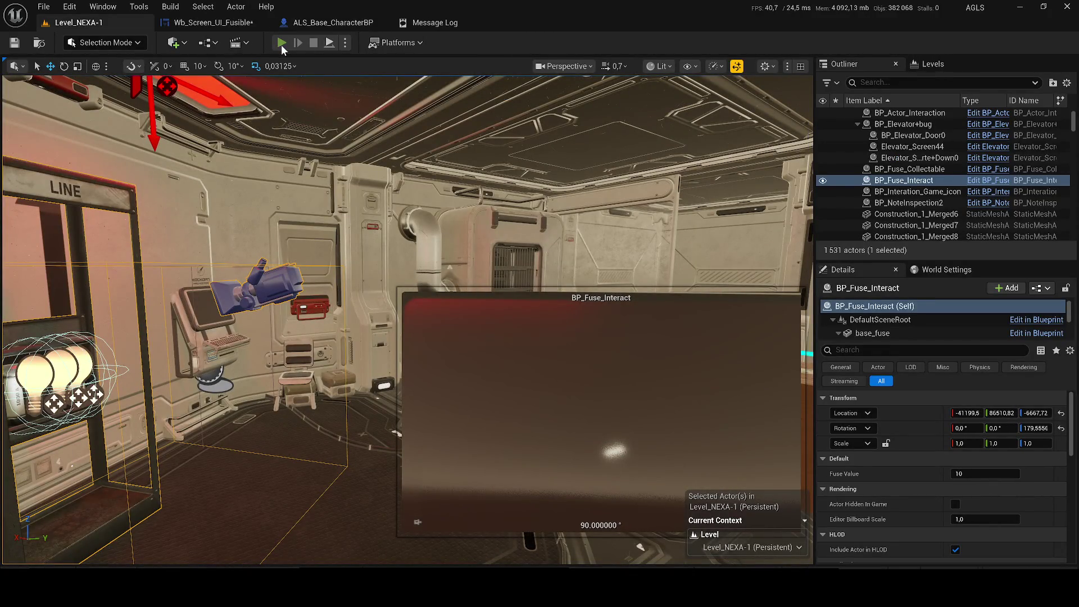
- Start play-testing and run past the wall monitor to the LINE fuse rack
key(alt+p)
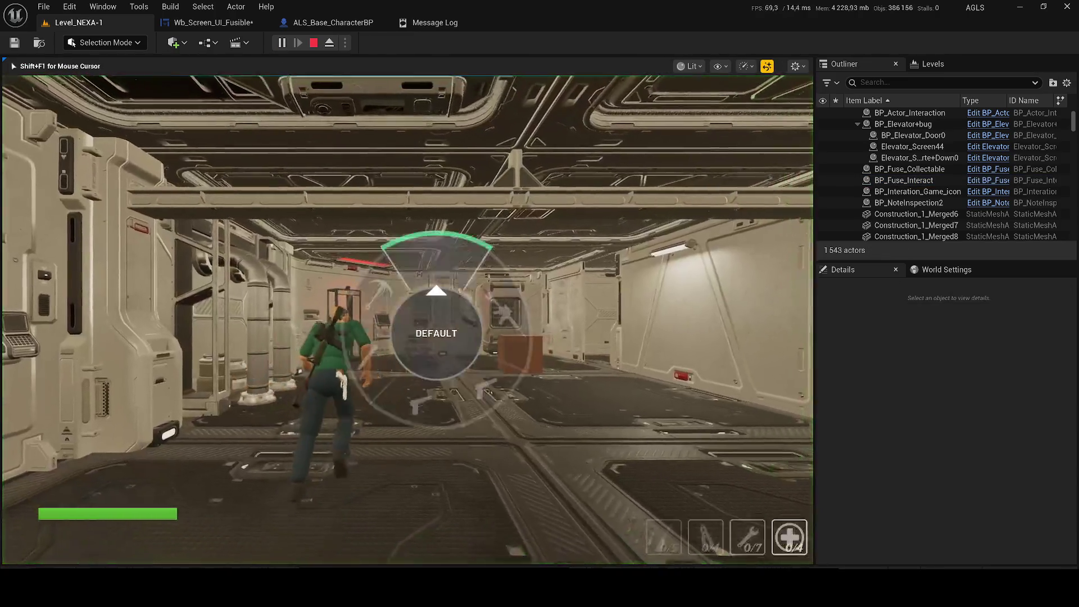
key(q)
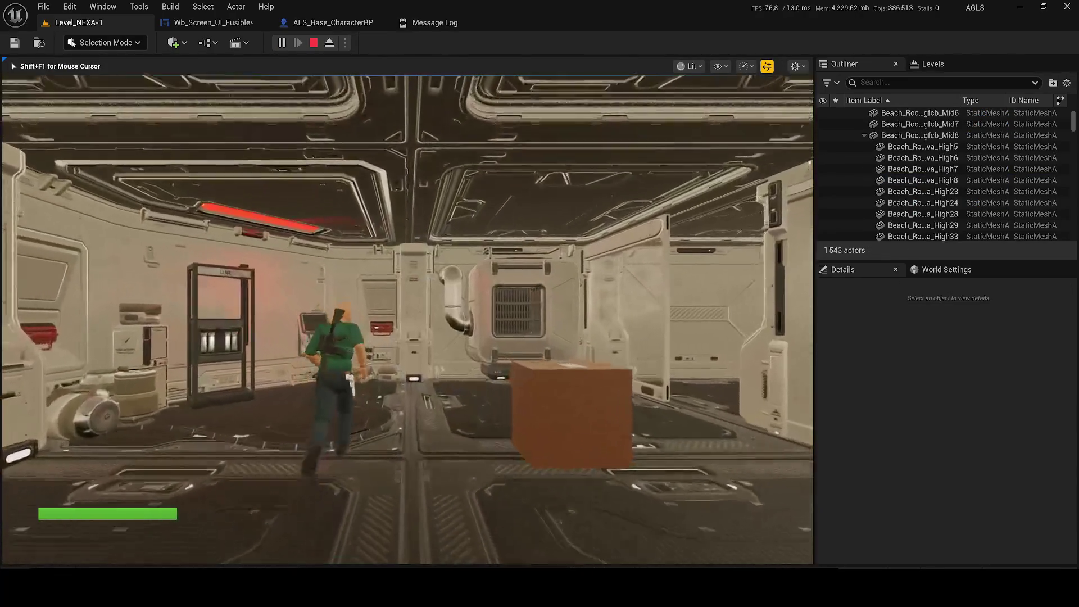
key(w)
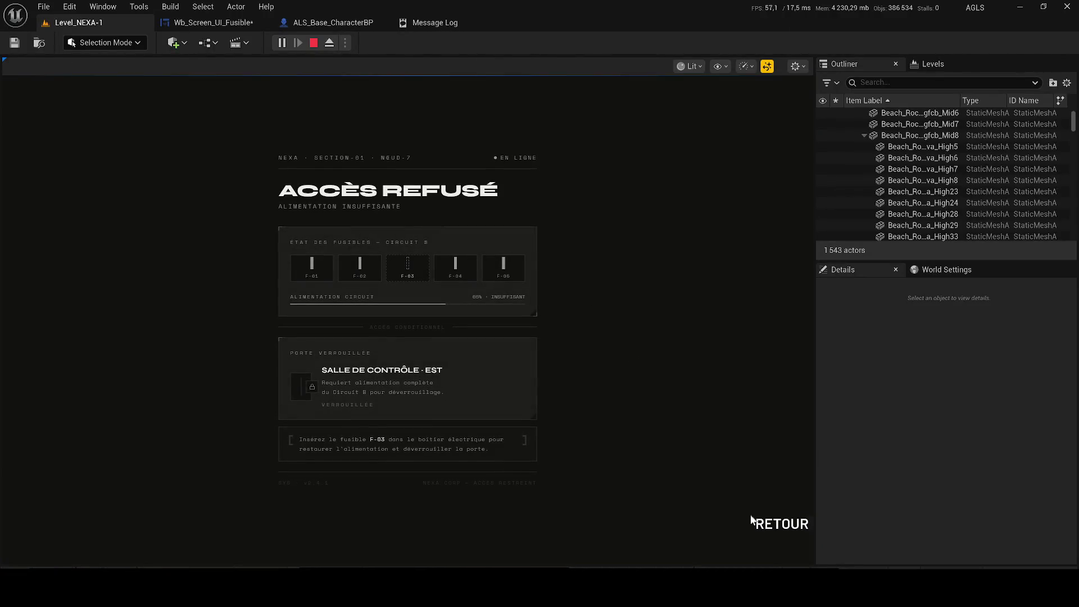
click(756, 520)
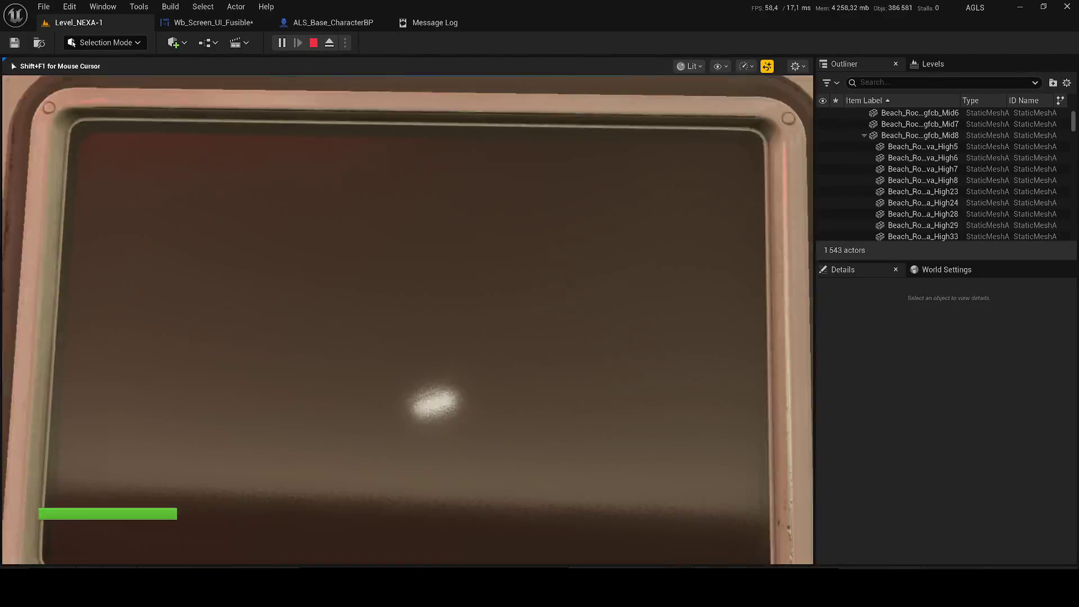
key(w)
key(q)
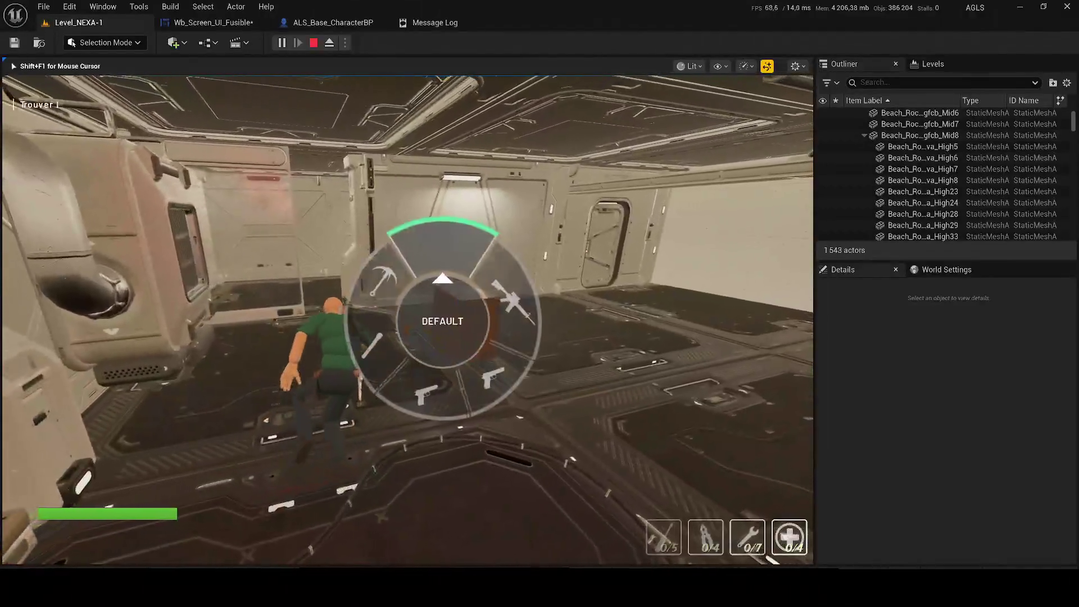
key(w)
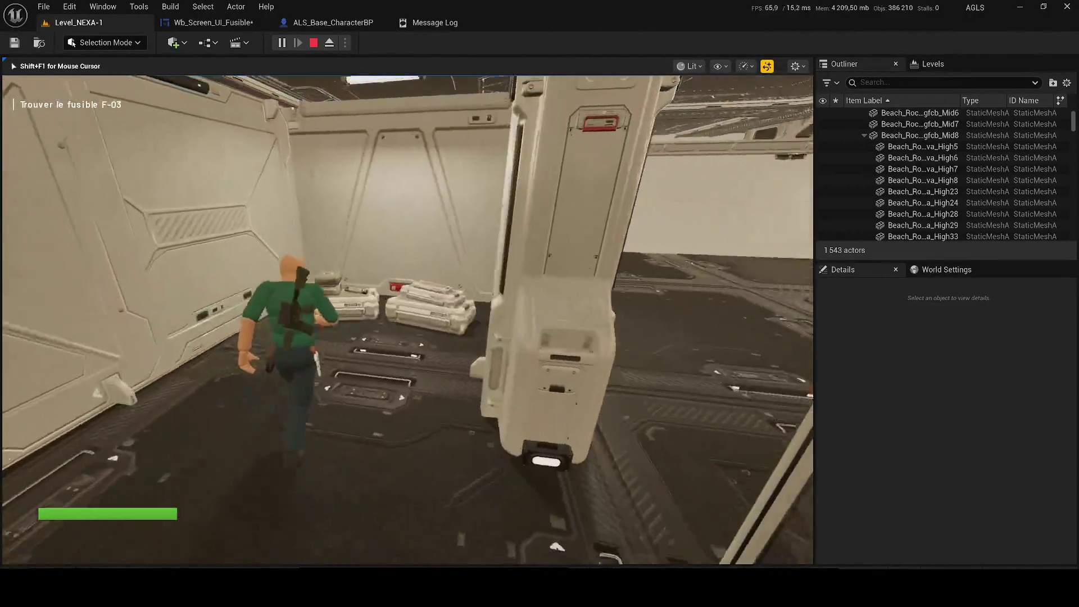
key(w)
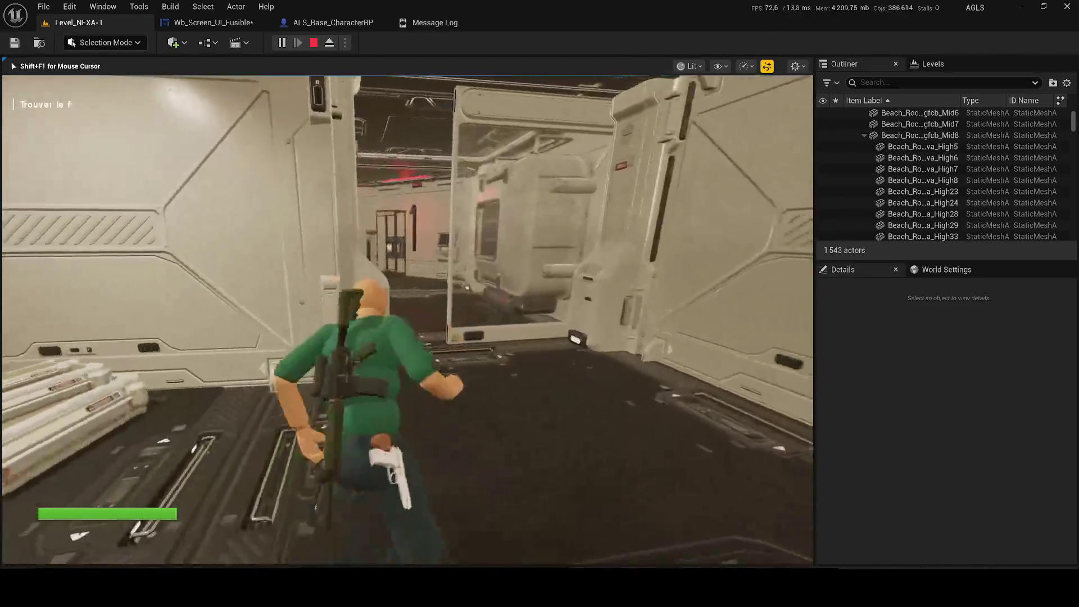
key(w)
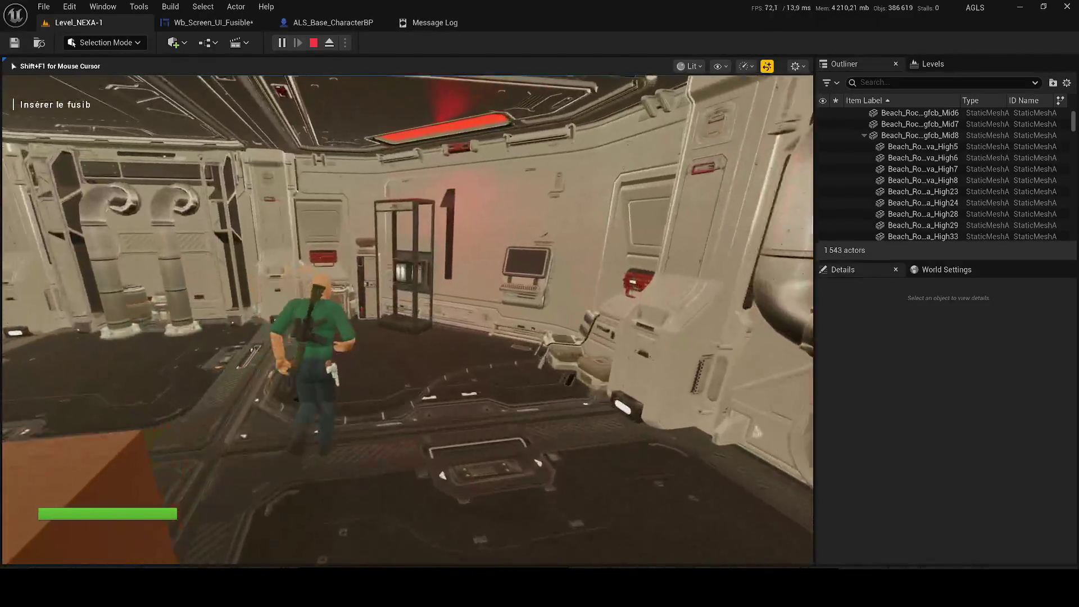
key(w)
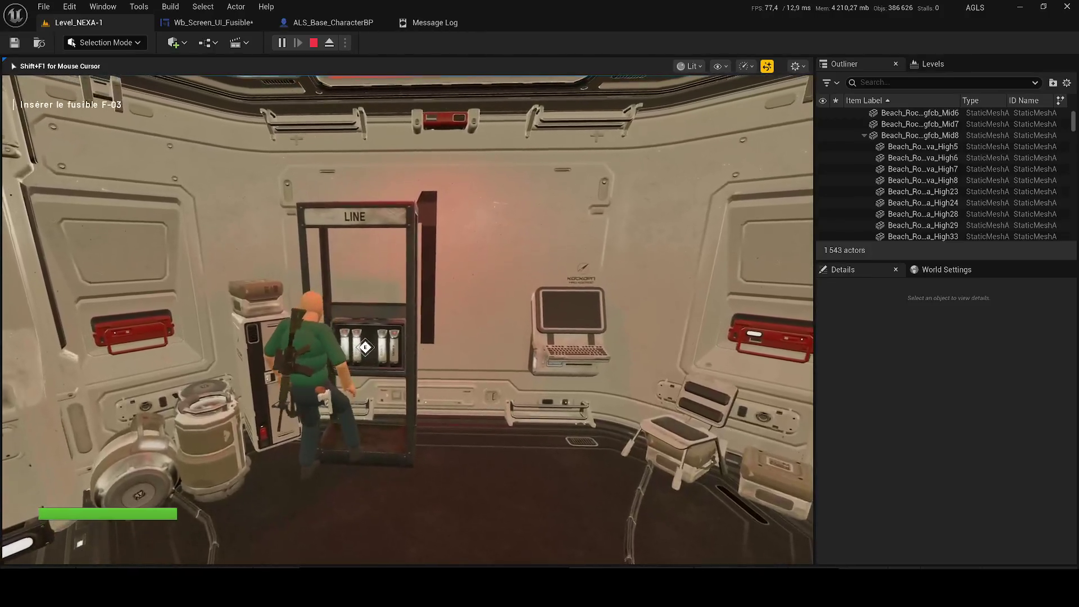
- Insert the fuse and open the wall terminal screen, then stop play and save Wb_Screen_UI_Fusible
key(e)
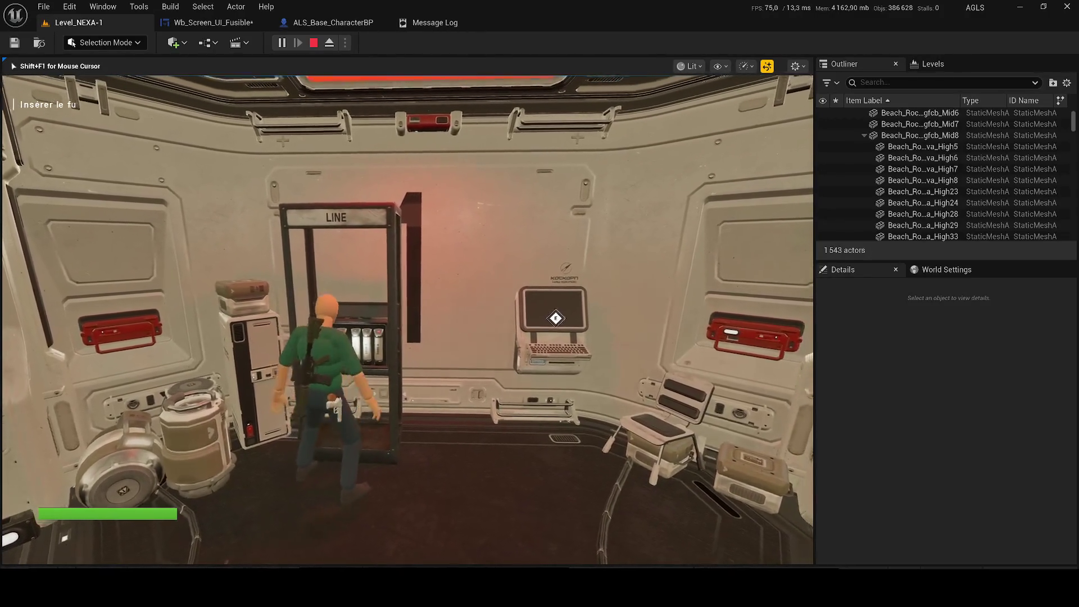
key(w)
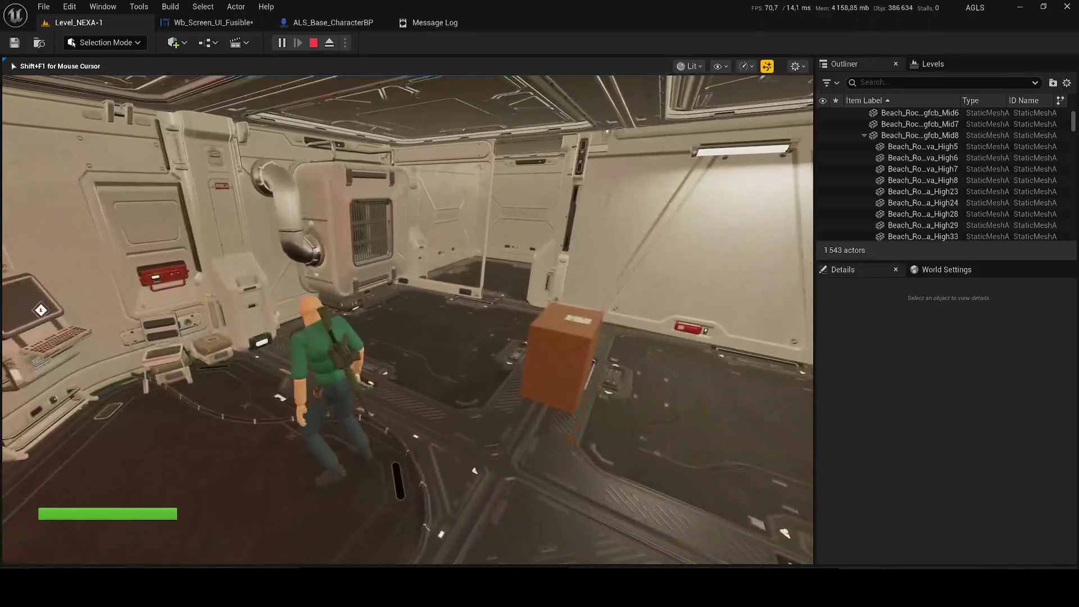
key(w)
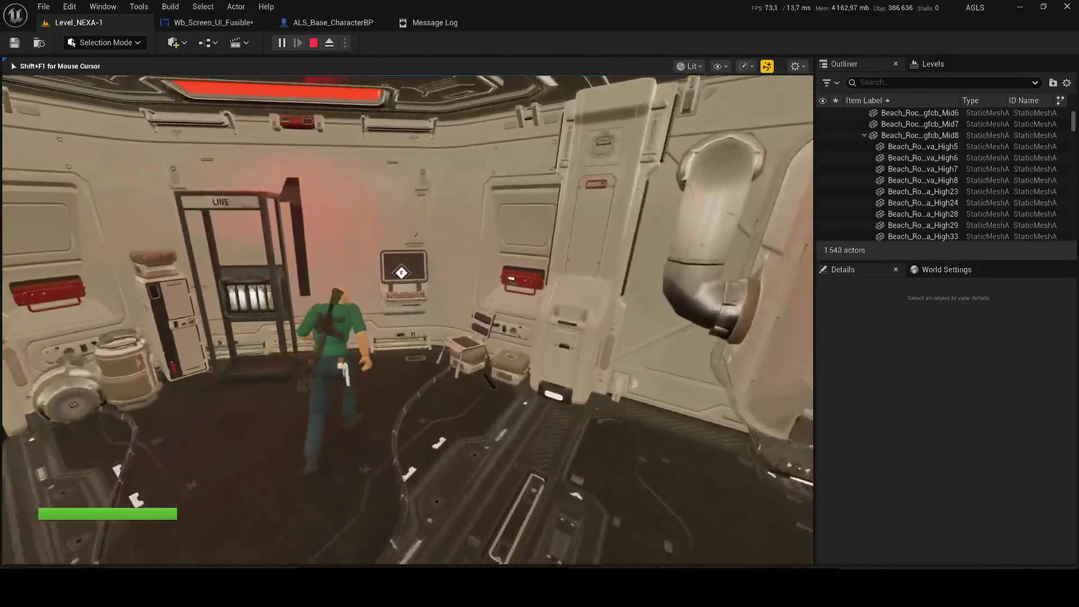
key(e)
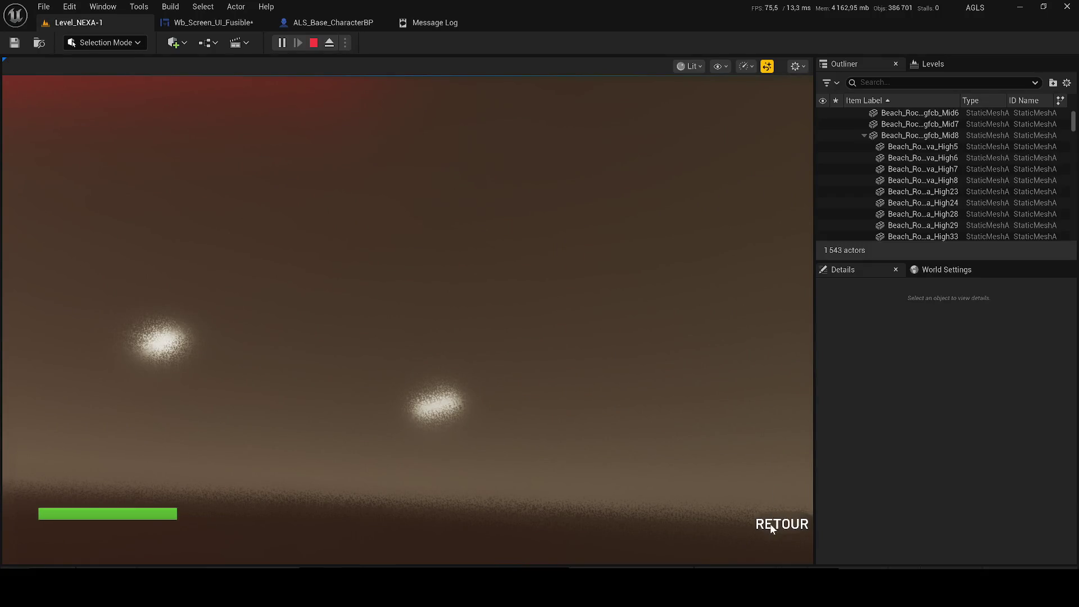
click(313, 43)
click(206, 20)
key(ctrl+s)
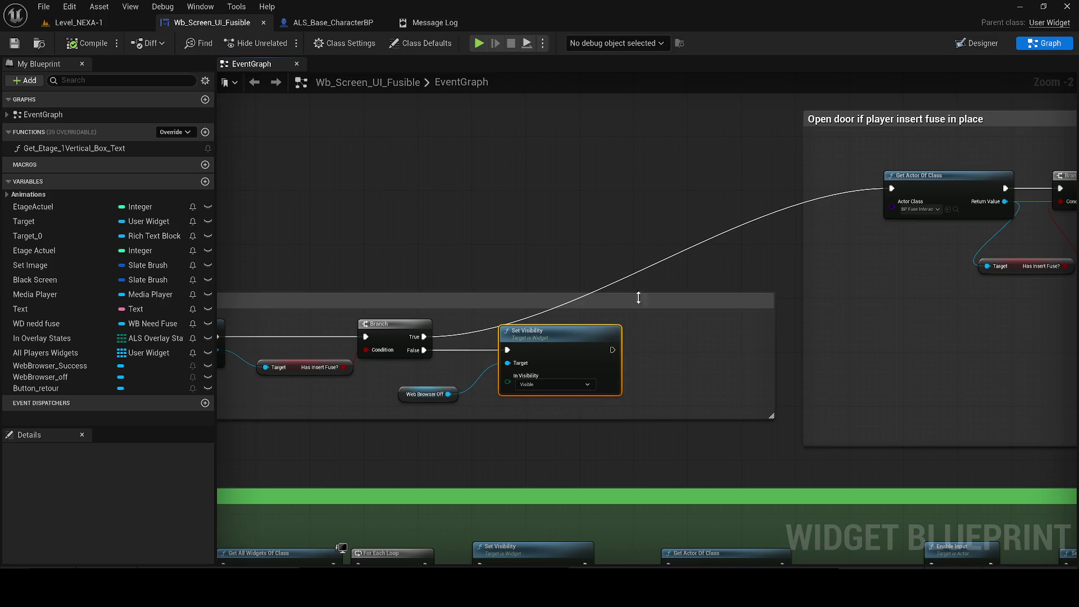
- Delete Get Actor Of Class, Branch and Has Insert Fuse? from Open door, wire the exec to Branch True, and compile
scroll(430, 264, down, 1)
mouse_move(431, 265)
mouse_down()
mouse_move(855, 267)
mouse_move(1068, 285)
mouse_move(857, 140)
mouse_move(523, 288)
mouse_up()
mouse_move(684, 308)
mouse_down()
mouse_move(890, 321)
mouse_move(815, 307)
mouse_move(796, 189)
mouse_up()
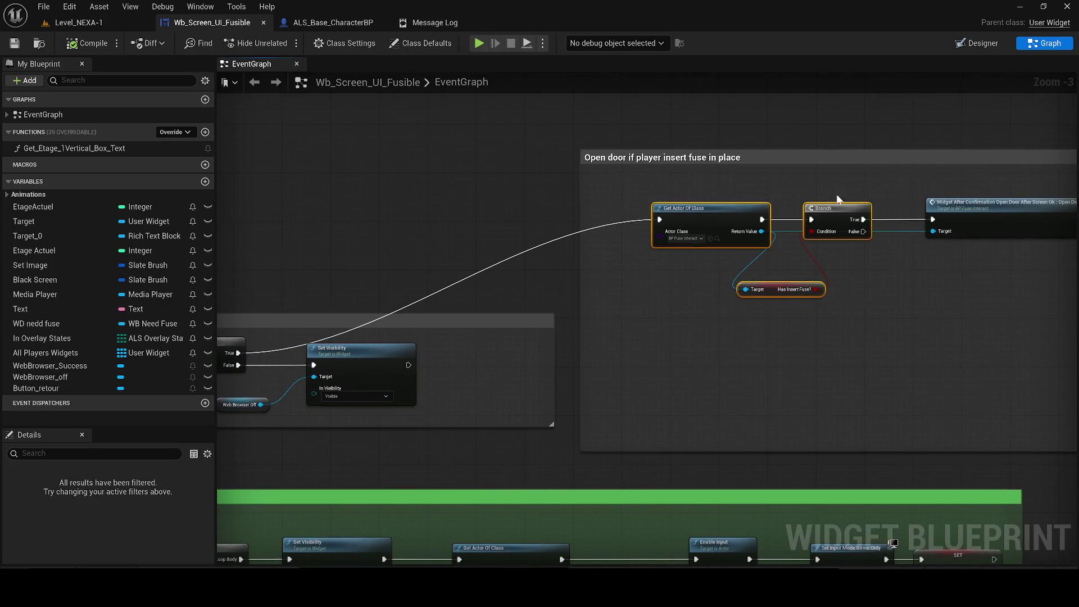
key(Delete)
mouse_move(936, 219)
mouse_down()
mouse_move(78, 271)
mouse_move(947, 345)
mouse_move(911, 353)
mouse_up()
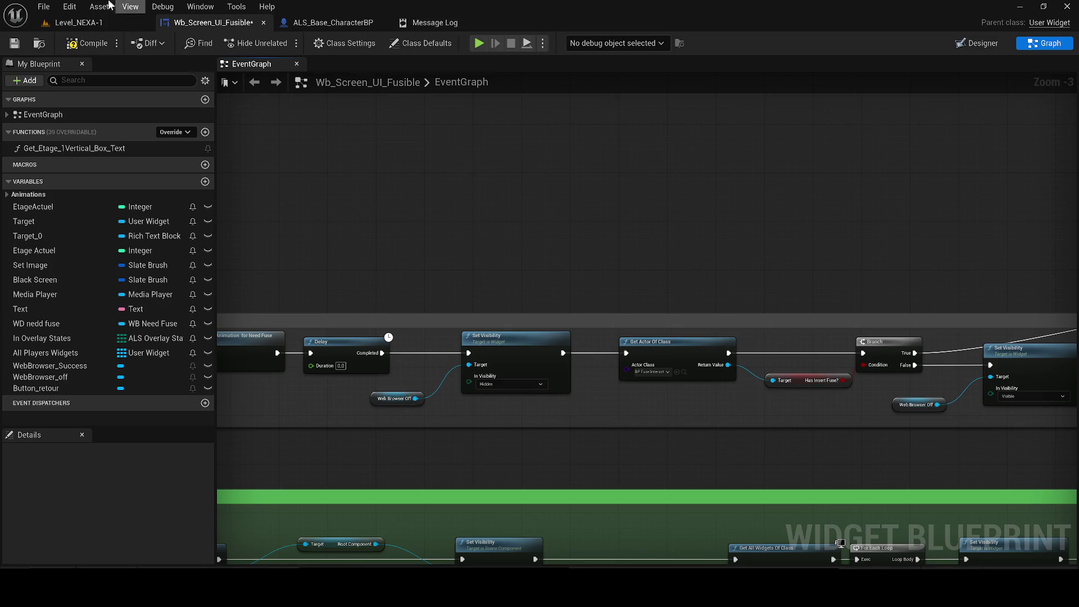
click(84, 44)
- Save, jump to the node behind the compile error, and undo the node deletion
click(13, 46)
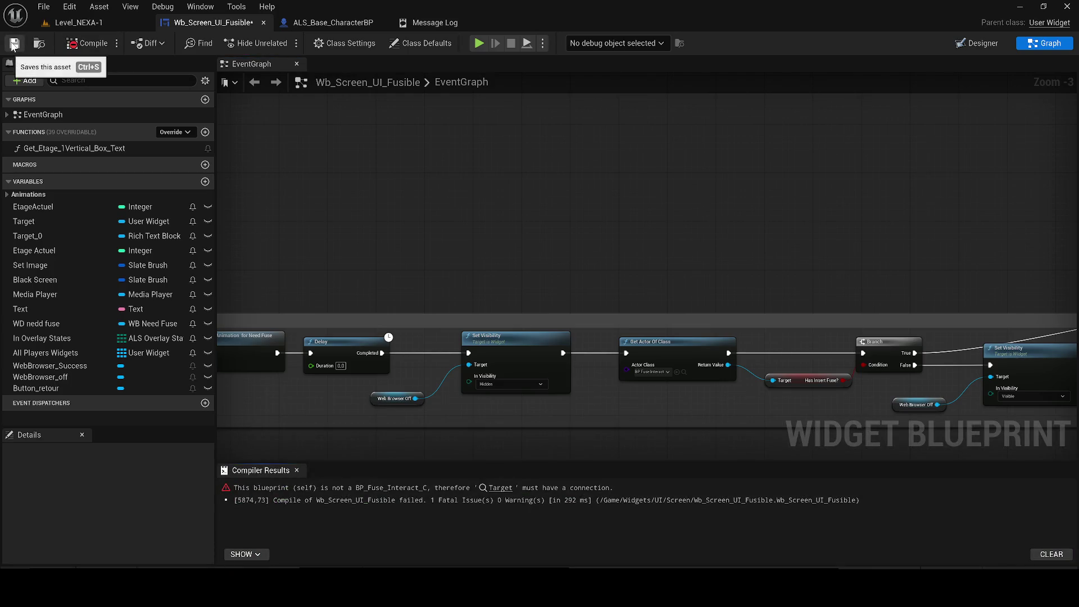
scroll(668, 163, down, 2)
click(501, 488)
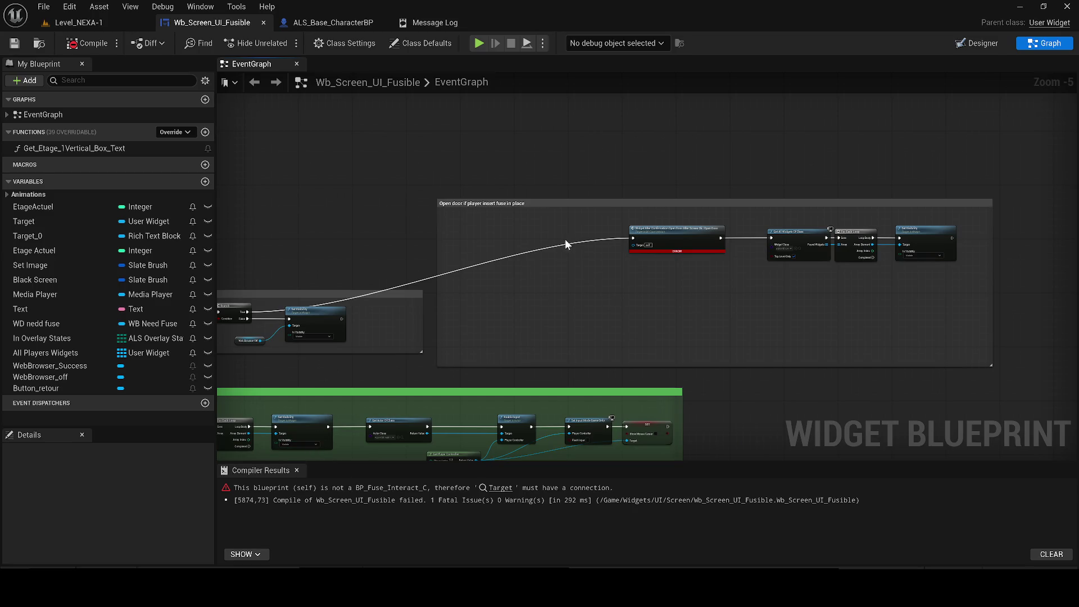
click(528, 256)
click(493, 292)
key(ctrl+z)
- Wire Branch's True output to Open Door, place Get Actor Of Class beside the Branch, and compile
scroll(550, 251, up, 2)
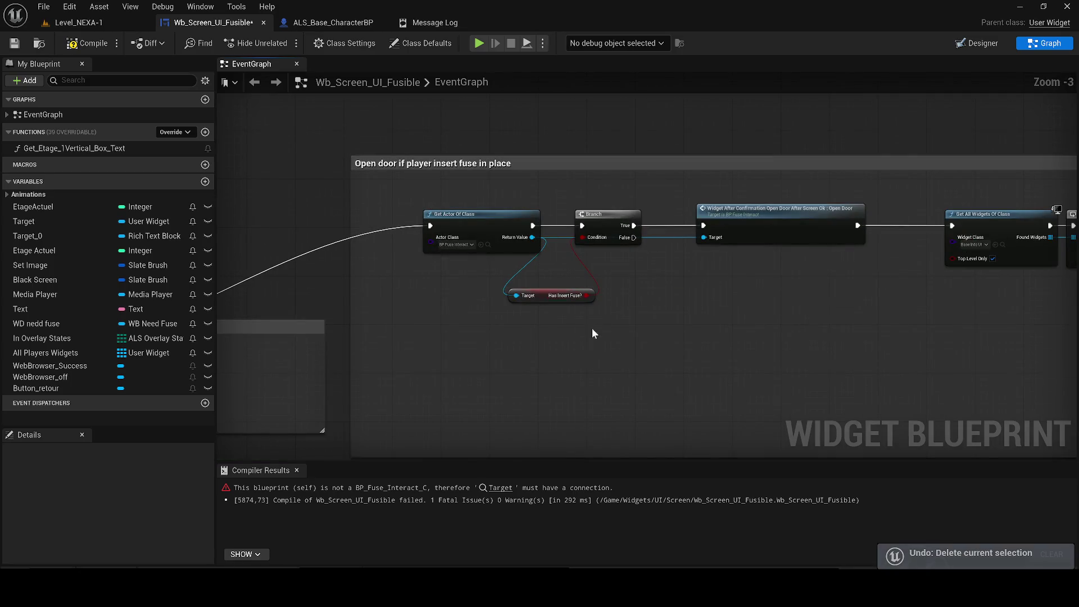
mouse_move(495, 242)
mouse_down()
mouse_move(1068, 189)
mouse_move(522, 160)
mouse_move(778, 162)
mouse_move(578, 150)
mouse_move(602, 148)
mouse_up()
scroll(602, 148, down, 1)
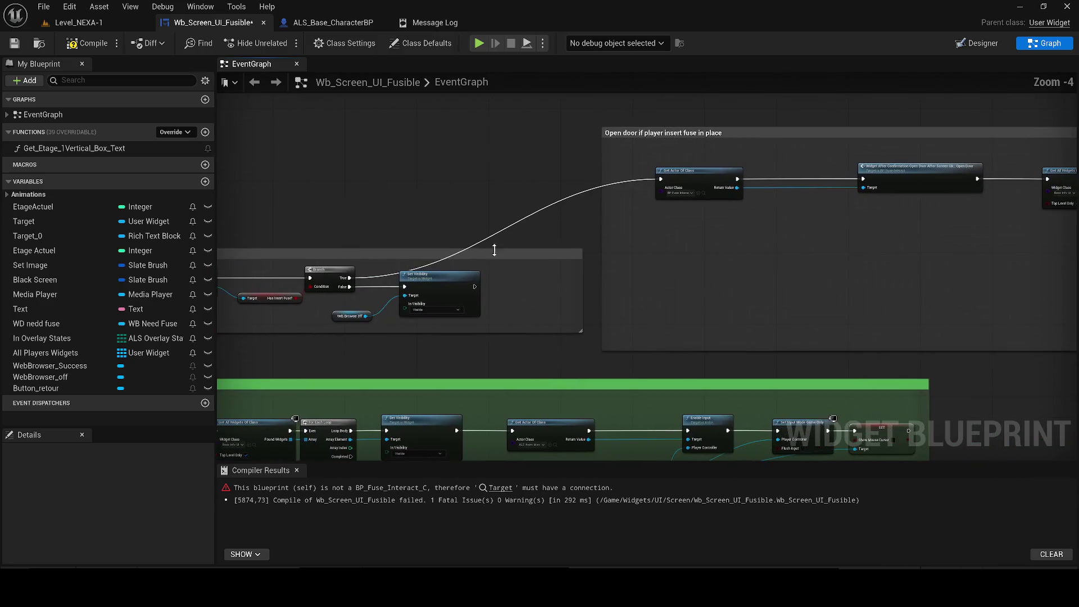
mouse_move(349, 278)
mouse_down()
mouse_move(794, 230)
mouse_move(874, 177)
mouse_move(863, 179)
mouse_up()
mouse_move(675, 232)
mouse_down()
mouse_move(670, 179)
mouse_move(349, 270)
mouse_up()
mouse_move(863, 188)
mouse_down()
mouse_move(362, 309)
mouse_move(345, 271)
mouse_move(429, 285)
mouse_move(407, 287)
mouse_up()
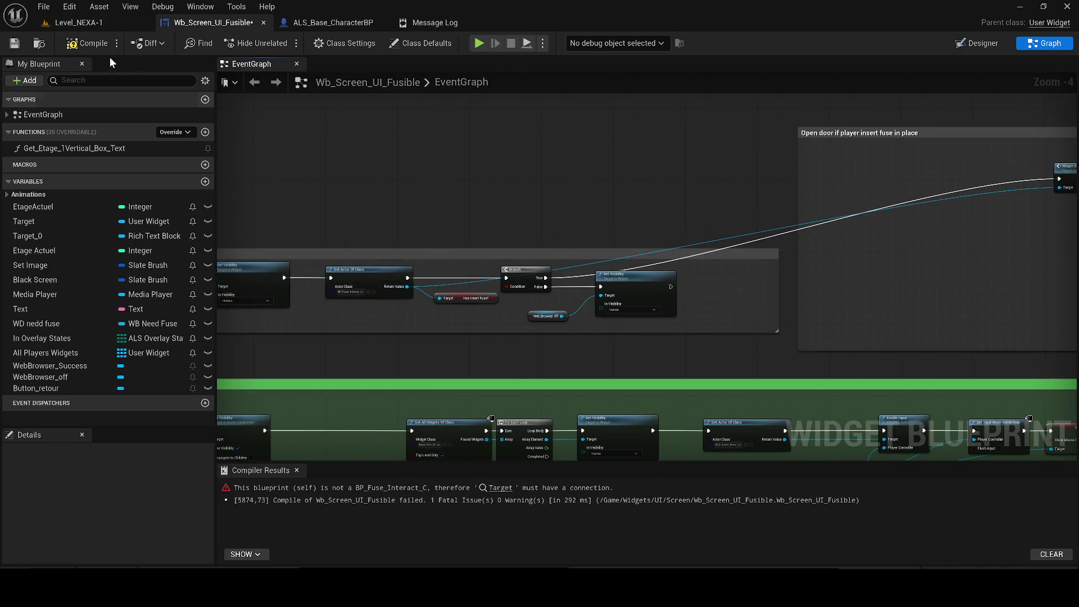
click(72, 44)
- Resize the Open door and lower-left comment boxes around the chain, then compile and save
mouse_move(914, 251)
mouse_down()
mouse_move(914, 305)
mouse_move(719, 331)
mouse_move(561, 328)
mouse_move(357, 300)
mouse_up()
mouse_move(859, 288)
mouse_down()
mouse_move(464, 232)
mouse_move(494, 221)
mouse_move(683, 245)
mouse_move(511, 335)
mouse_move(686, 315)
mouse_move(705, 288)
mouse_move(544, 199)
mouse_move(607, 233)
mouse_up()
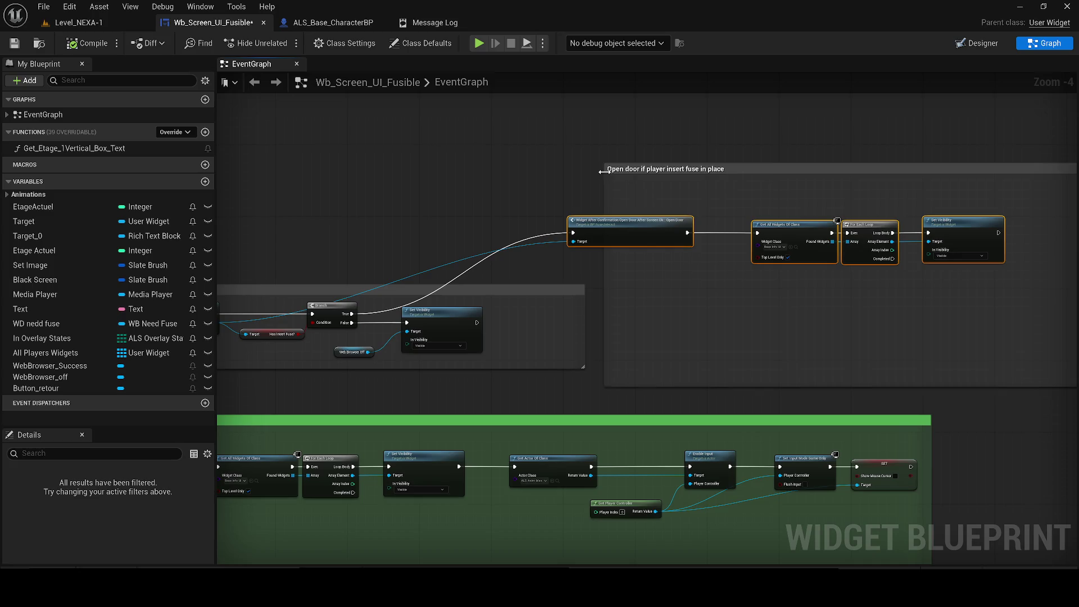
drag(604, 171, 560, 175)
drag(586, 316, 559, 315)
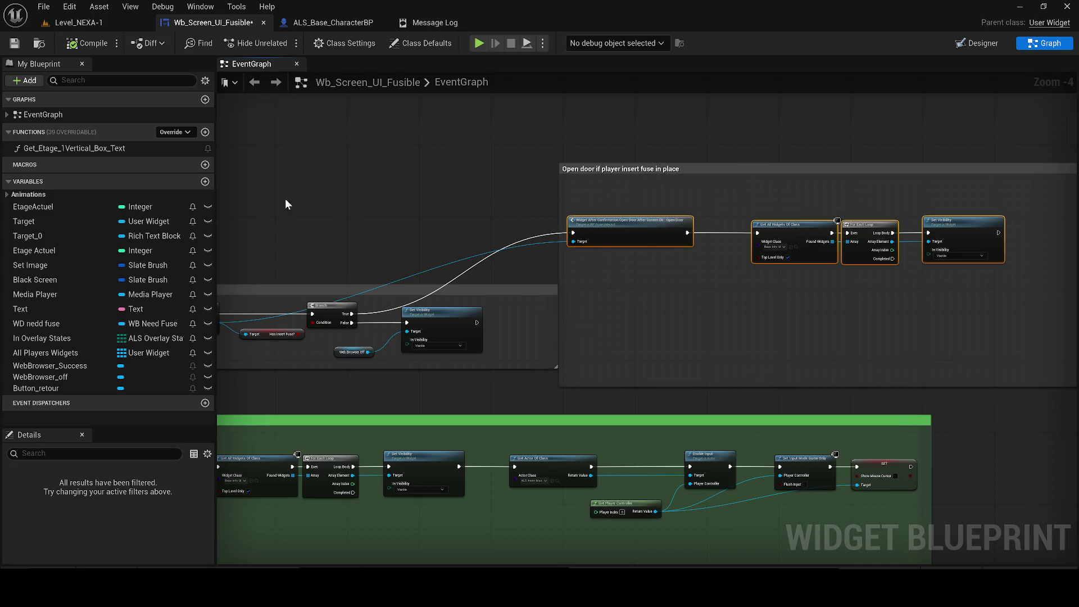
click(40, 43)
click(81, 43)
- Start play in Level_NEXA-1 and open, then close, the nearby wall terminal screen
click(78, 22)
key(alt+p)
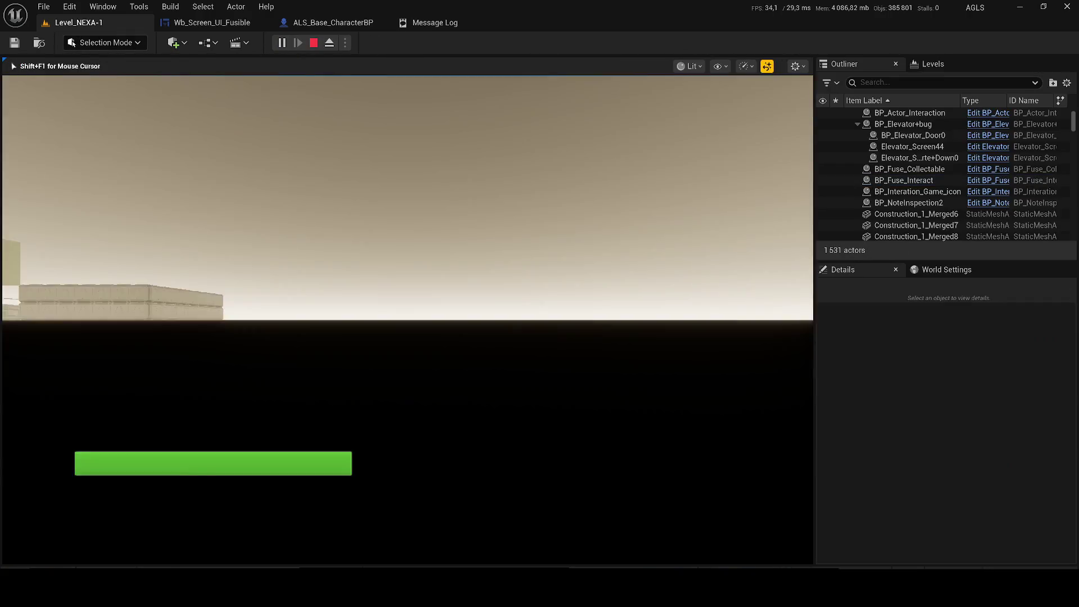
key(w)
key(w)
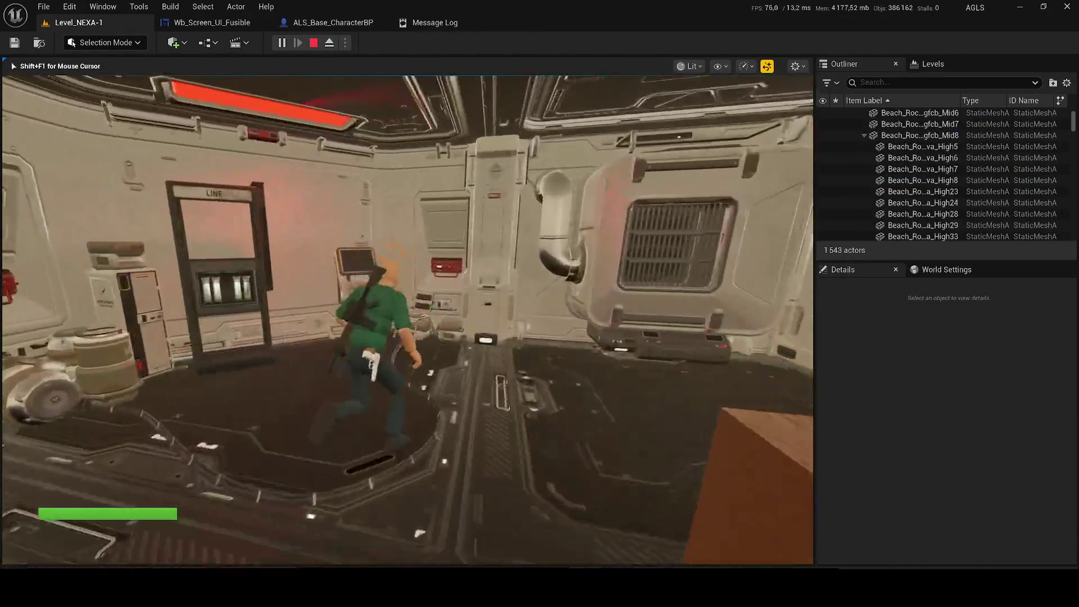
key(e)
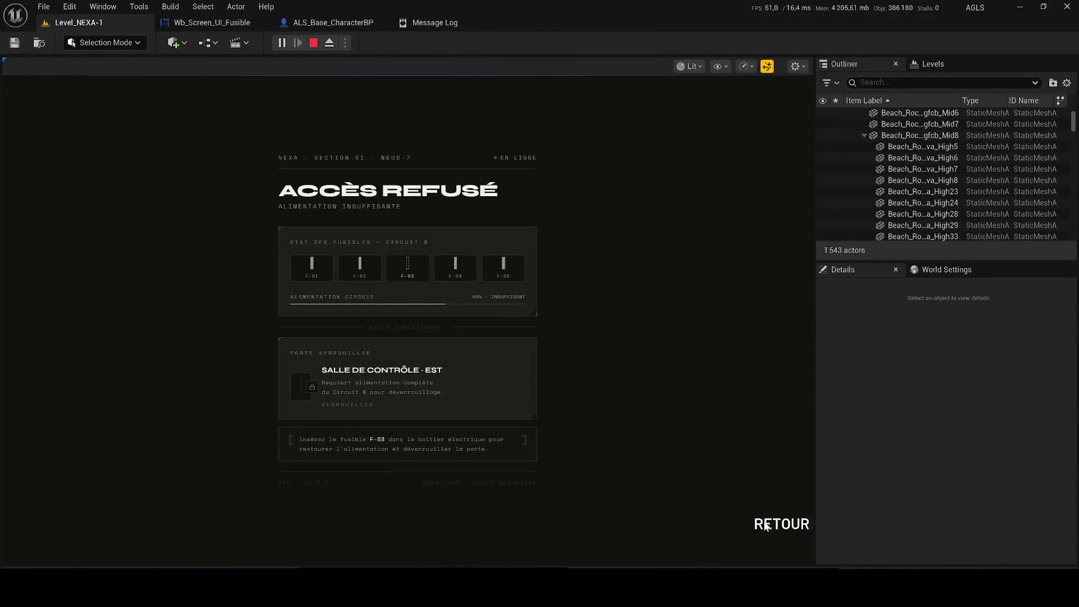
click(784, 524)
- Walk into the next room and open, then close, the wall terminal screen there
key(q)
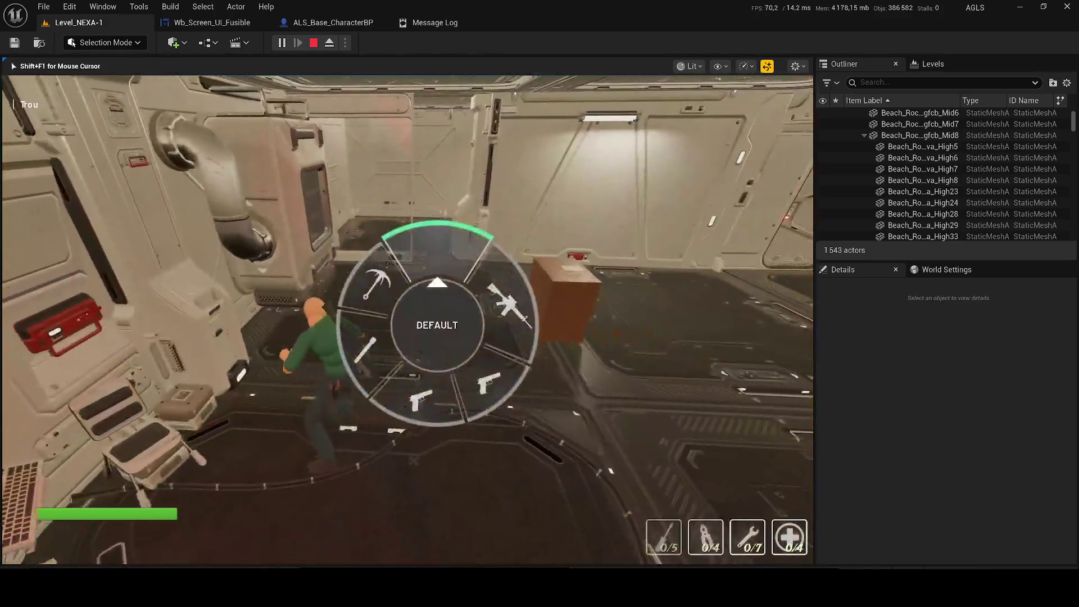
key(w)
key(w)
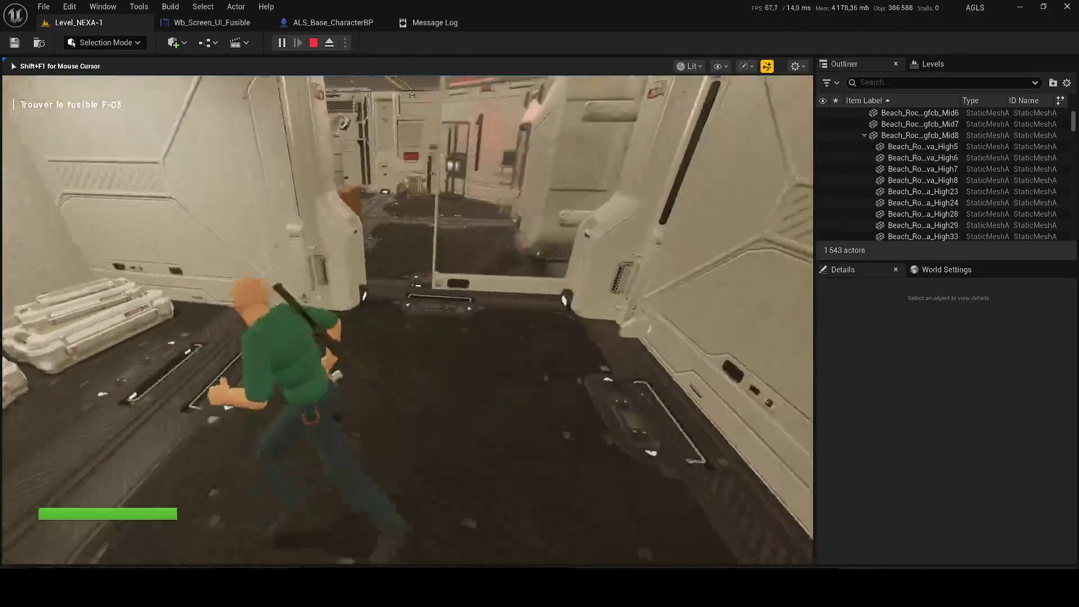
key(w)
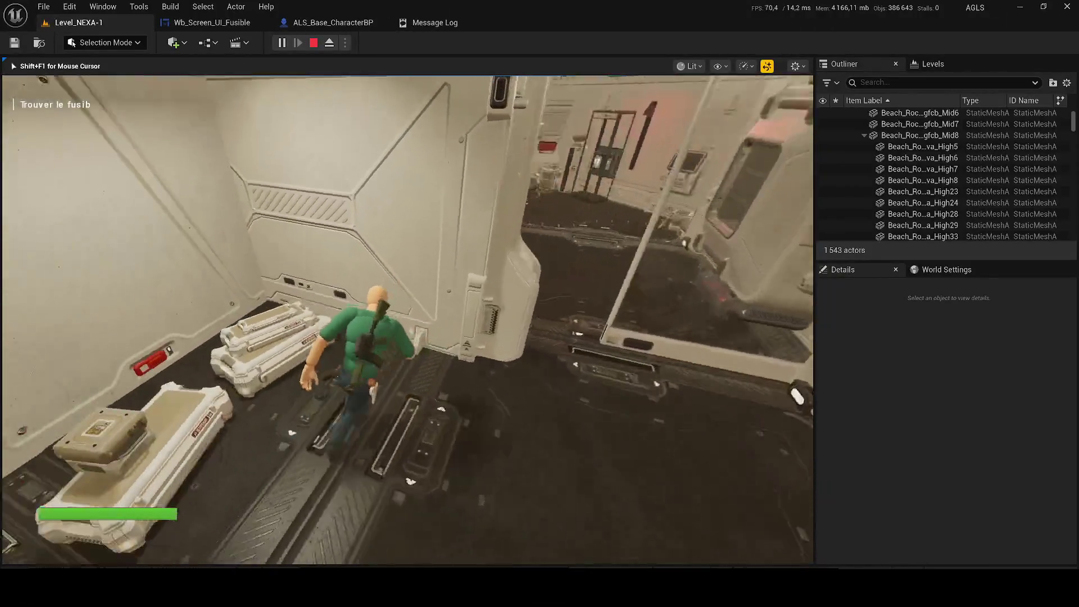
key(w)
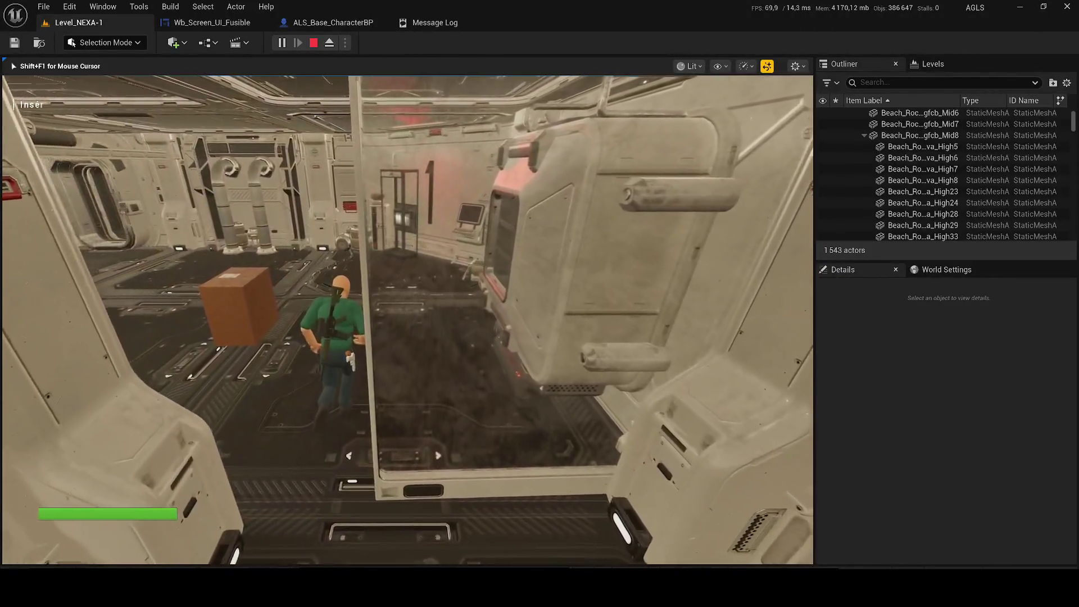
key(q)
key(w)
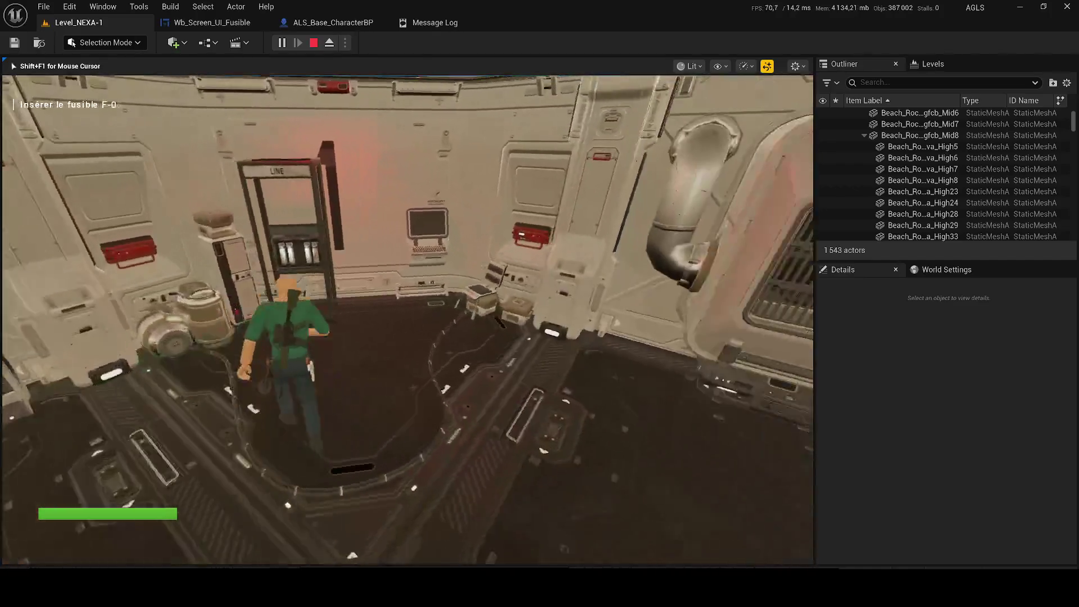
key(w)
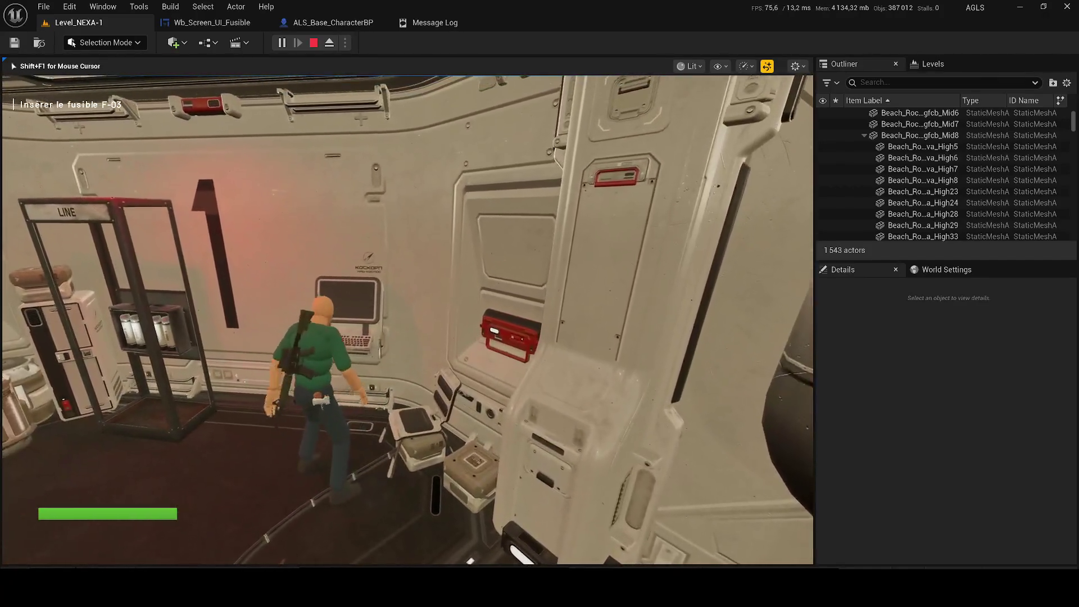
key(e)
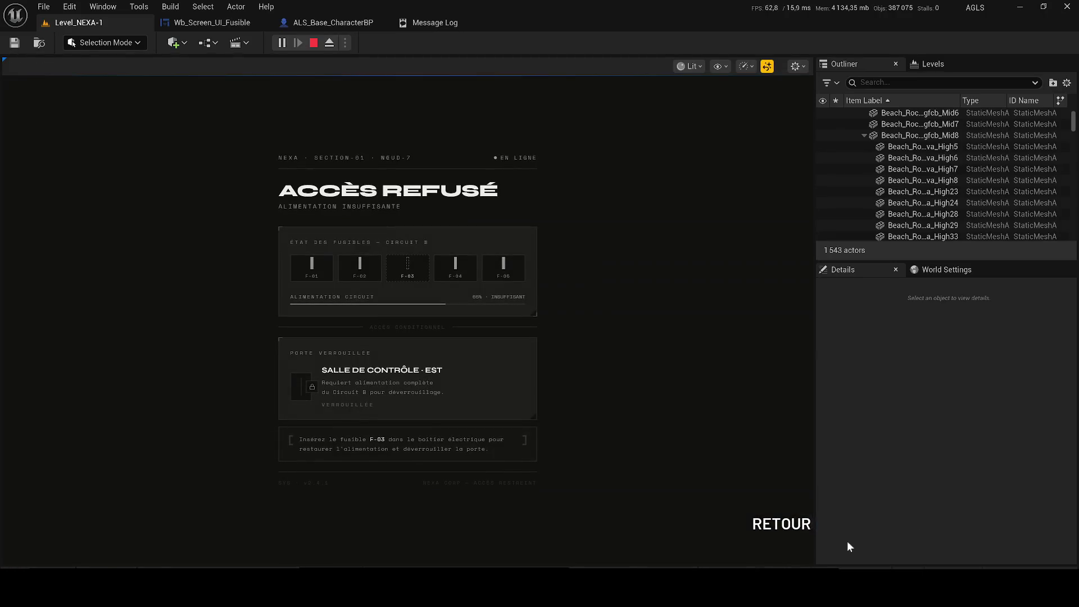
click(768, 522)
- Go past the LINE cabinet to the wall terminal, open its screen, then stop and return to Wb_Screen_UI_Fusible
key(w)
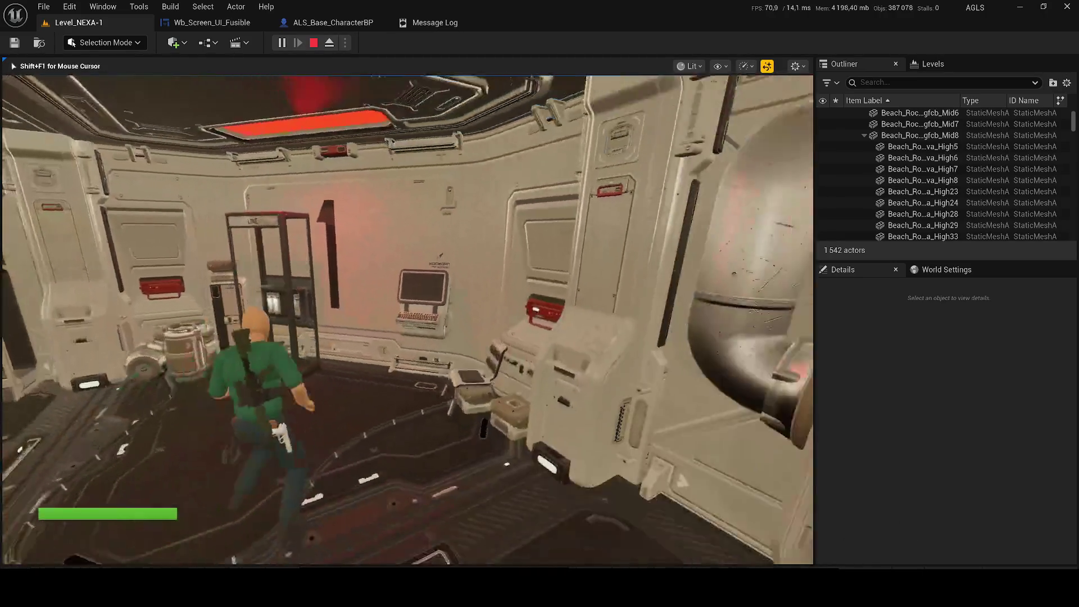
key(a)
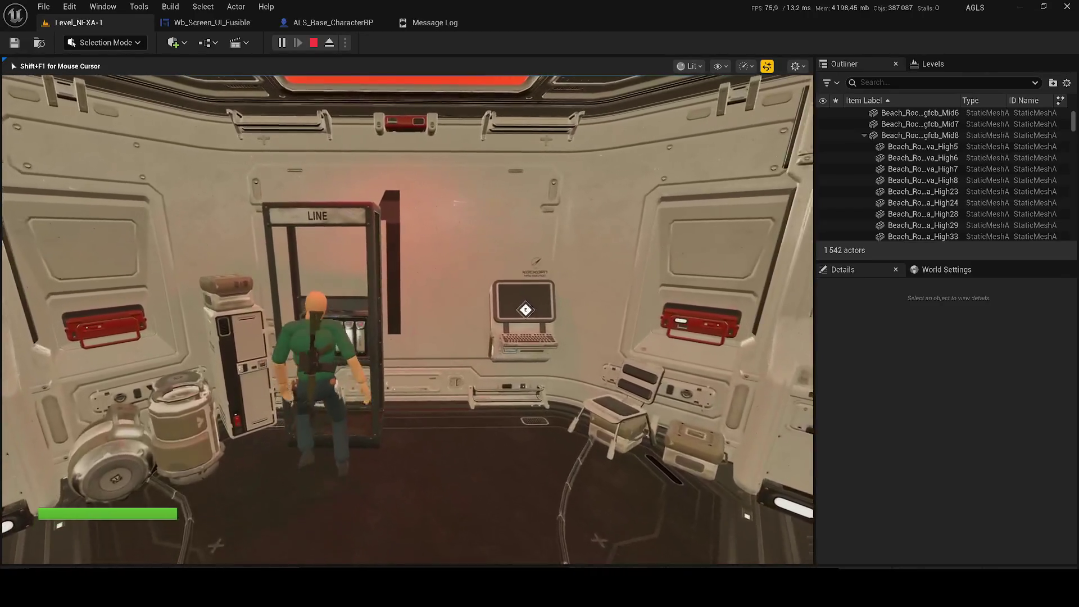
key(w)
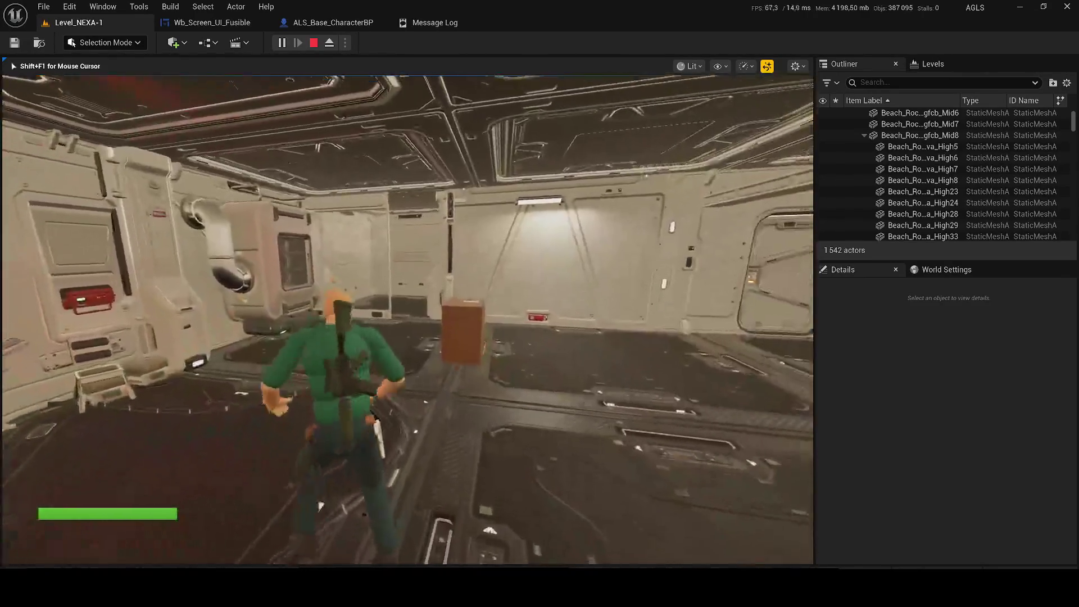
key(w)
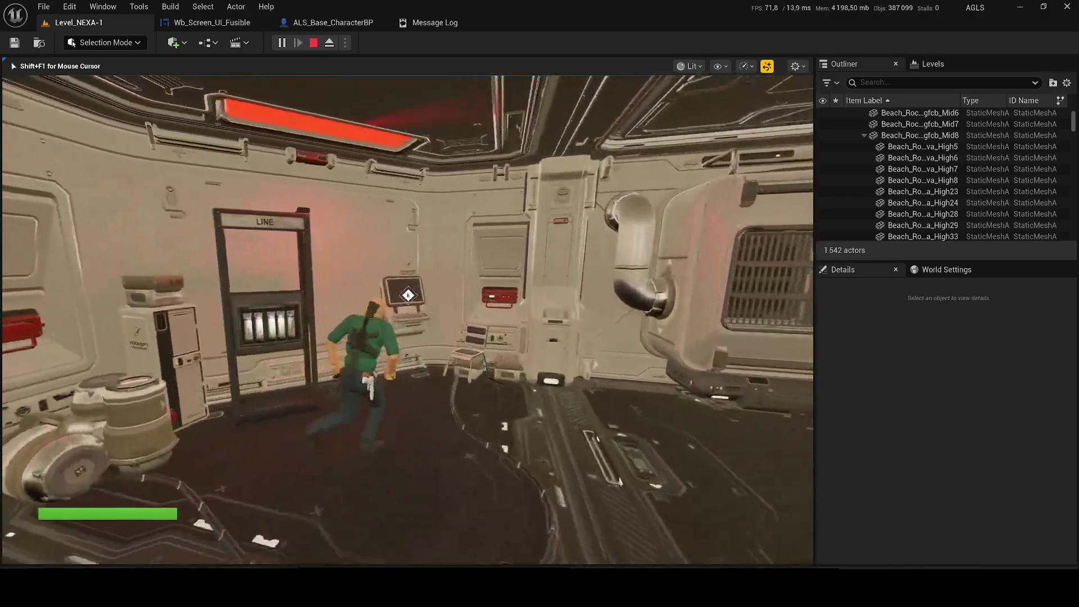
key(e)
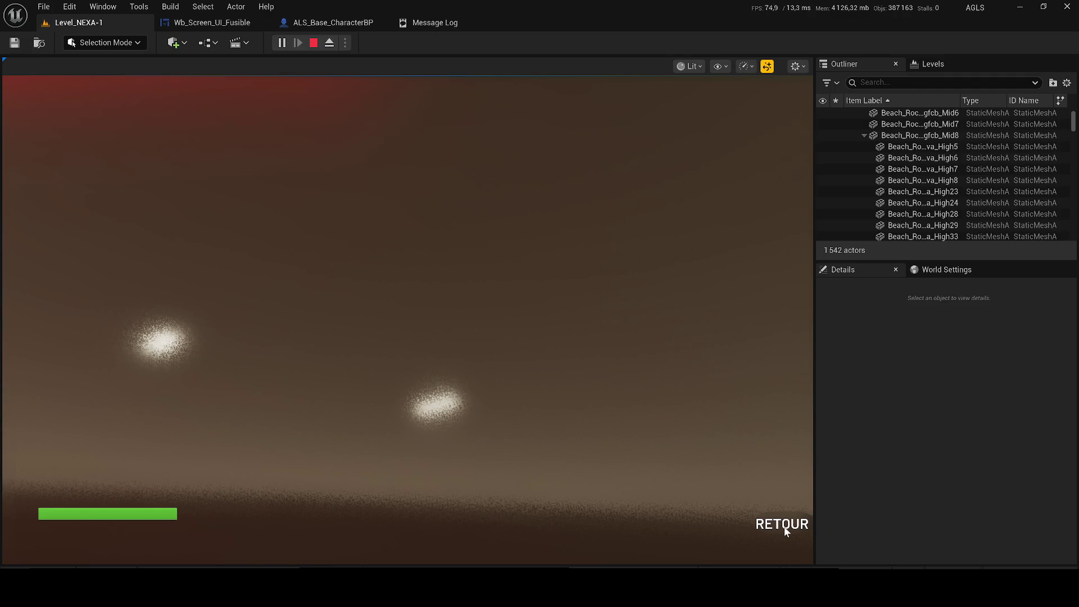
click(314, 43)
click(200, 24)
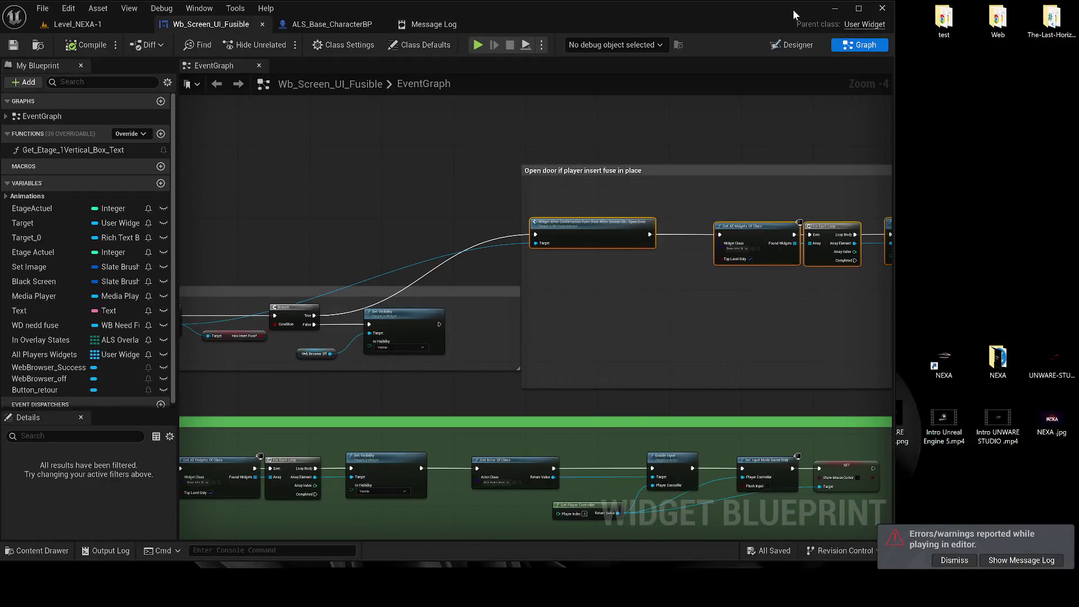
- Maximise the editor, then zoom out and pan the EventGraph to frame the door nodes
click(865, 33)
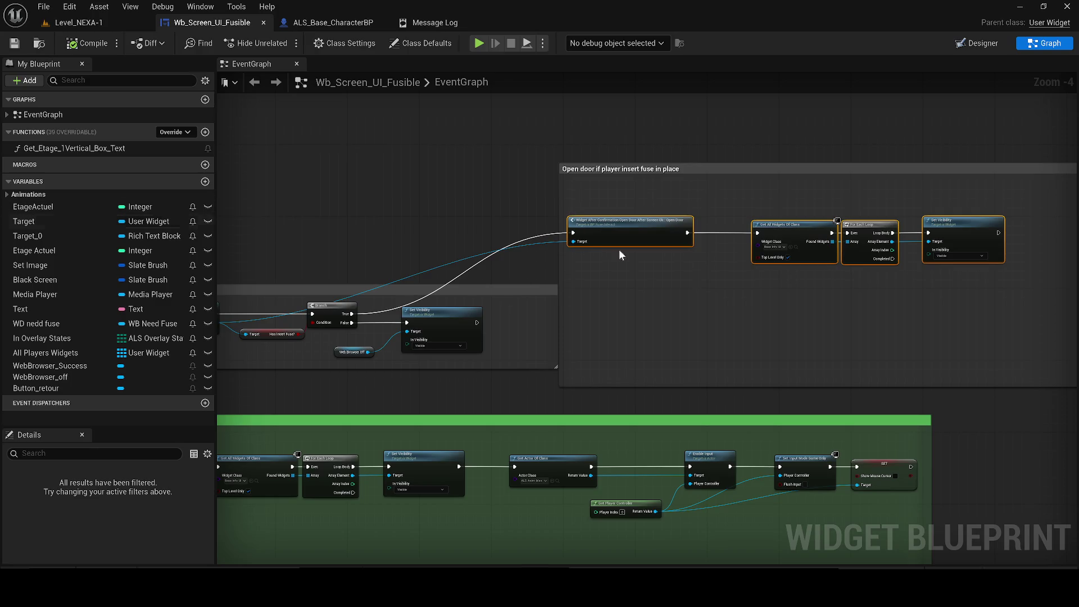
scroll(602, 212, down, 2)
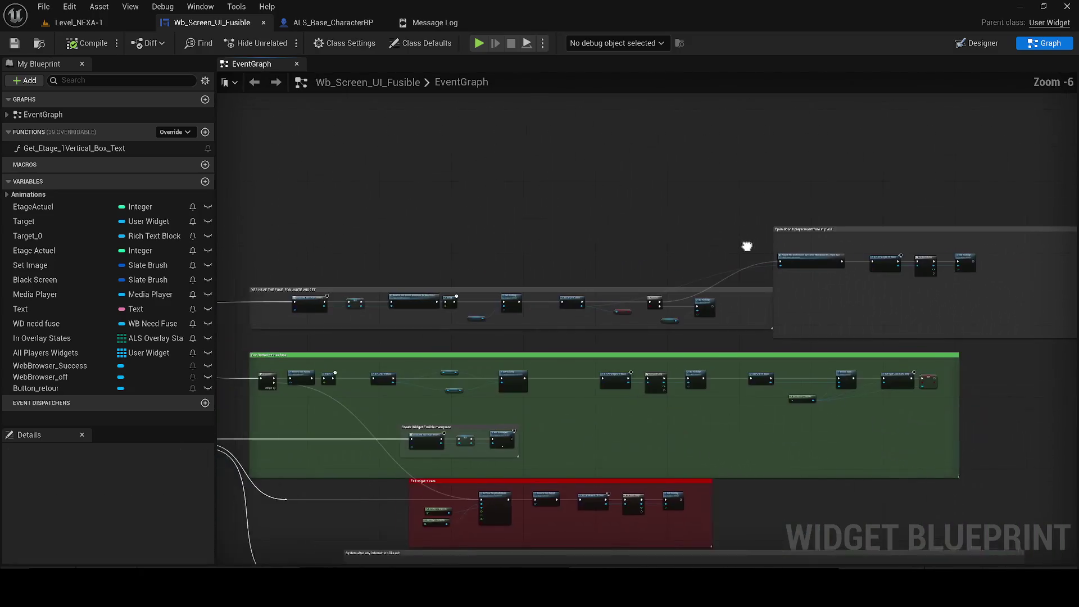
drag(747, 246, 769, 243)
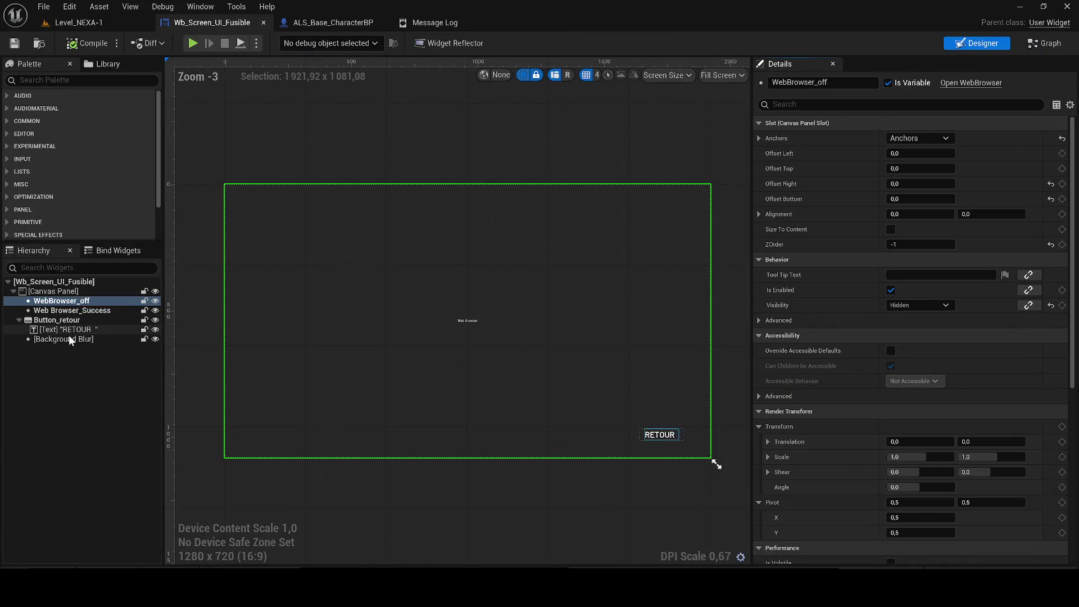
- Replace the WebBrowser_off reference on the False-branch Set Visibility with Web Browser Success
click(87, 311)
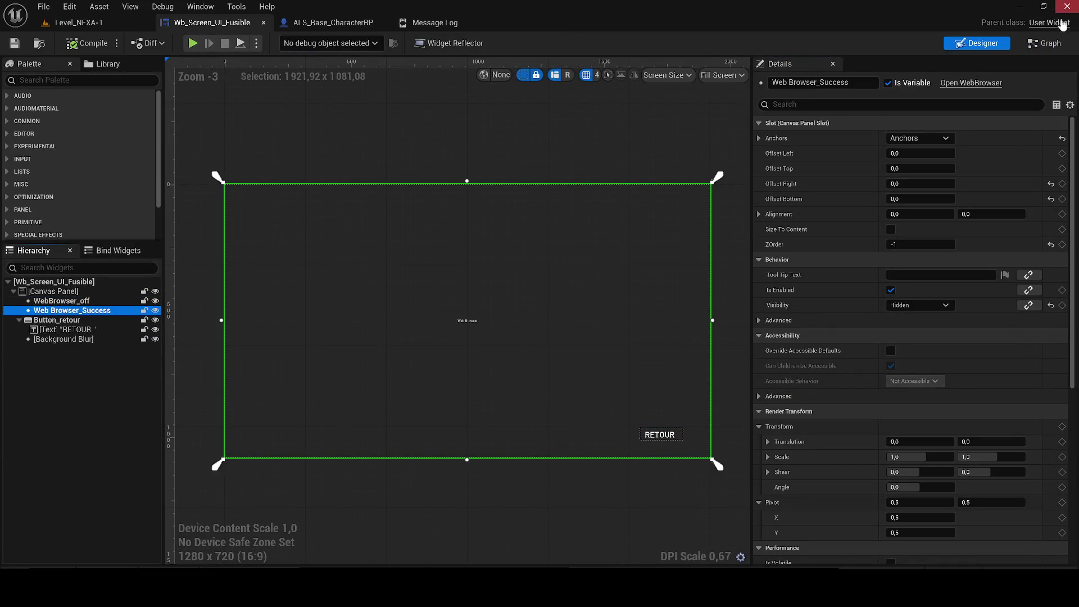
click(1044, 43)
mouse_move(51, 365)
mouse_down()
mouse_move(756, 307)
mouse_move(542, 366)
mouse_move(553, 370)
mouse_up()
scroll(756, 306, up, 1)
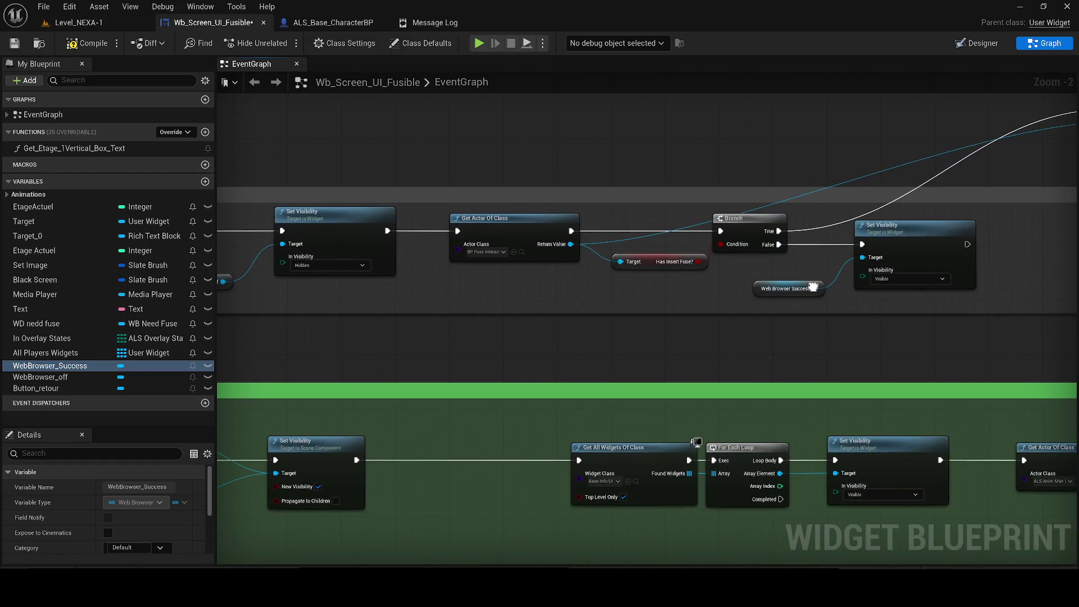
scroll(545, 288, up, 1)
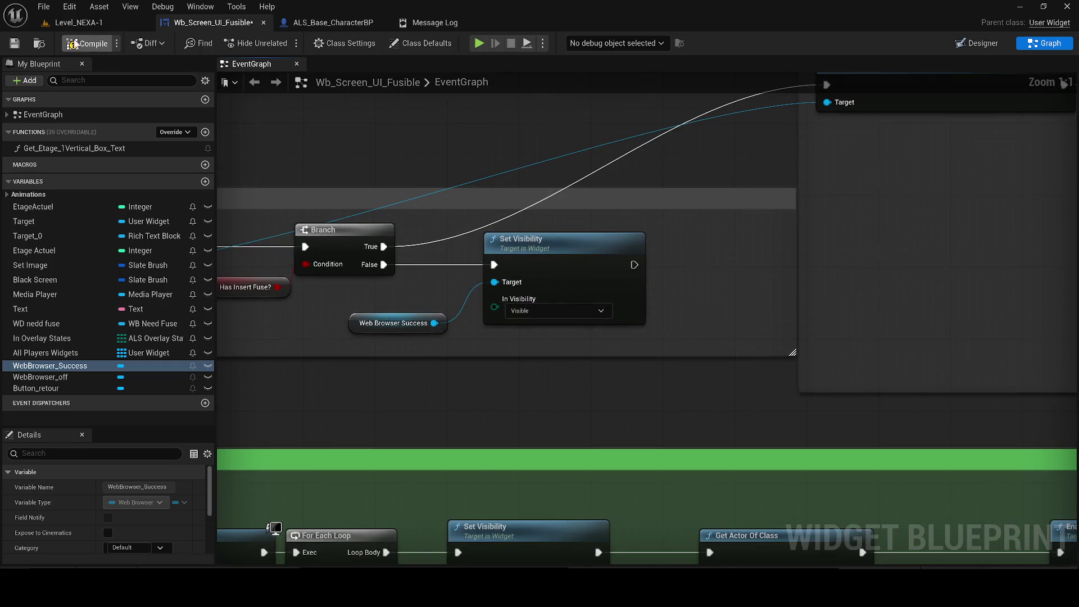
- Save the widget blueprint and go back to the Level_NEXA-1 editor
click(14, 43)
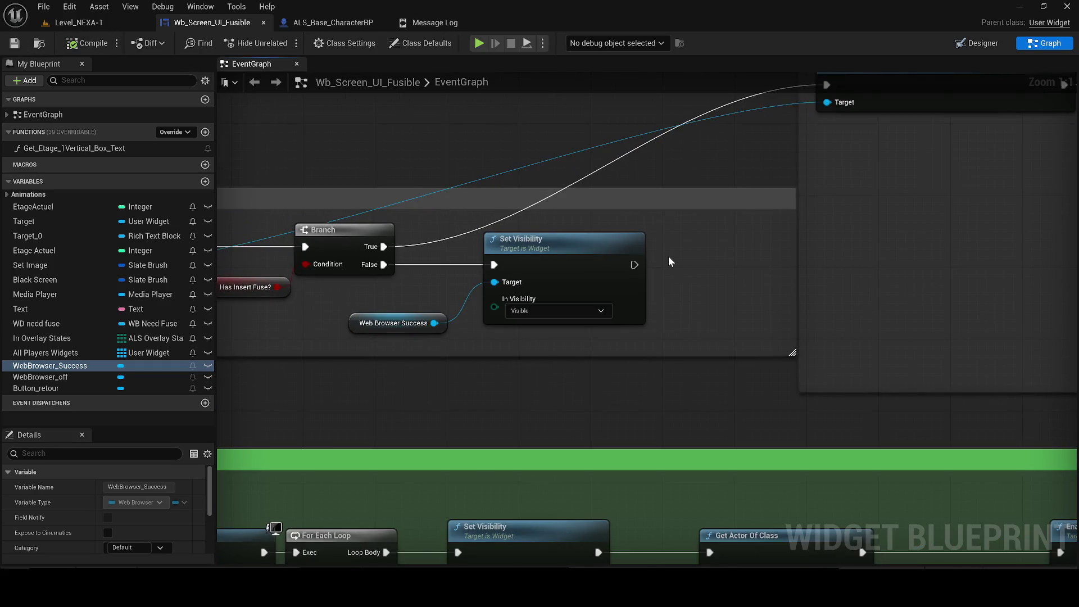
mouse_move(699, 337)
mouse_down()
mouse_move(541, 289)
mouse_move(439, 278)
mouse_up()
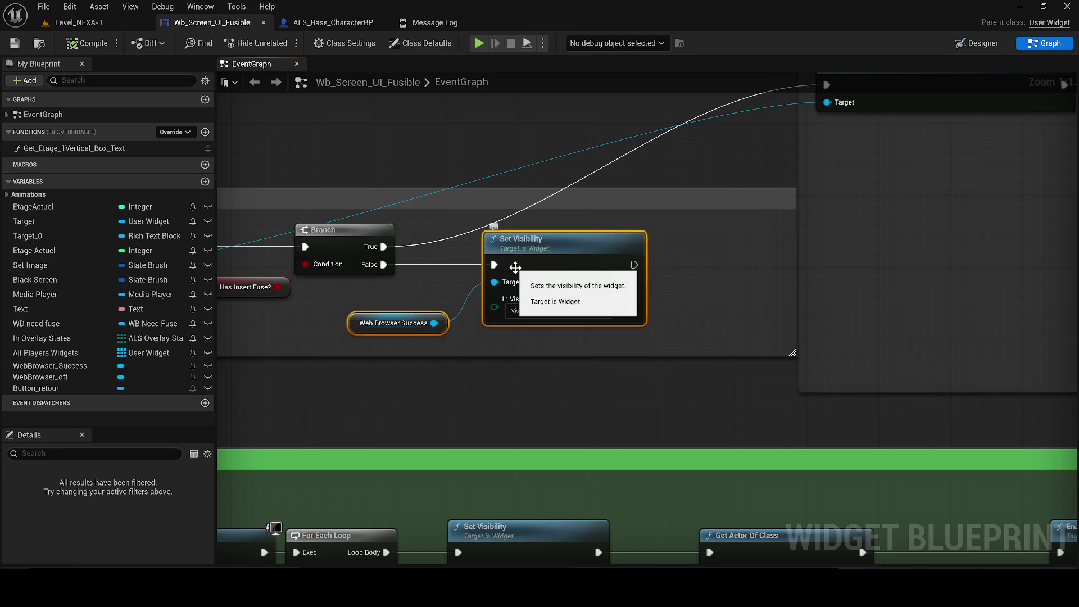
scroll(516, 267, down, 6)
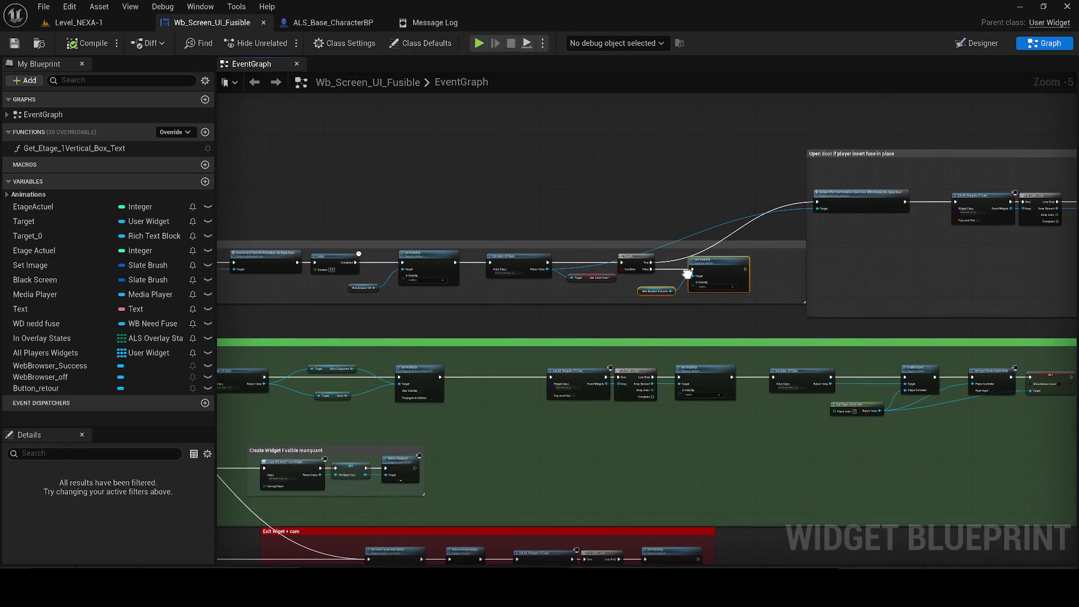
scroll(687, 274, up, 2)
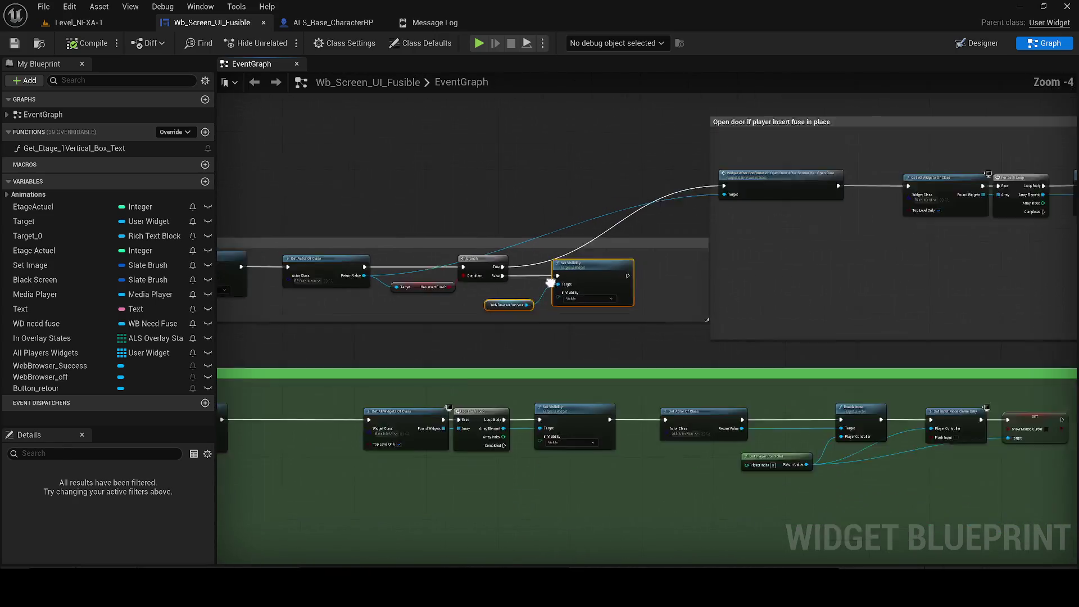
scroll(515, 287, down, 2)
scroll(515, 286, up, 2)
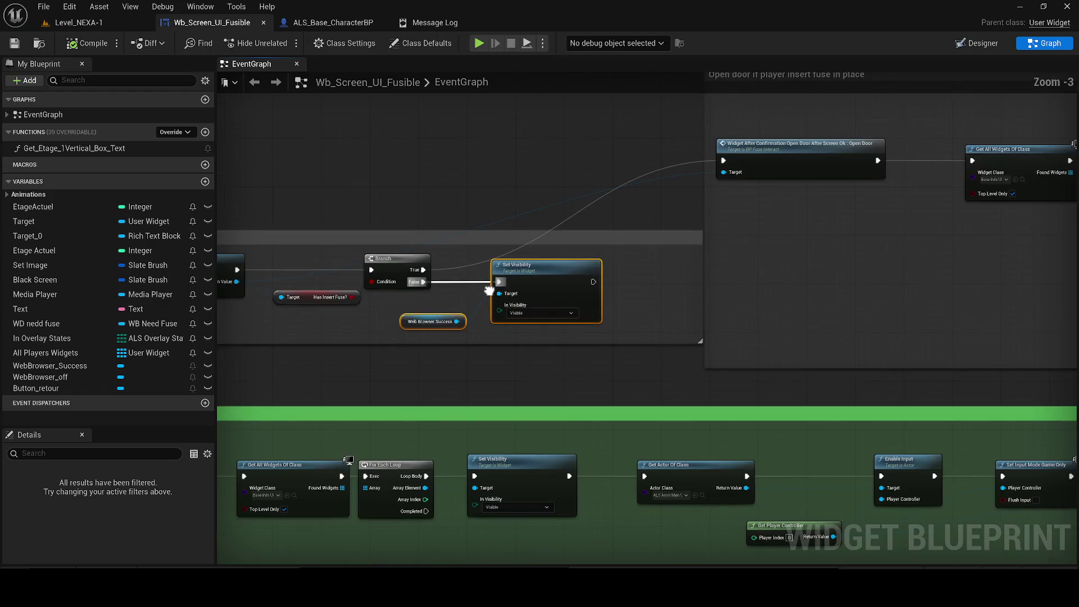
click(79, 22)
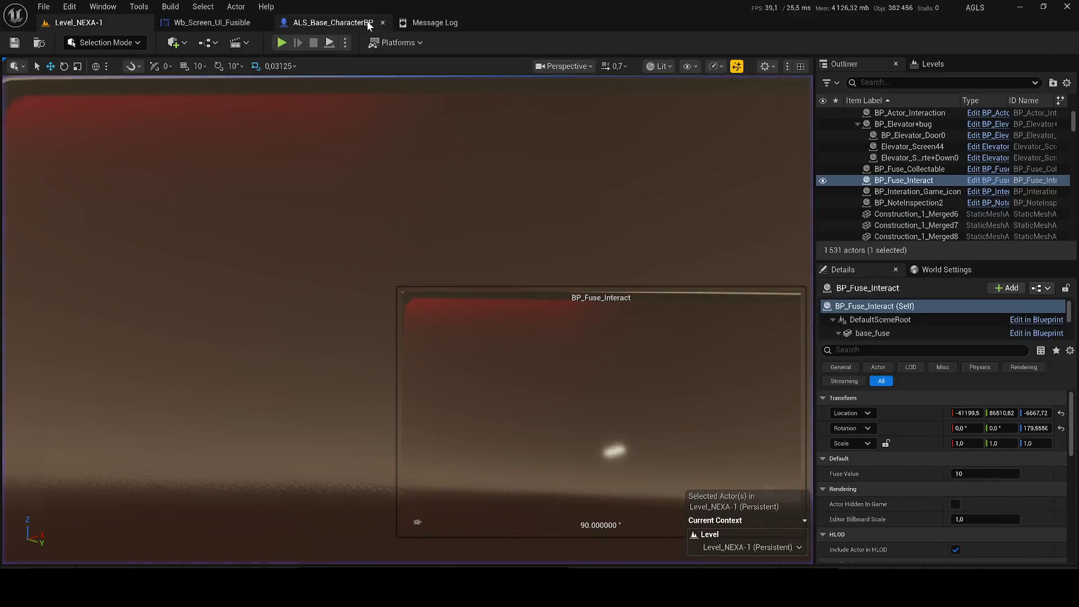
- Start a play test and try the wall terminal before having the fuse
click(281, 43)
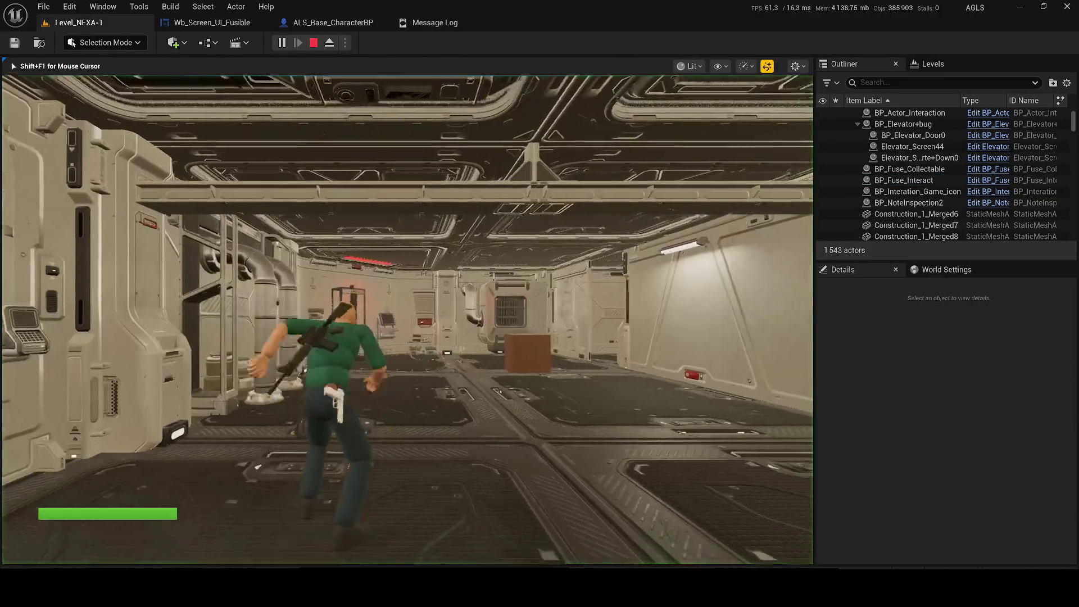
key(w)
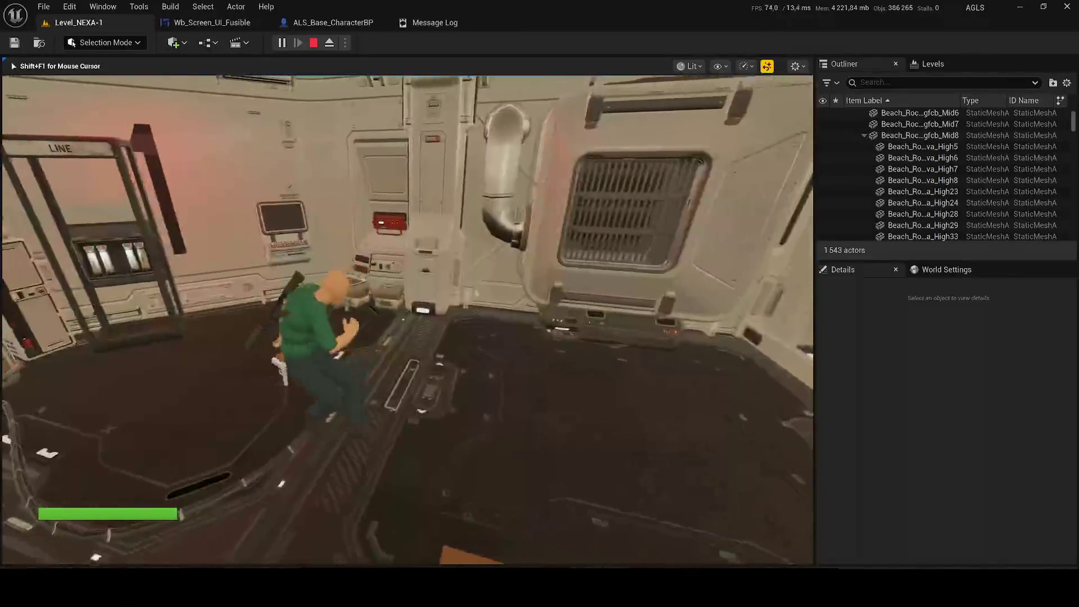
key(w)
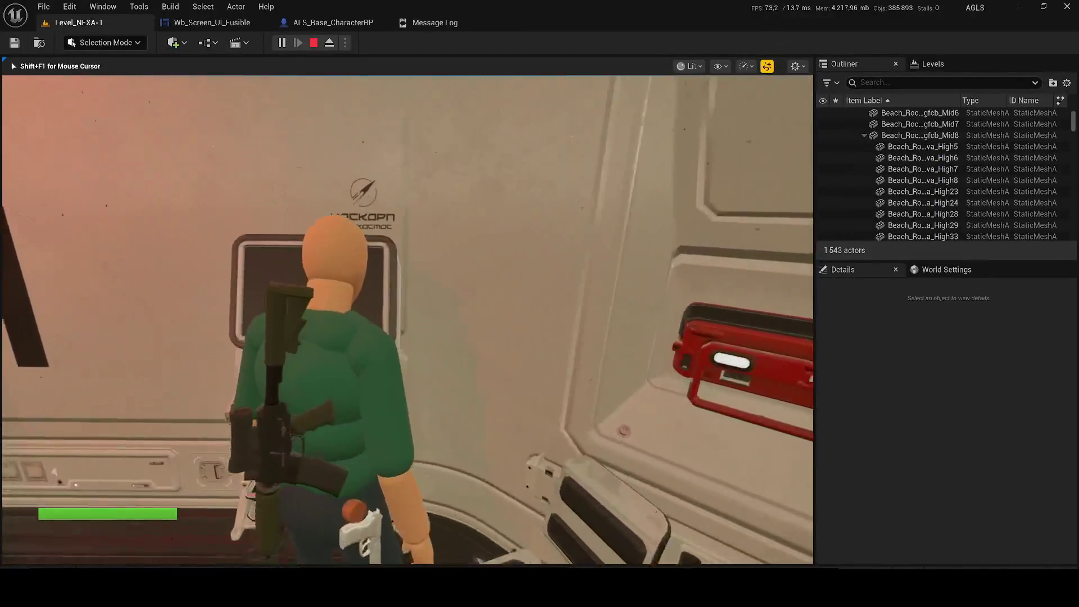
key(shift+F1)
click(294, 205)
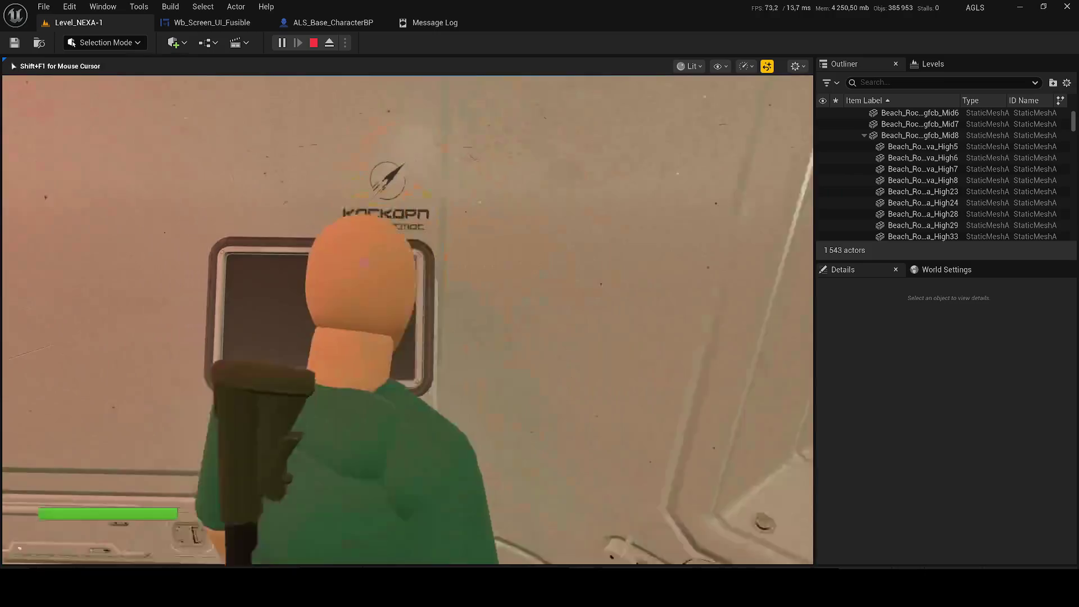
- Run to the fuse room, open the terminal's fuse screen, then bring up the Wb_Screen_UI_Fusible graph
key(w)
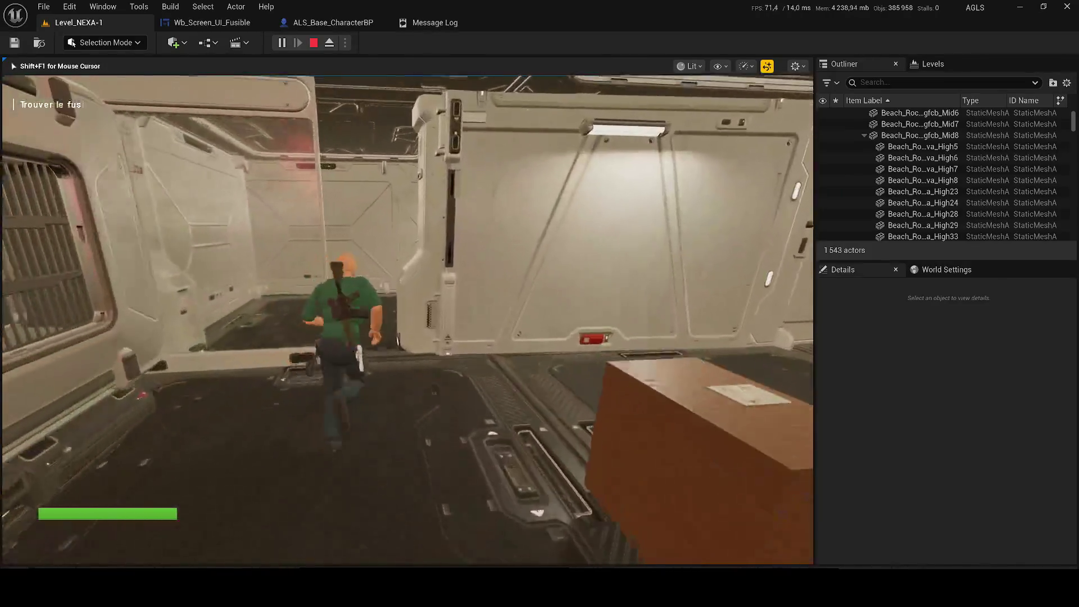
key(w)
key(w)
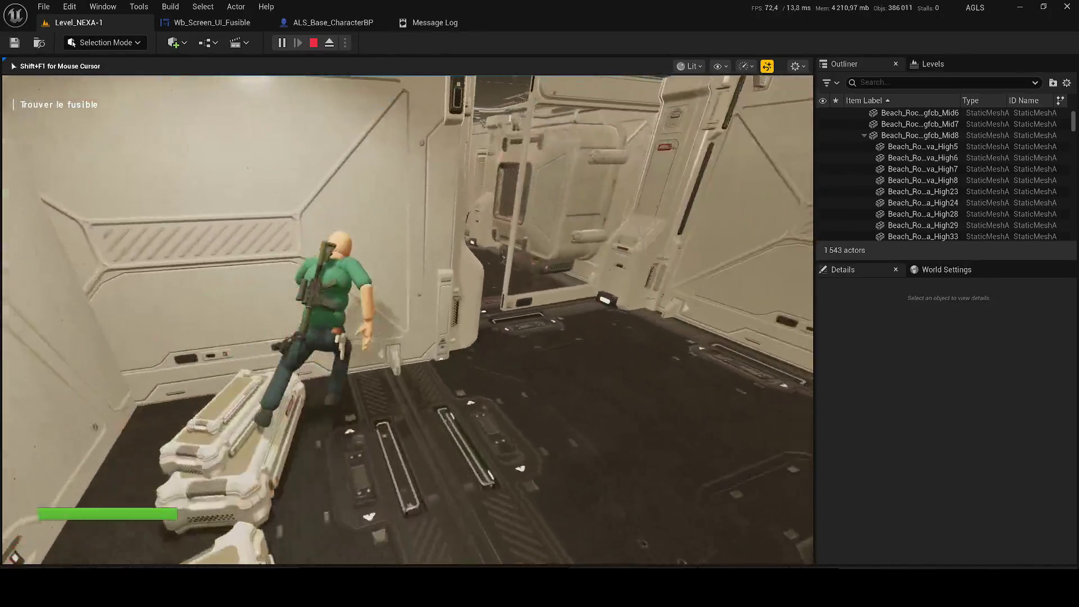
key(w)
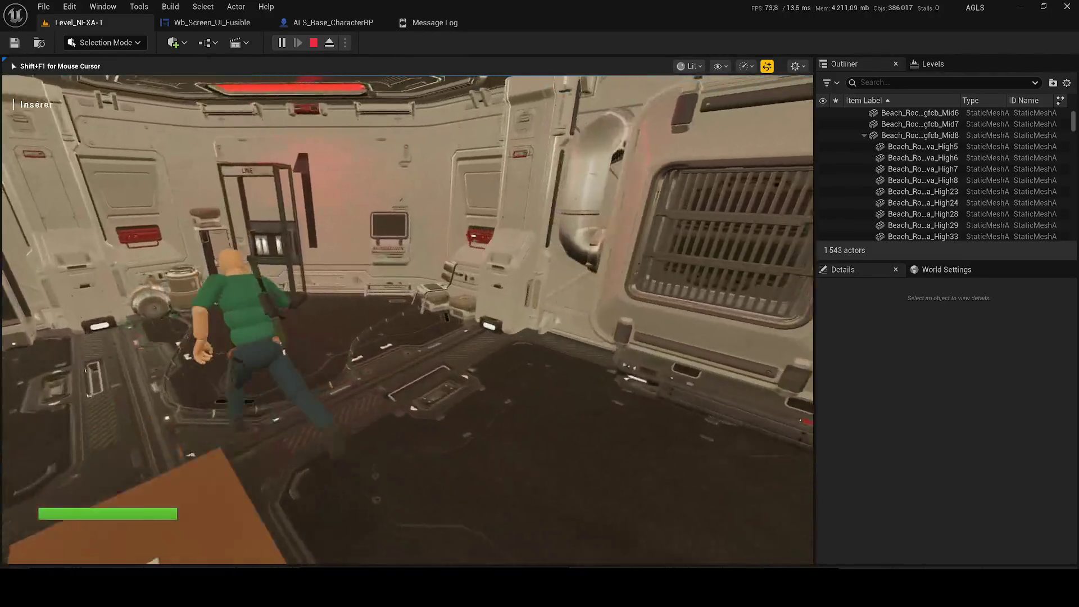
key(w)
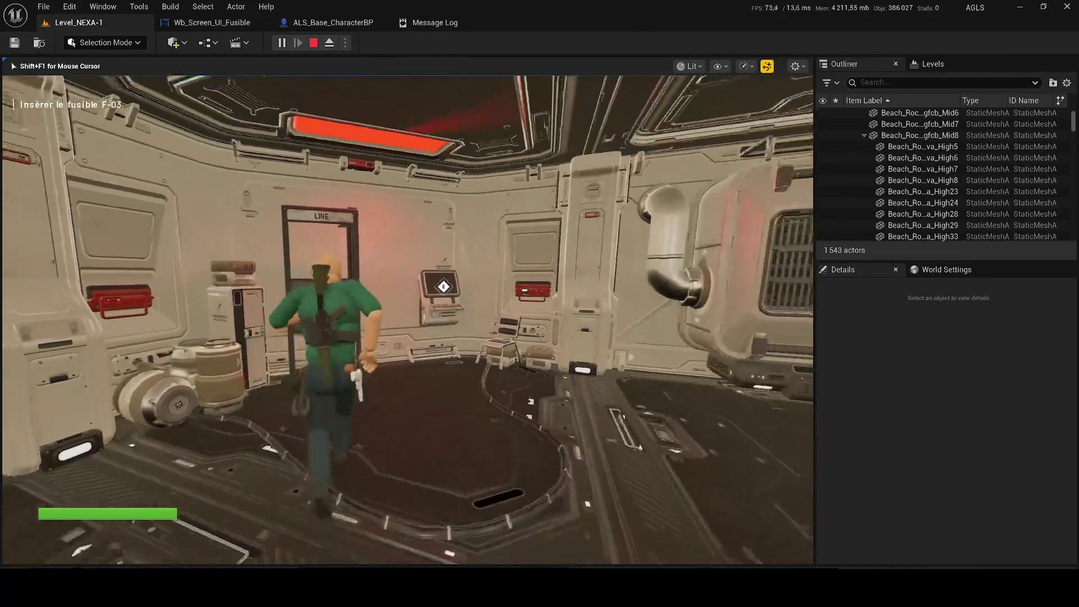
key(w)
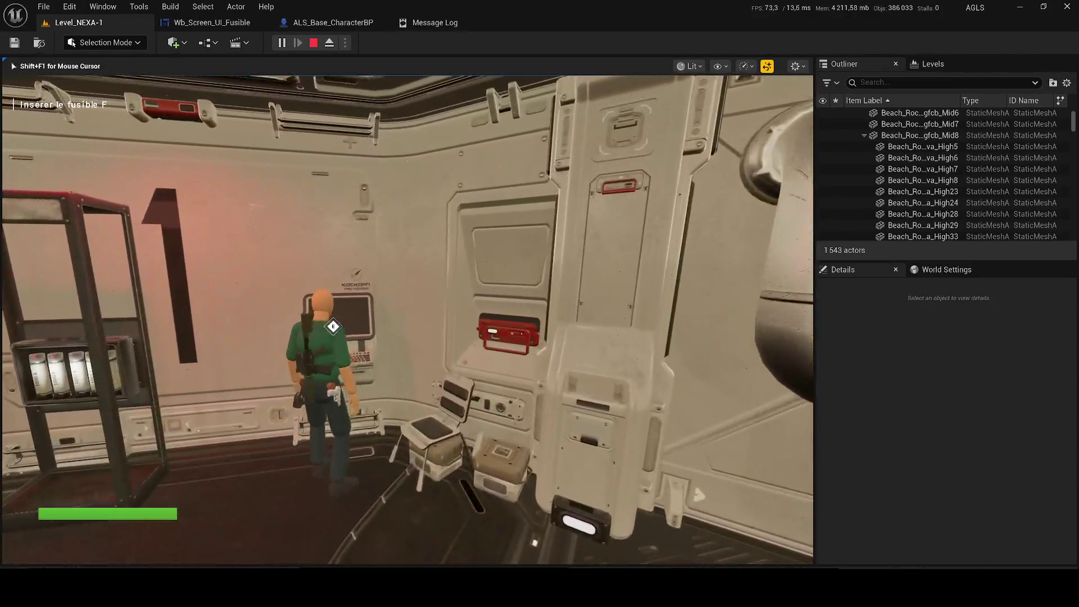
key(e)
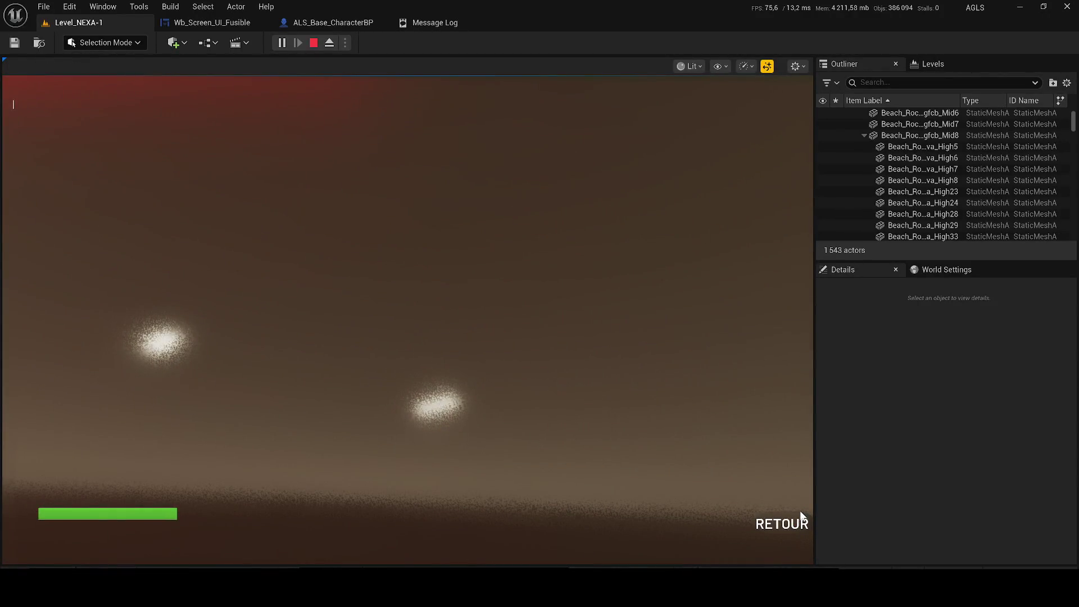
click(210, 21)
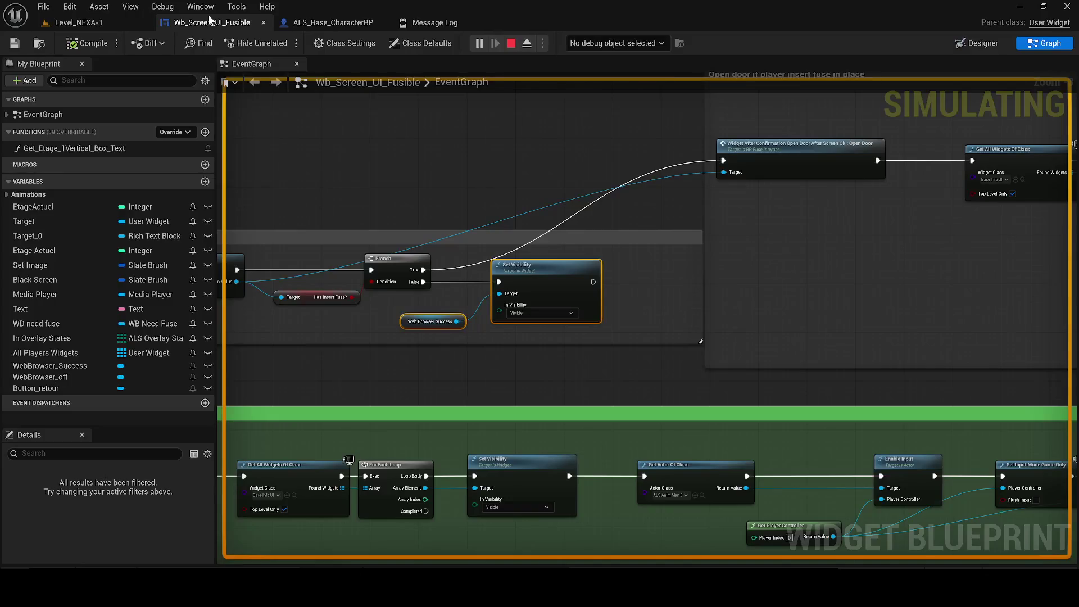
- Debug the graph against the Wb_Screen_UI_Fusible_C_0 instance and view the door-opening nodes
click(641, 43)
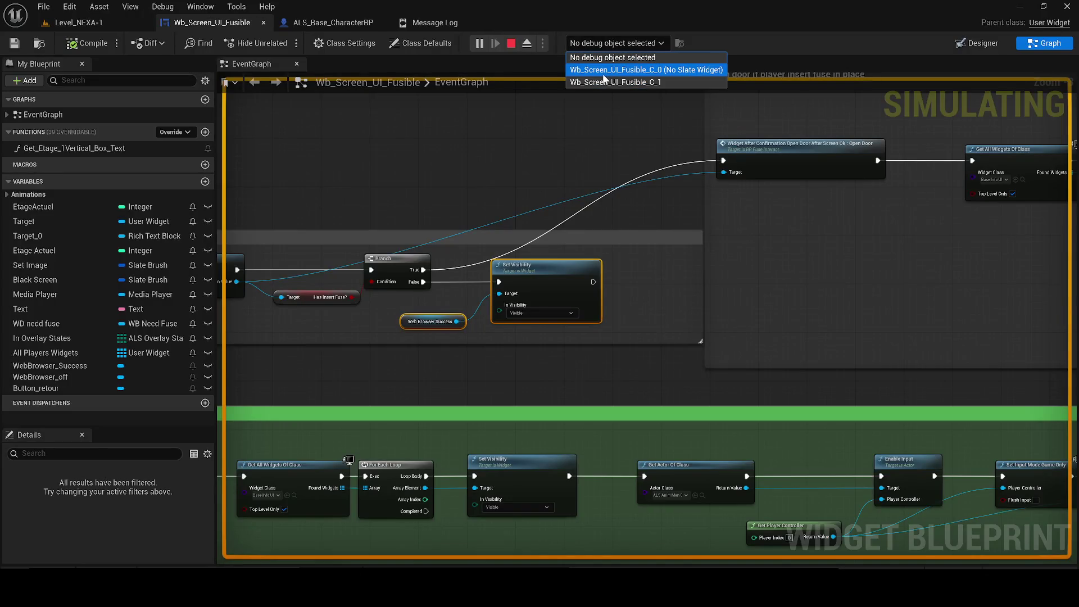
click(603, 80)
click(597, 39)
click(613, 83)
click(609, 44)
click(616, 69)
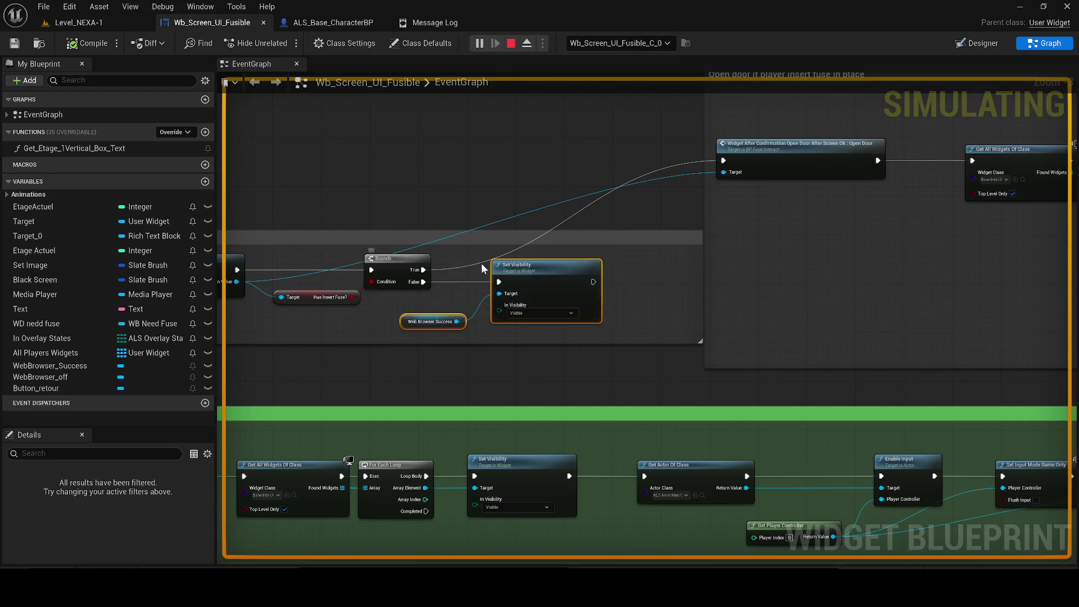
scroll(478, 264, down, 5)
scroll(585, 284, up, 6)
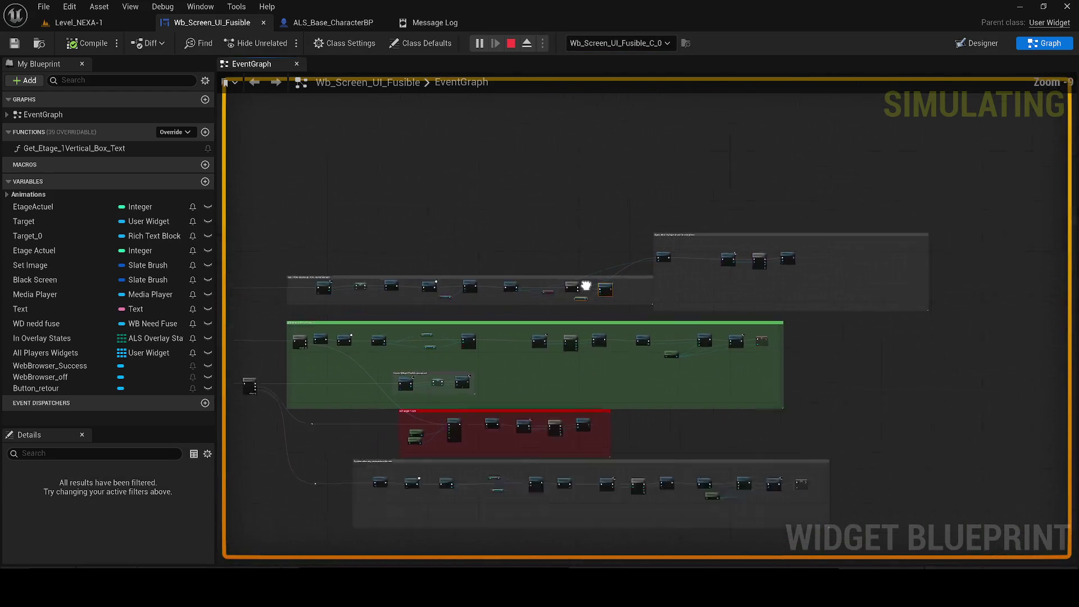
drag(487, 329, 382, 281)
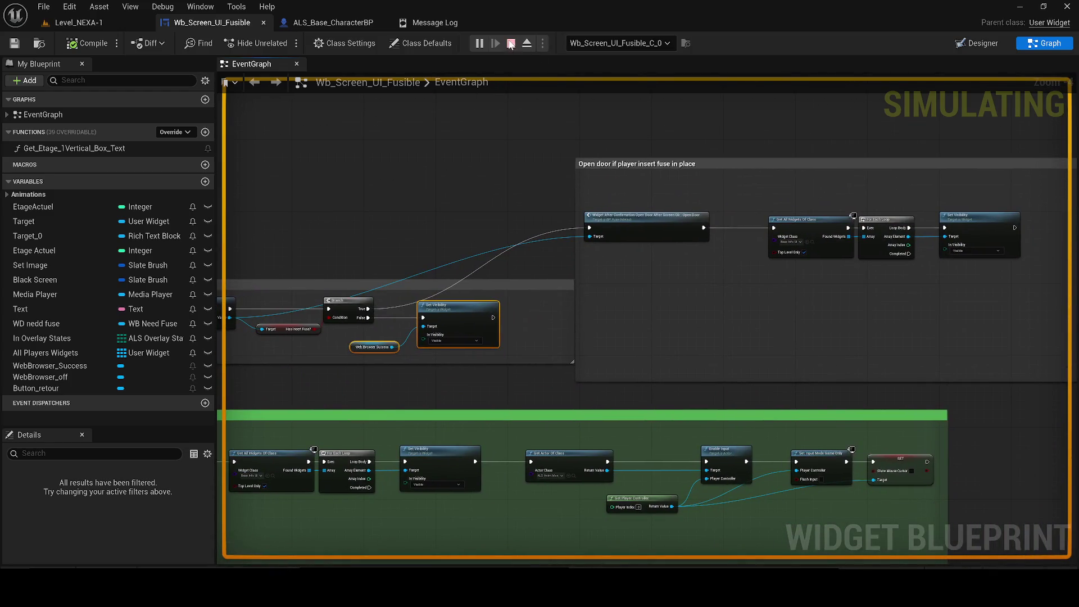
- Stop the play session and return to the Wb_Screen_UI_Fusible graph
key(Escape)
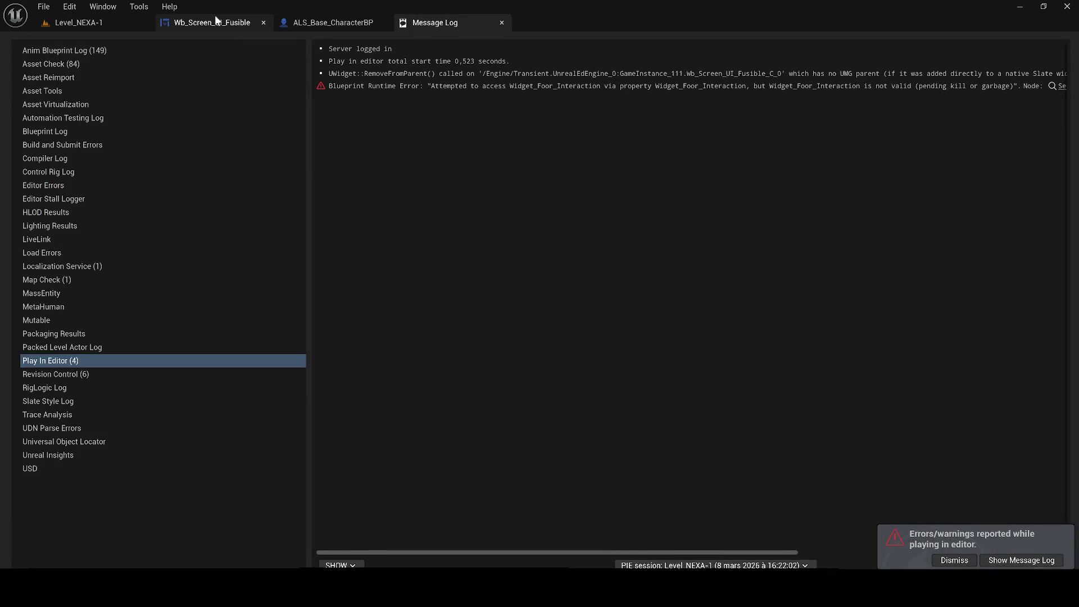
click(236, 24)
scroll(281, 350, up, 2)
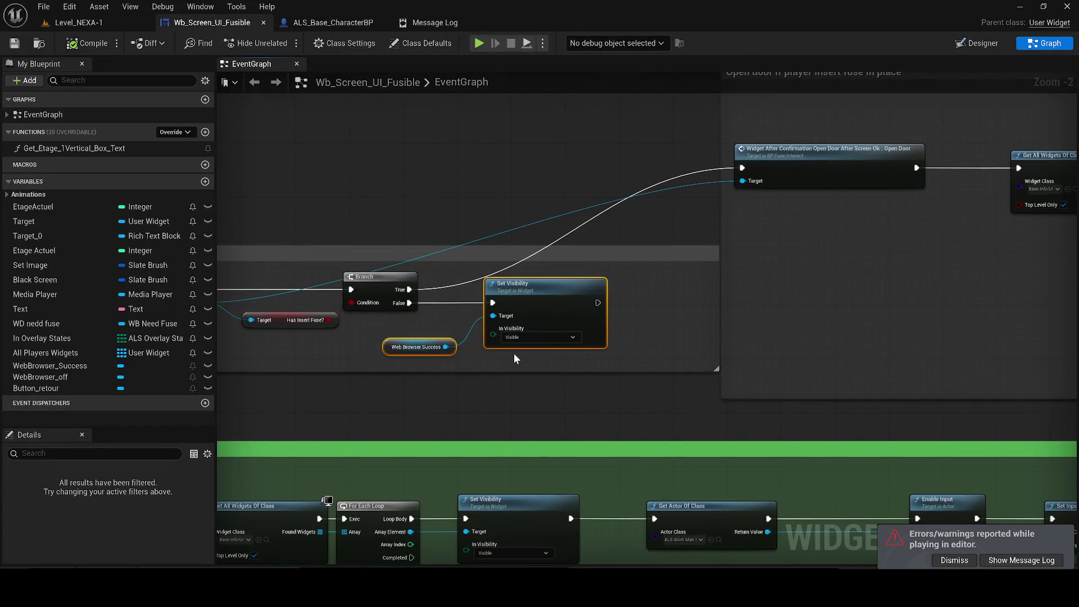
- Duplicate the Set Visibility and Web Browser Success nodes near the Branch True output
drag(514, 353, 434, 329)
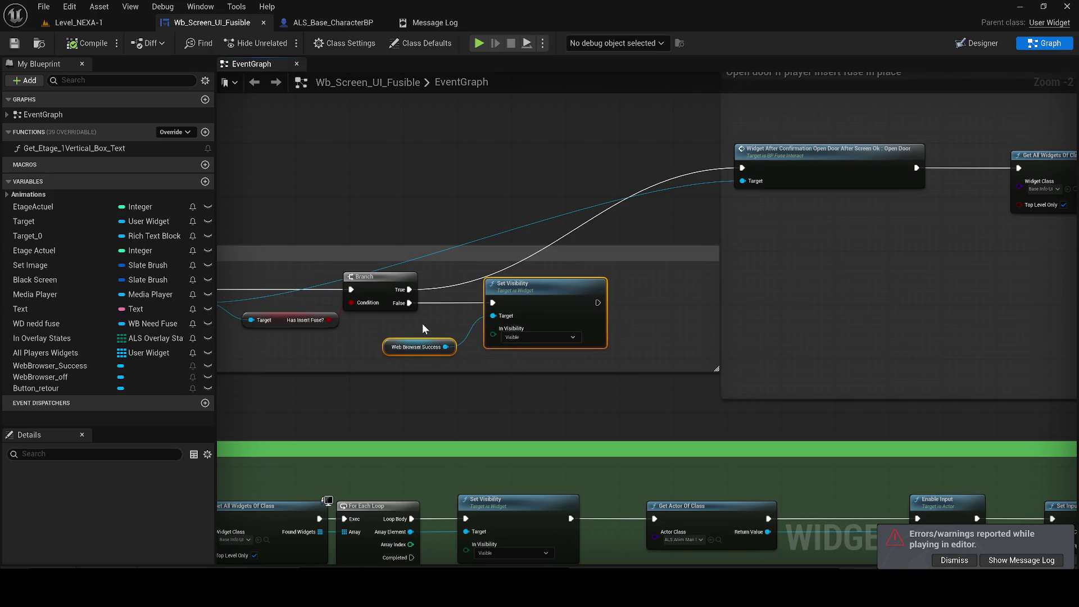
key(ctrl+c)
key(ctrl+v)
mouse_move(592, 117)
mouse_down()
mouse_move(613, 153)
mouse_move(709, 161)
mouse_move(620, 164)
mouse_move(410, 290)
mouse_up()
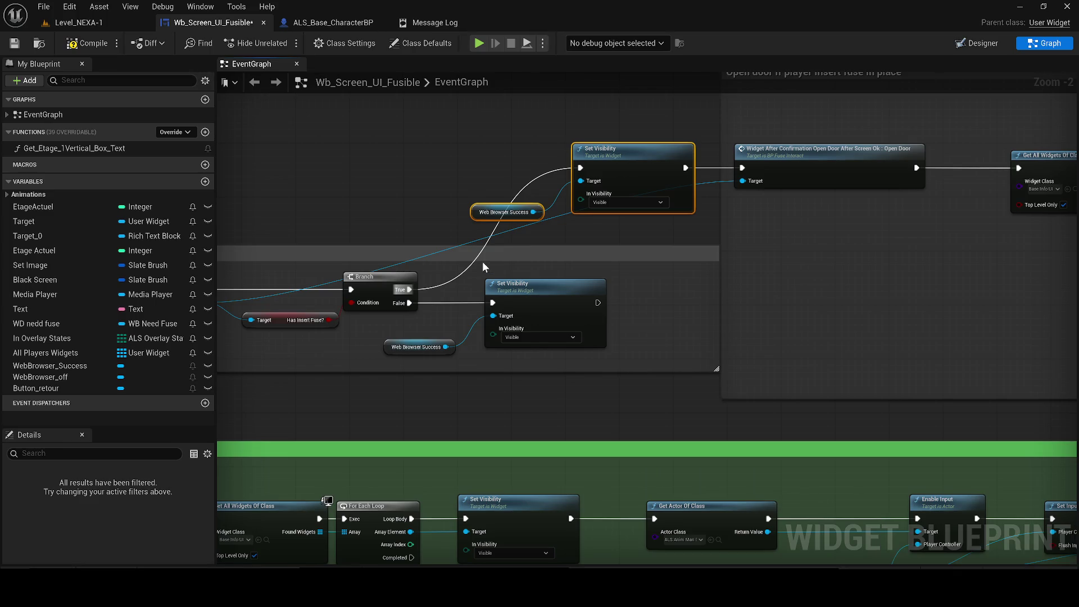
- Set the original False-path Set Visibility to Hidden and return to Level_NEXA-1
click(513, 337)
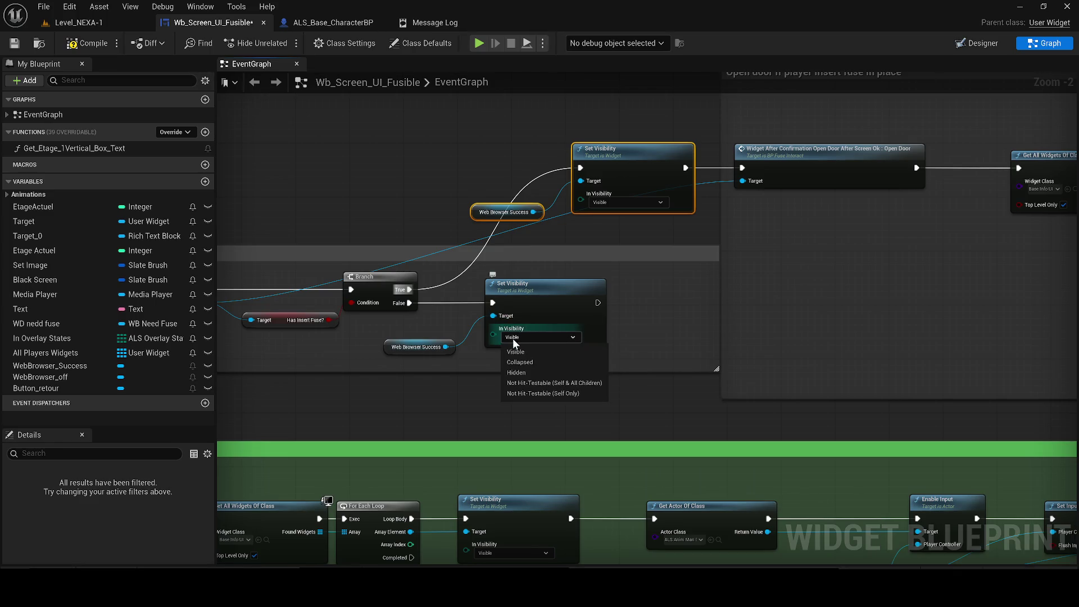
click(529, 373)
click(113, 25)
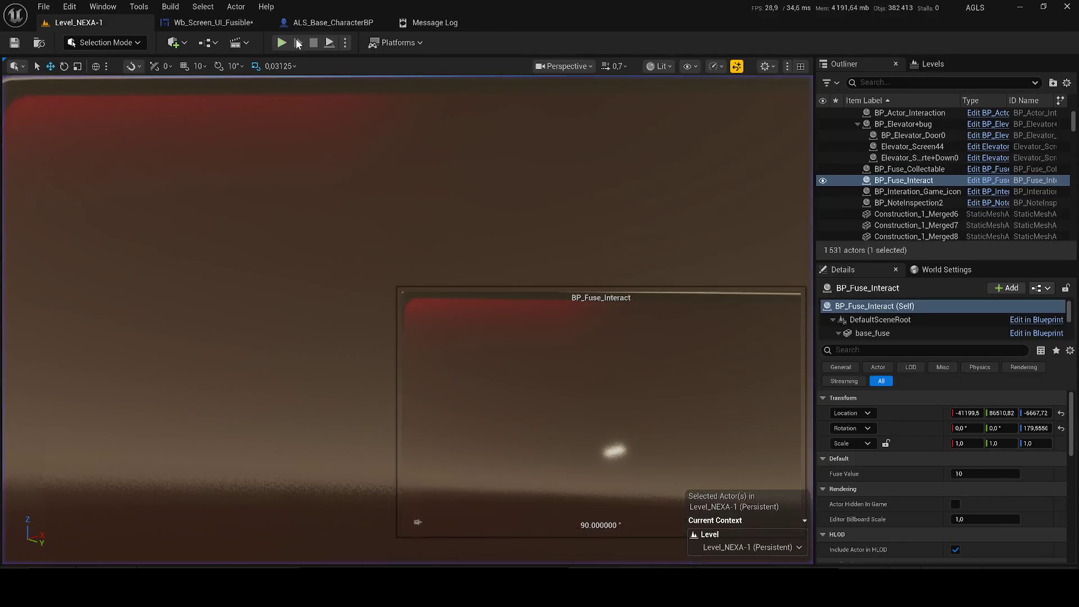
- Play-test, run to the terminal and insert fuse F-03 to reach ACCÈS AUTORISÉ, then stop
key(alt+p)
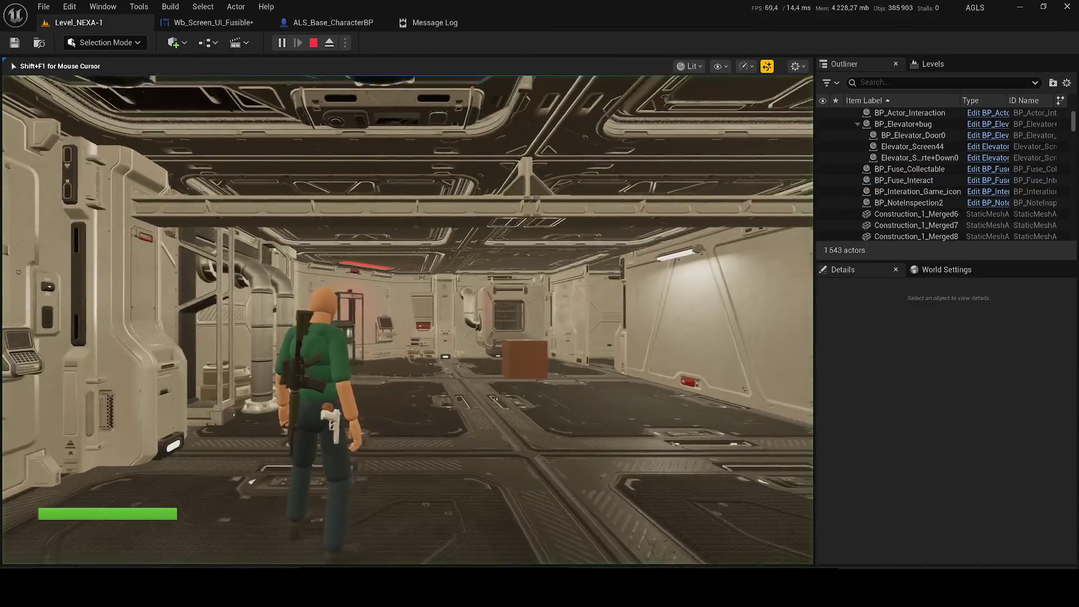
key(w)
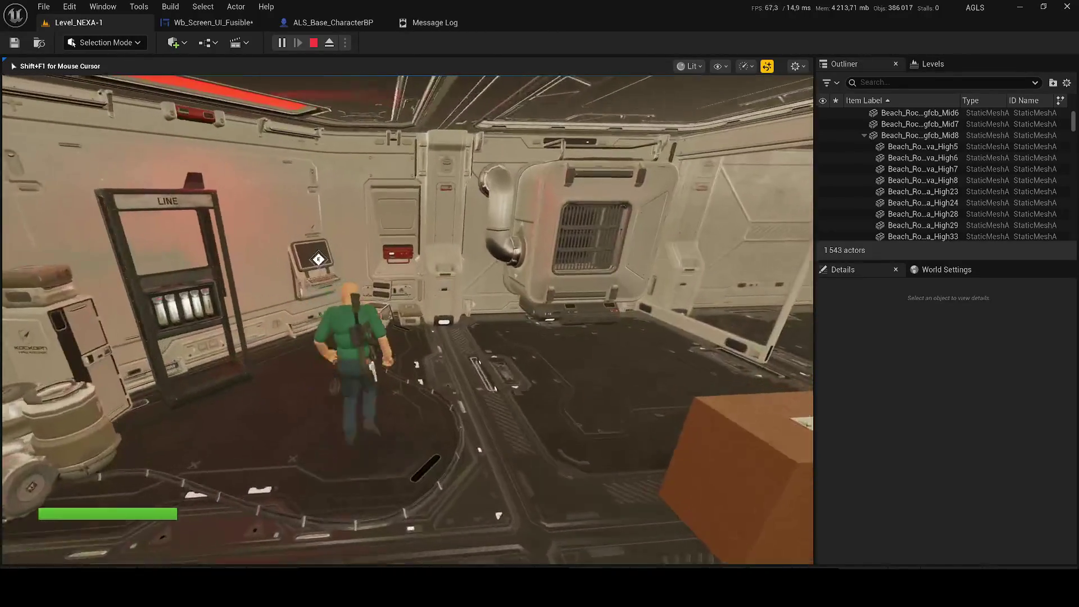
key(e)
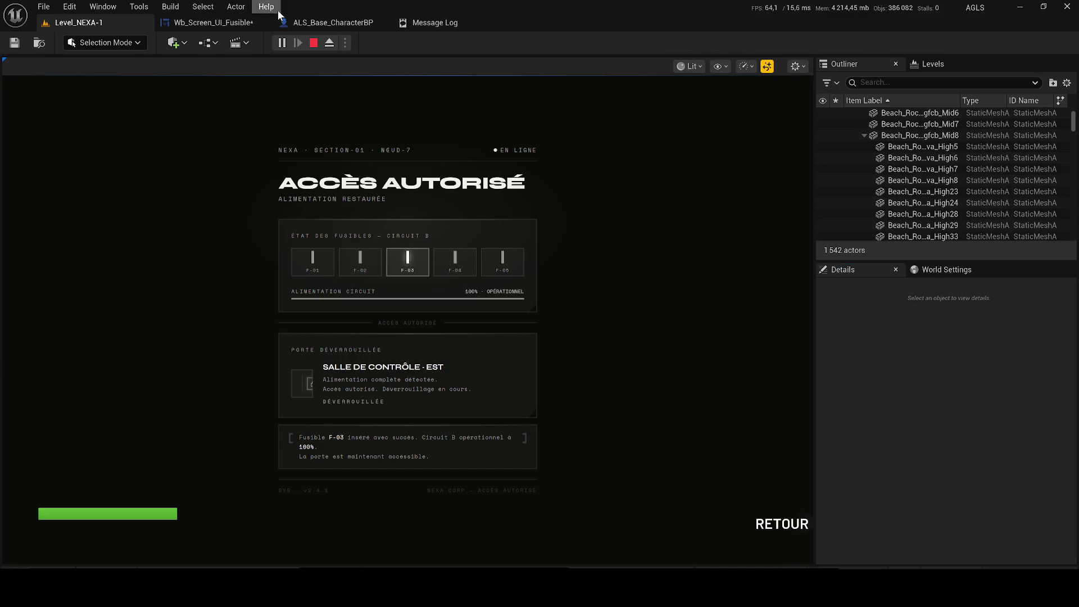
click(314, 45)
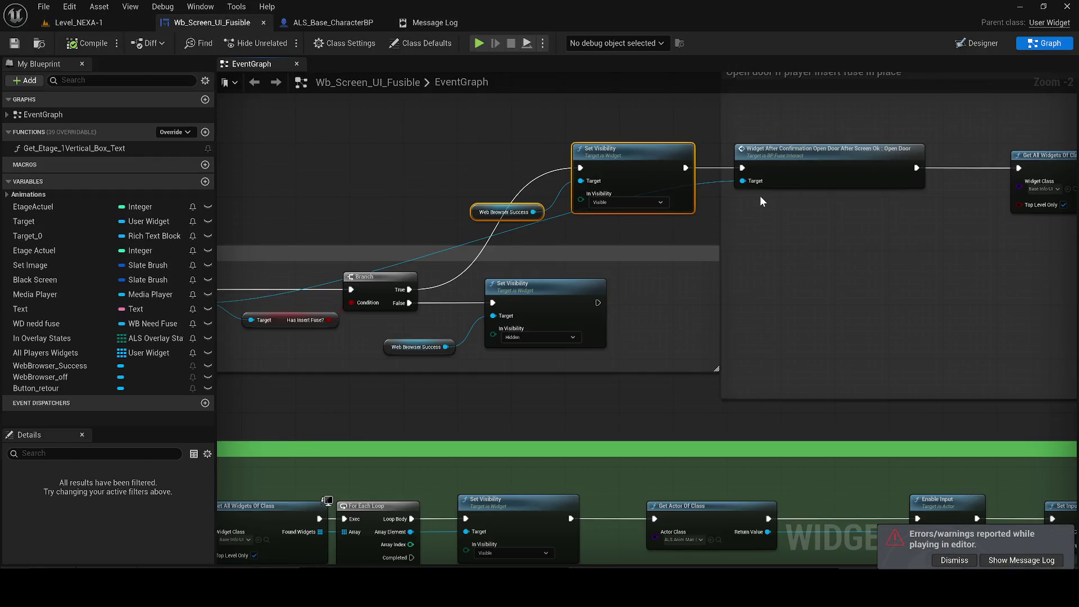
- Frame the True-path Set Visibility node in a comment 'after restore success ui hide player UI OR BUG'
drag(655, 228, 679, 245)
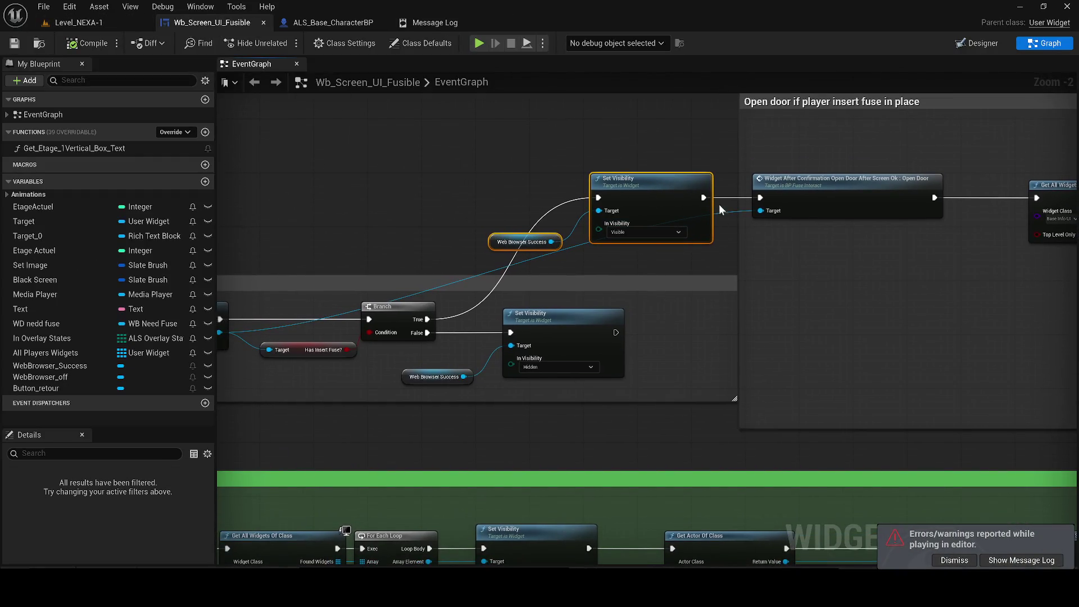
text(c)
text(afte)
text(r )
text(rest)
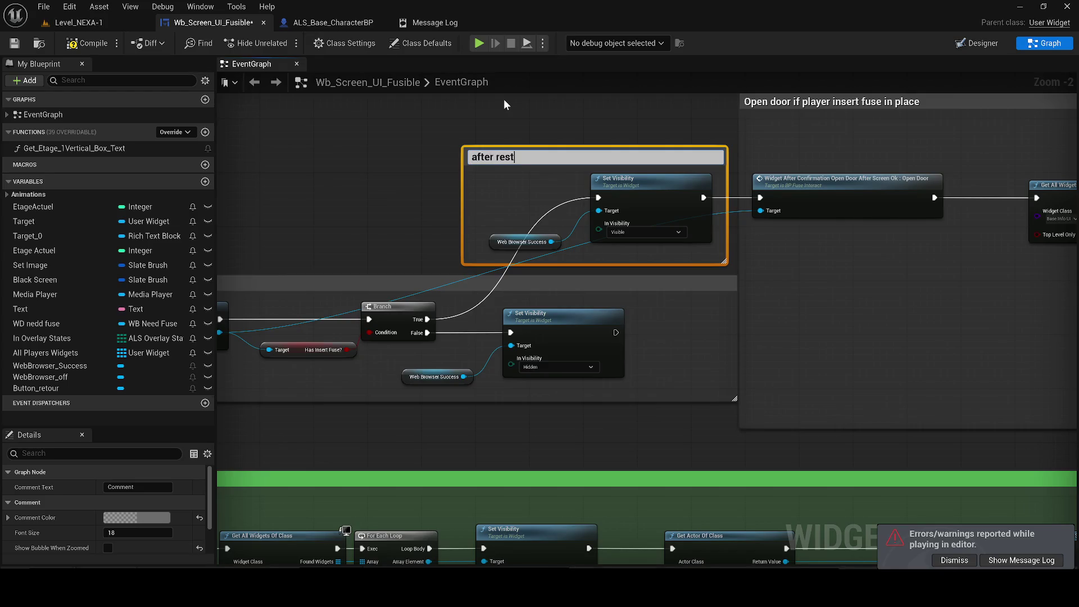
text(oresuccess )
text(ui hide pl)
text(a)
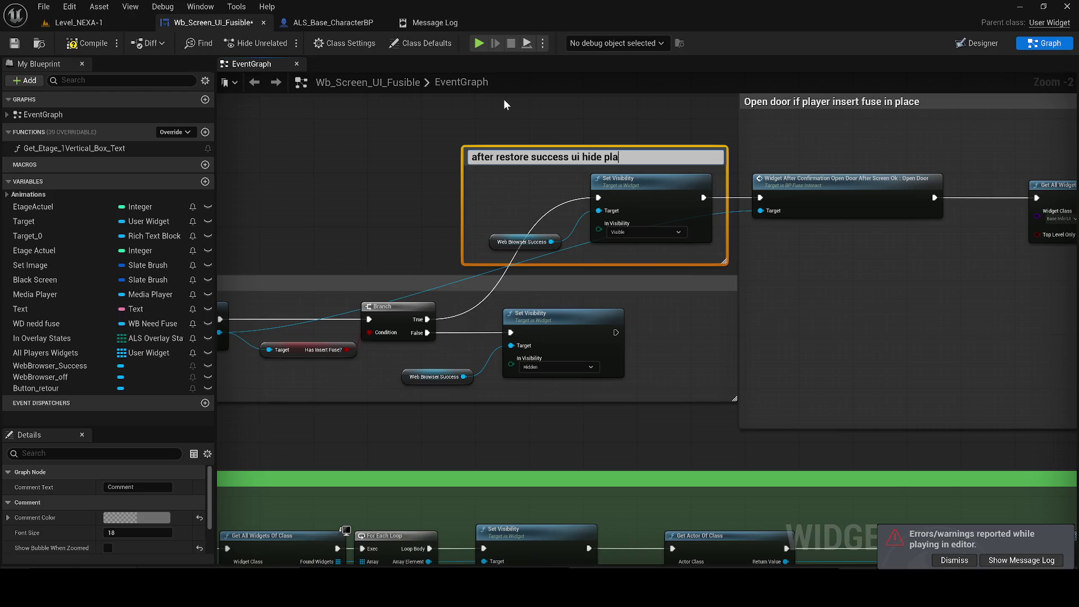
text(yerUI)
text(OR BUG)
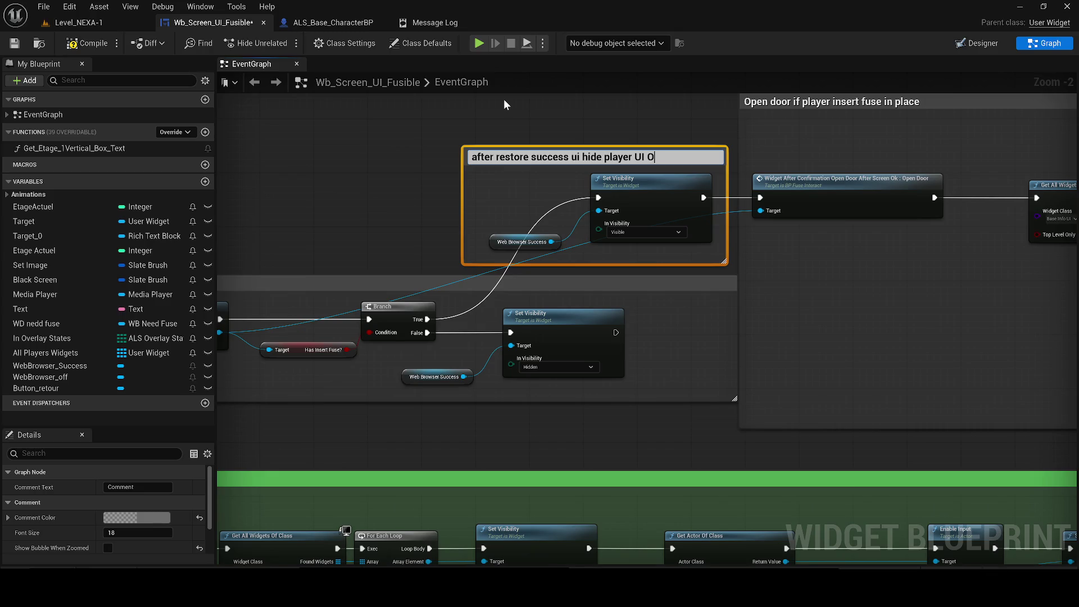
key(Return)
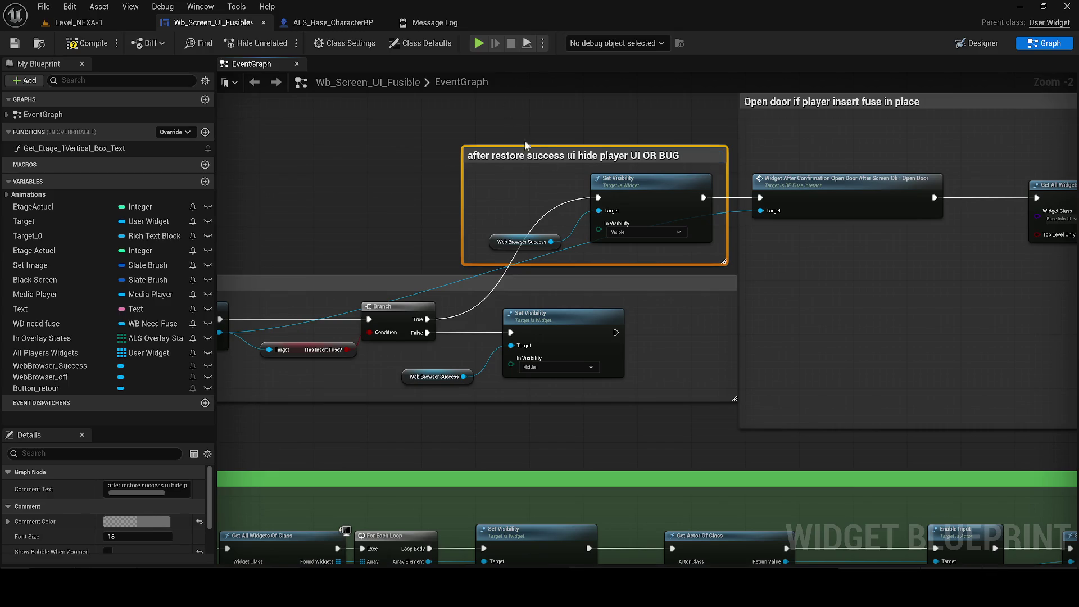
drag(511, 126, 207, 209)
scroll(465, 281, down, 2)
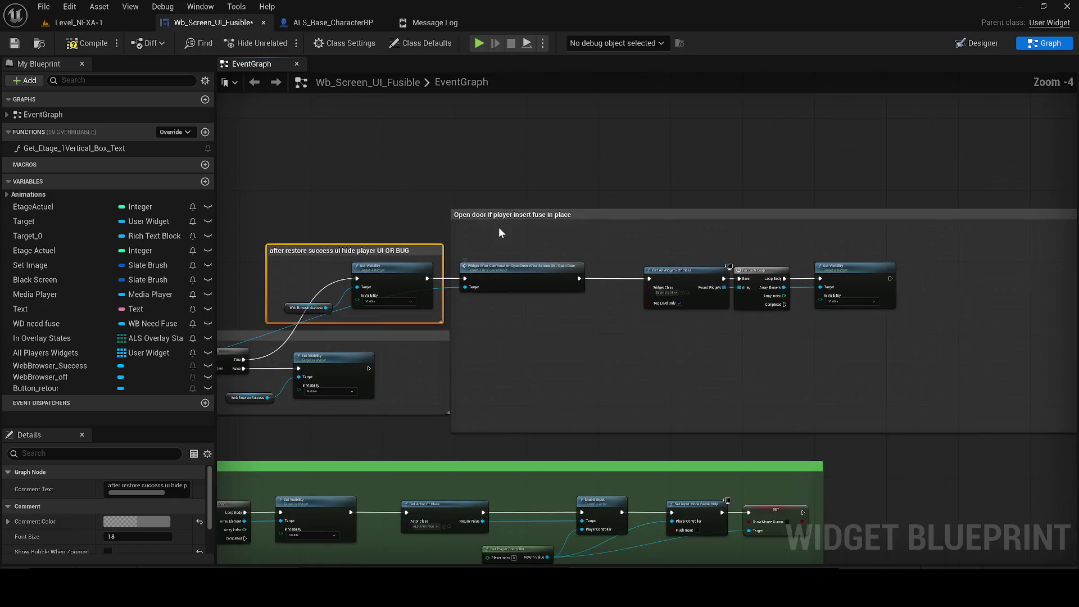
- Nudge the 'Open door if player insert fuse in place' comment right and survey the graph layout
click(511, 213)
drag(511, 214, 520, 215)
scroll(373, 303, down, 3)
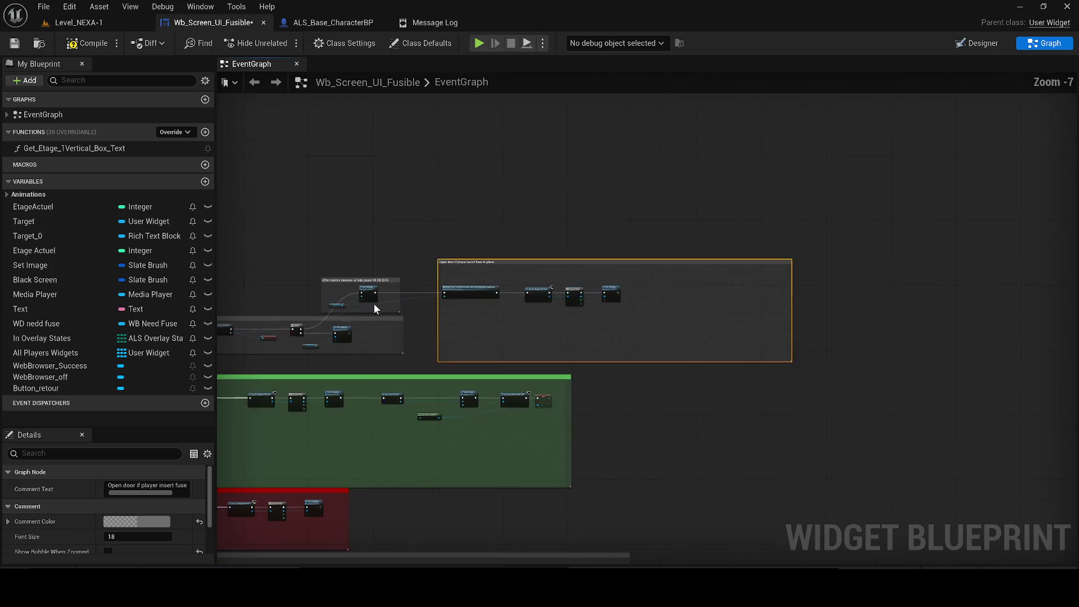
mouse_move(446, 301)
mouse_down()
mouse_move(555, 396)
mouse_move(728, 264)
mouse_move(486, 208)
mouse_up()
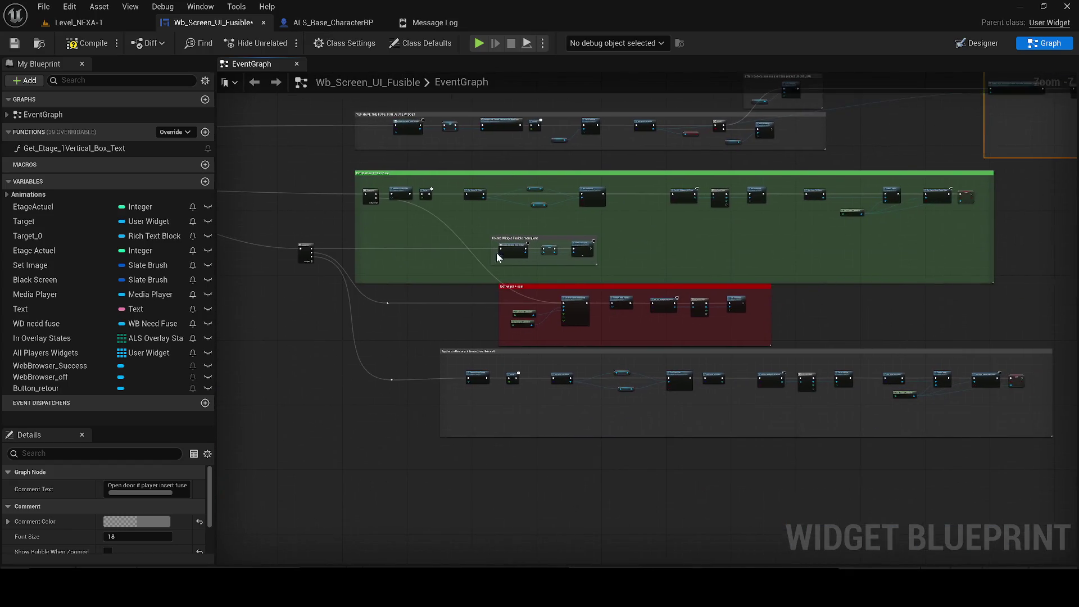
scroll(365, 316, up, 2)
scroll(663, 378, up, 2)
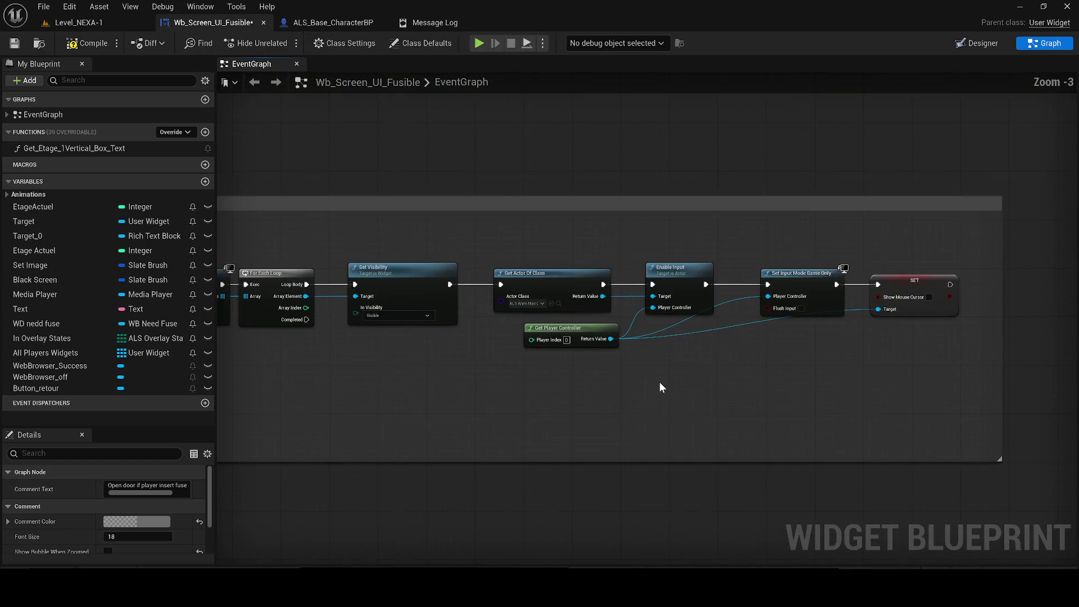
scroll(660, 387, down, 1)
mouse_move(498, 321)
mouse_down()
mouse_move(785, 320)
mouse_move(291, 349)
mouse_up()
scroll(386, 299, up, 1)
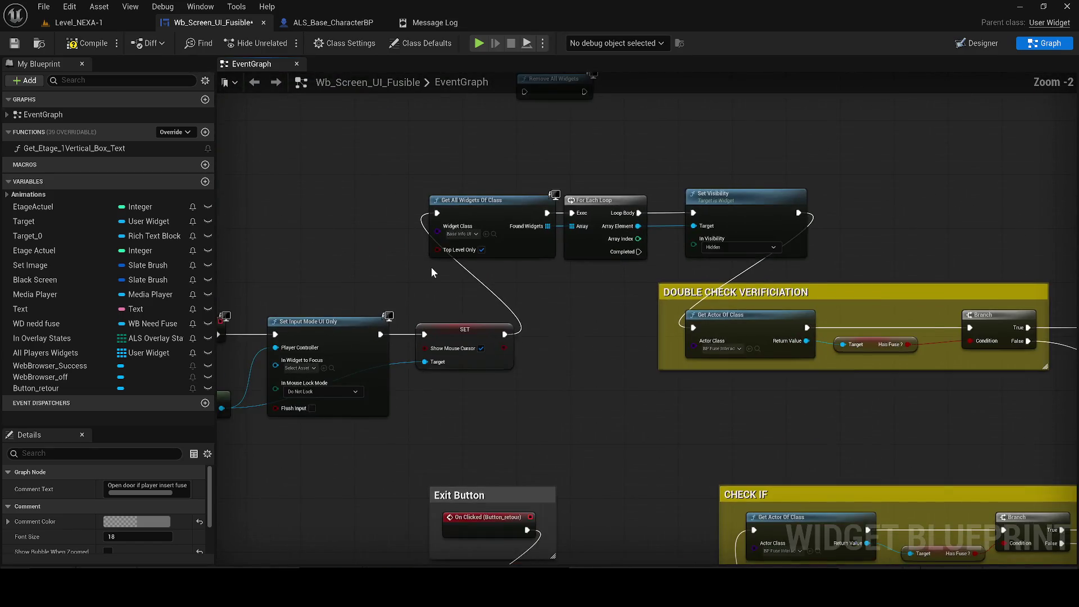
- Chain the success step into Get All Widgets Of Class and the hide step into Open Door
mouse_move(465, 191)
mouse_down()
mouse_move(852, 253)
mouse_move(393, 319)
mouse_up()
scroll(852, 253, down, 6)
scroll(855, 295, up, 2)
scroll(564, 274, up, 2)
scroll(432, 239, up, 2)
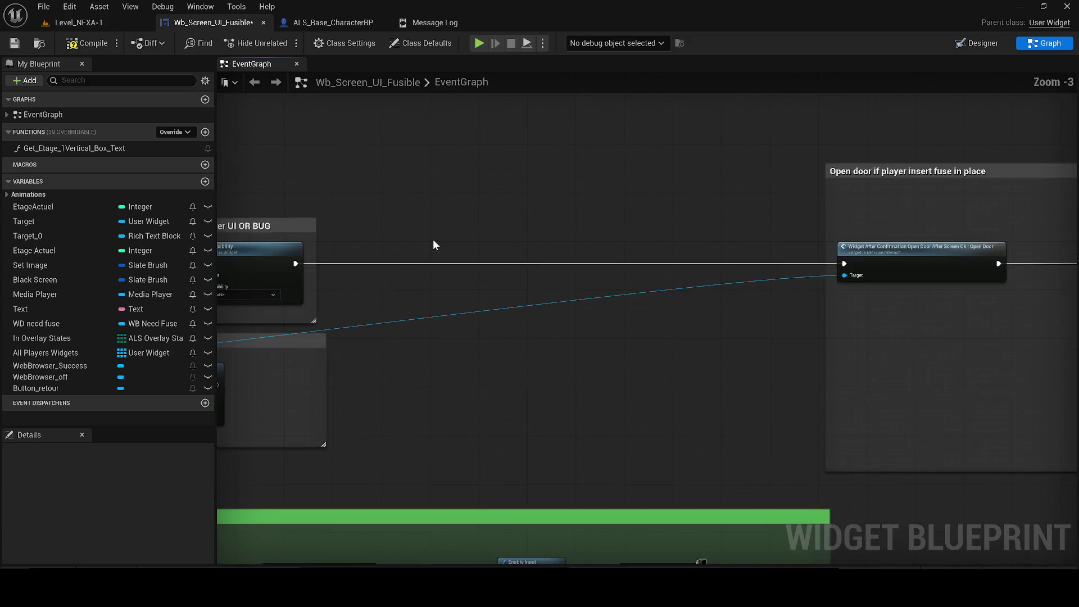
mouse_move(326, 257)
mouse_down()
mouse_move(325, 274)
mouse_move(350, 271)
mouse_up()
drag(366, 267, 426, 261)
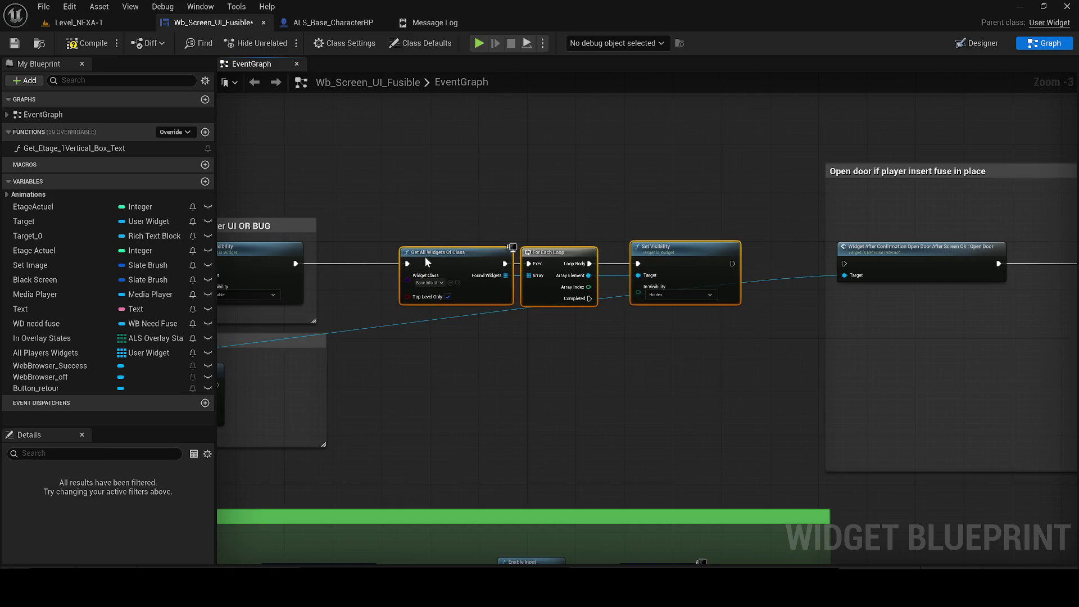
scroll(746, 272, up, 2)
drag(730, 263, 890, 270)
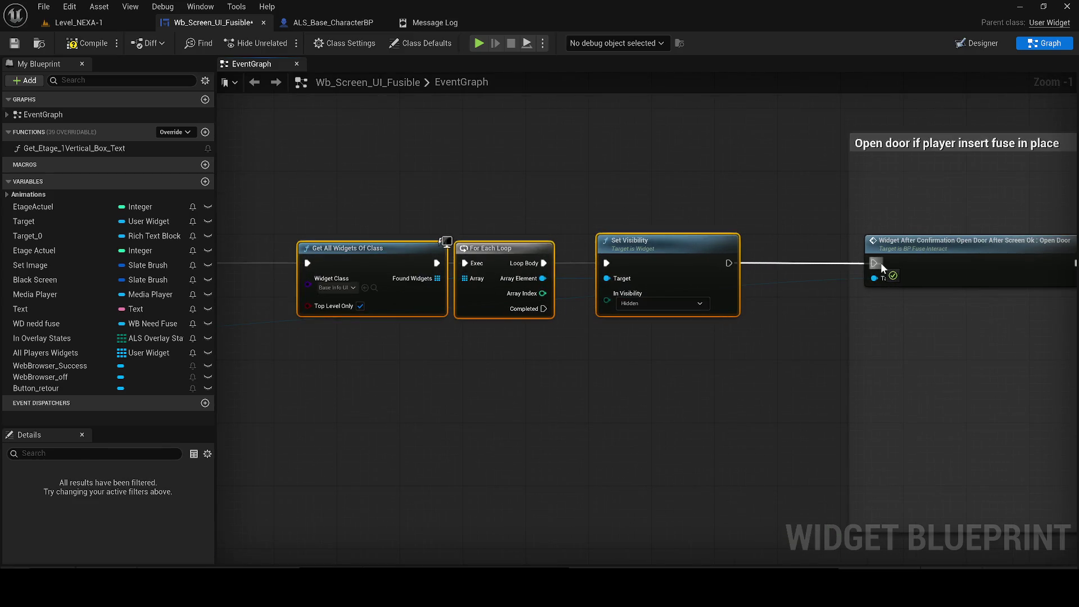
scroll(691, 351, down, 3)
scroll(287, 185, up, 2)
- Delete the large surrounding comment box and select the three UI-hiding nodes
click(577, 207)
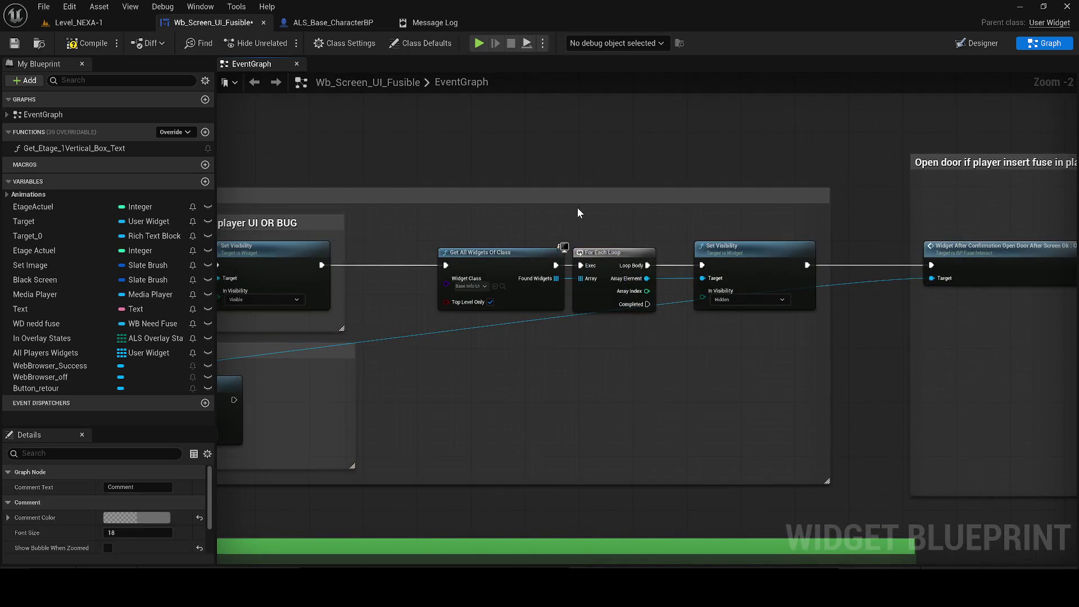
click(540, 197)
key(Delete)
drag(462, 217, 806, 335)
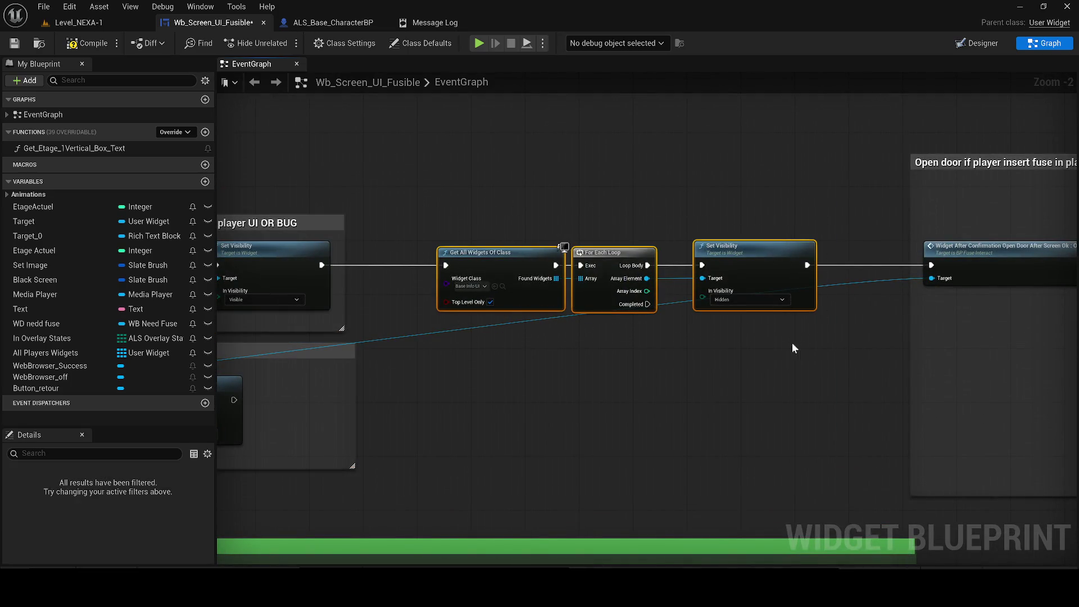
- Wrap the hiding nodes in a bright red comment 'TO PREVENT BUG OR ALL UI ON GAME'
key(c)
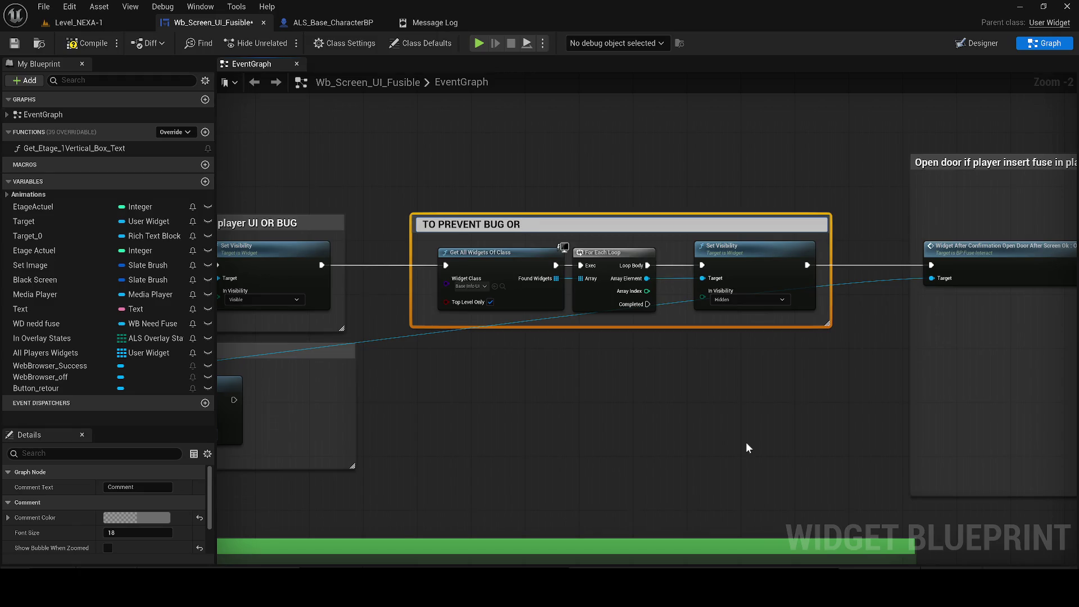
text(TO PREVENT BUG OR ALL UI ON GA)
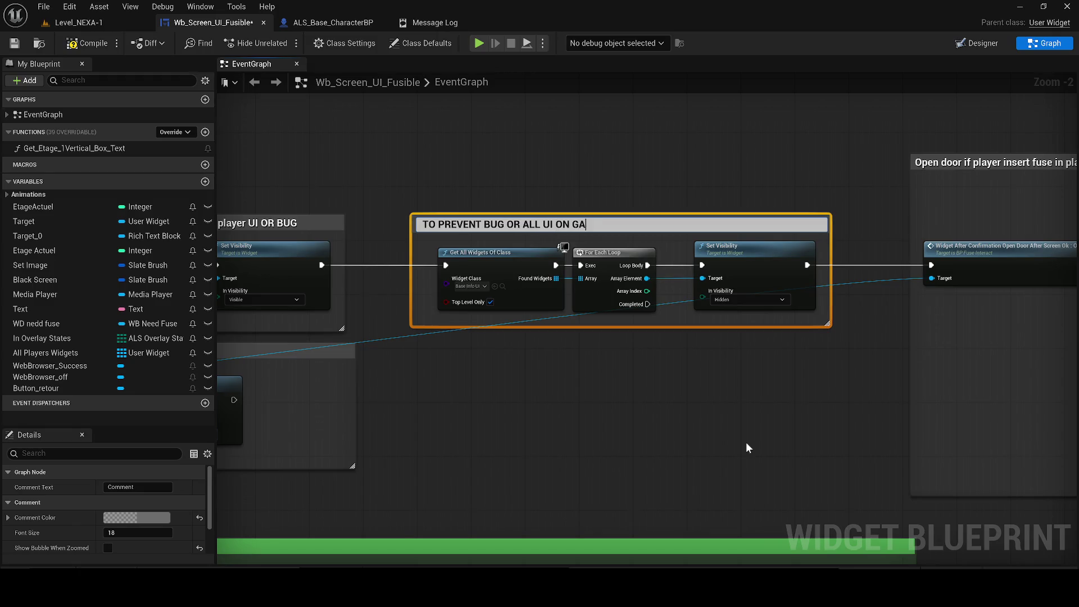
text(ME)
key(Return)
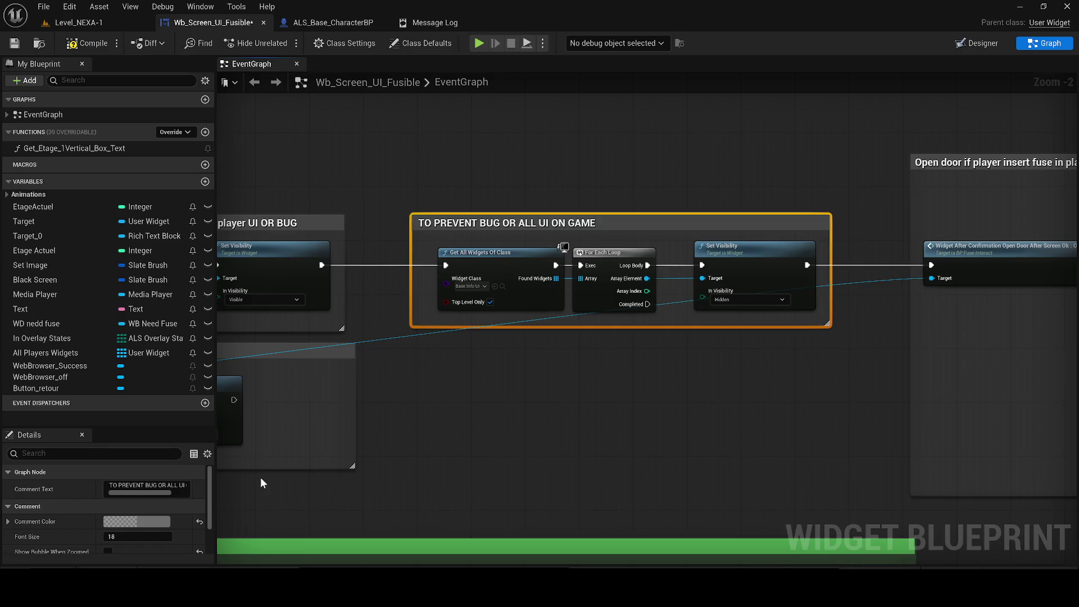
click(164, 523)
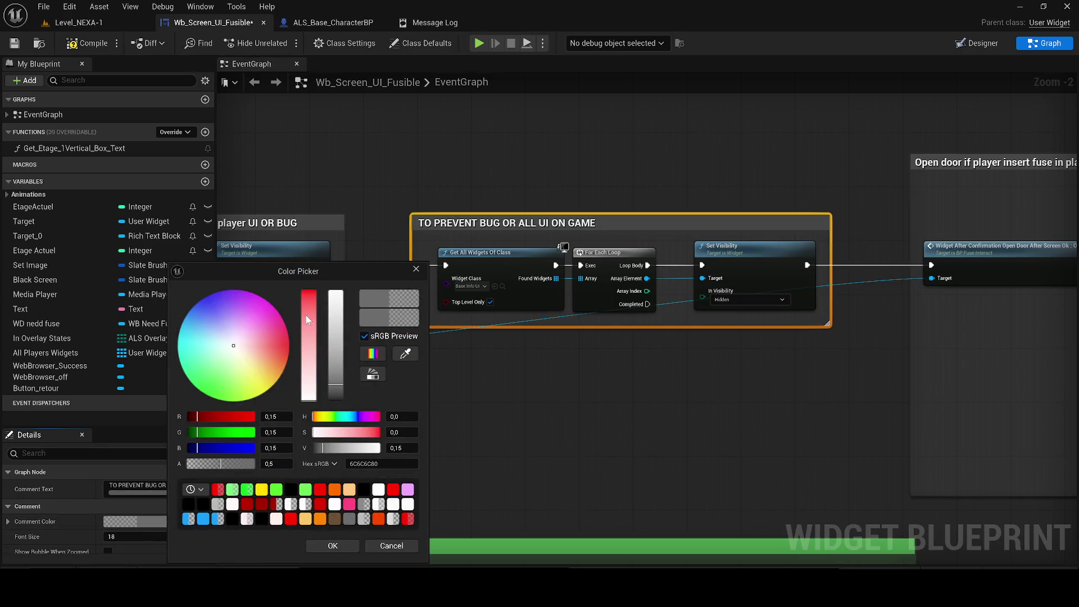
drag(307, 319, 308, 289)
drag(279, 416, 305, 416)
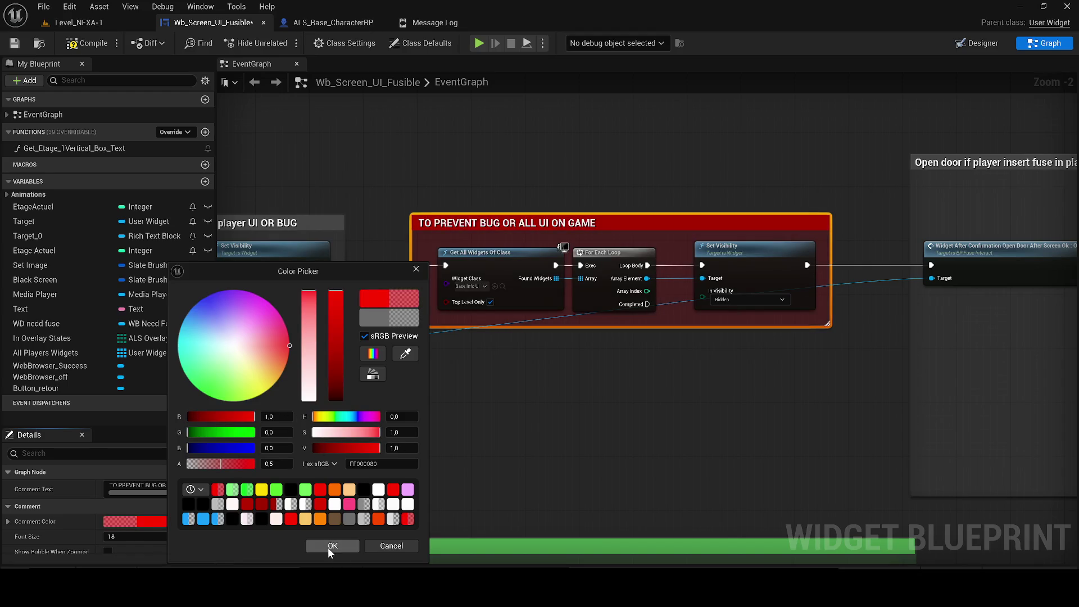
click(332, 546)
- Resize the Open door comment box wider and shorter, undoing a stray blank comment
mouse_move(694, 319)
mouse_down()
mouse_move(506, 318)
mouse_move(265, 337)
mouse_up()
scroll(483, 259, down, 1)
drag(483, 259, 200, 259)
right_click(669, 315)
drag(837, 369, 505, 289)
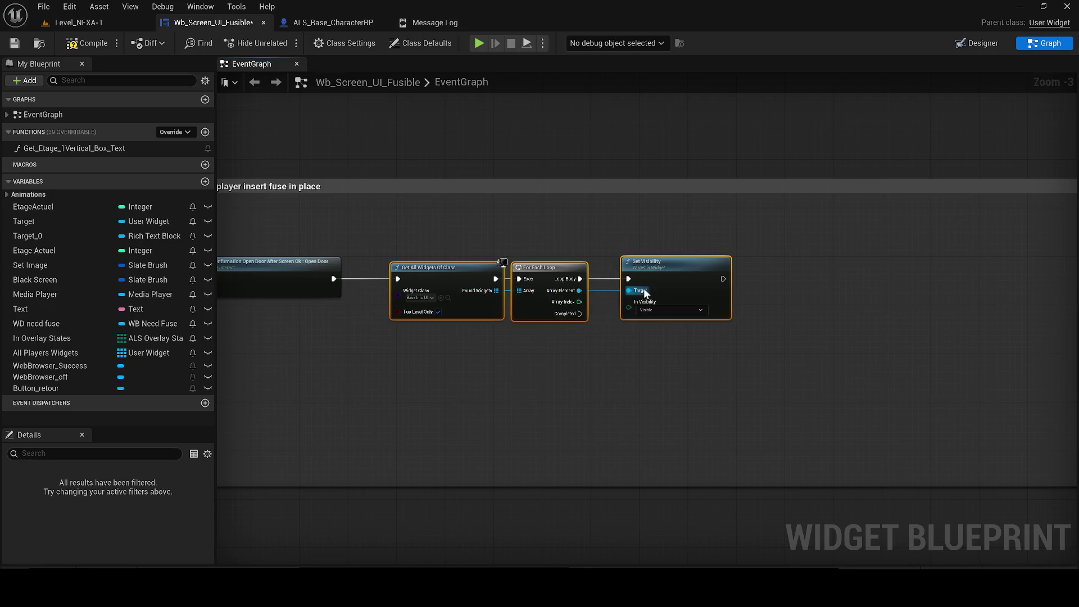
key(c)
key(ctrl+z)
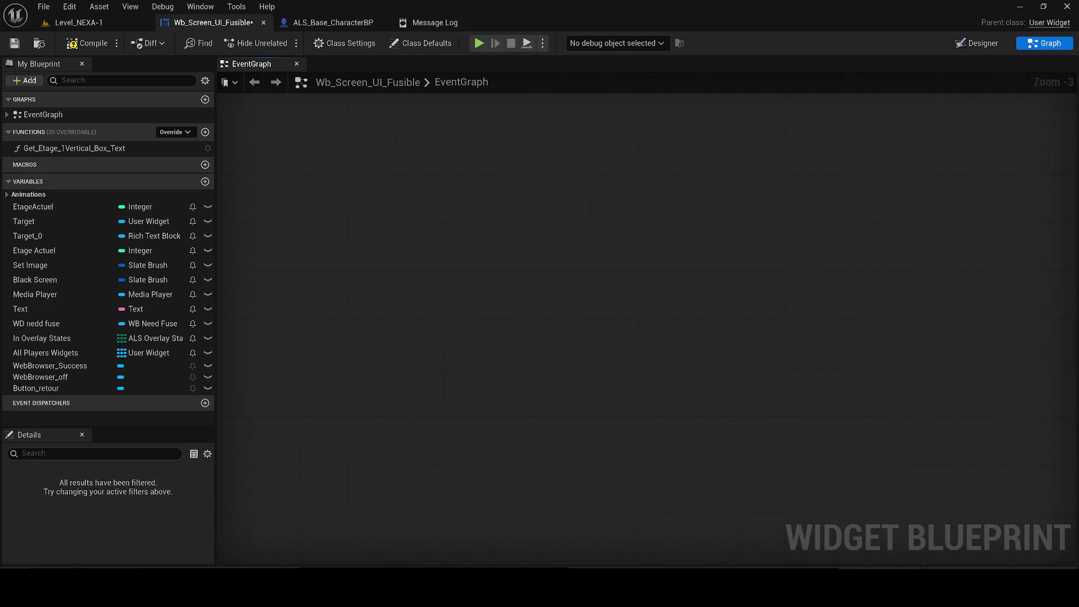
drag(800, 217, 843, 221)
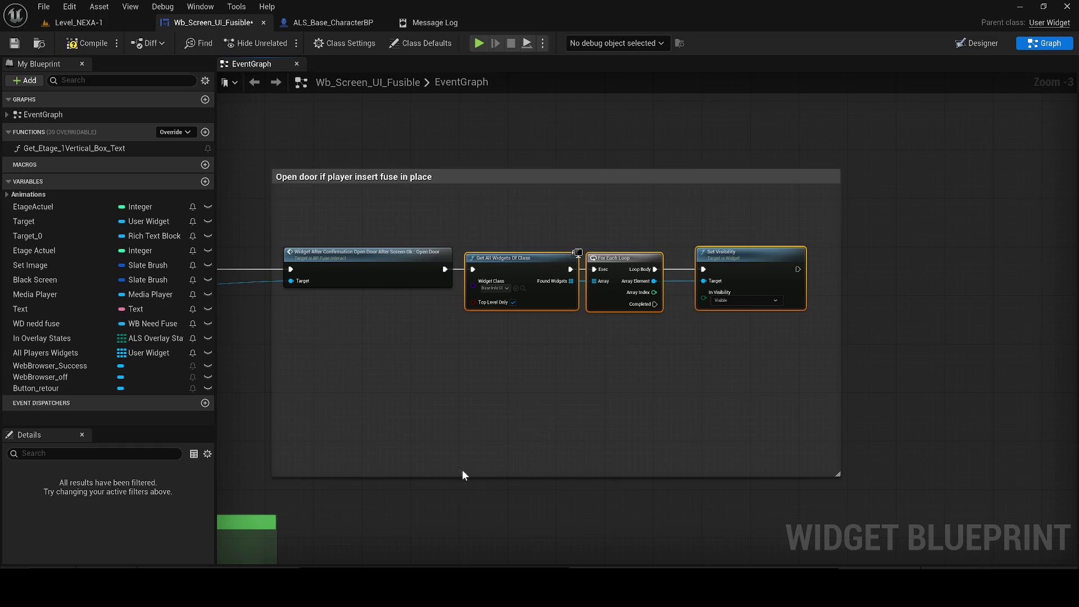
drag(455, 474, 453, 376)
scroll(713, 301, down, 2)
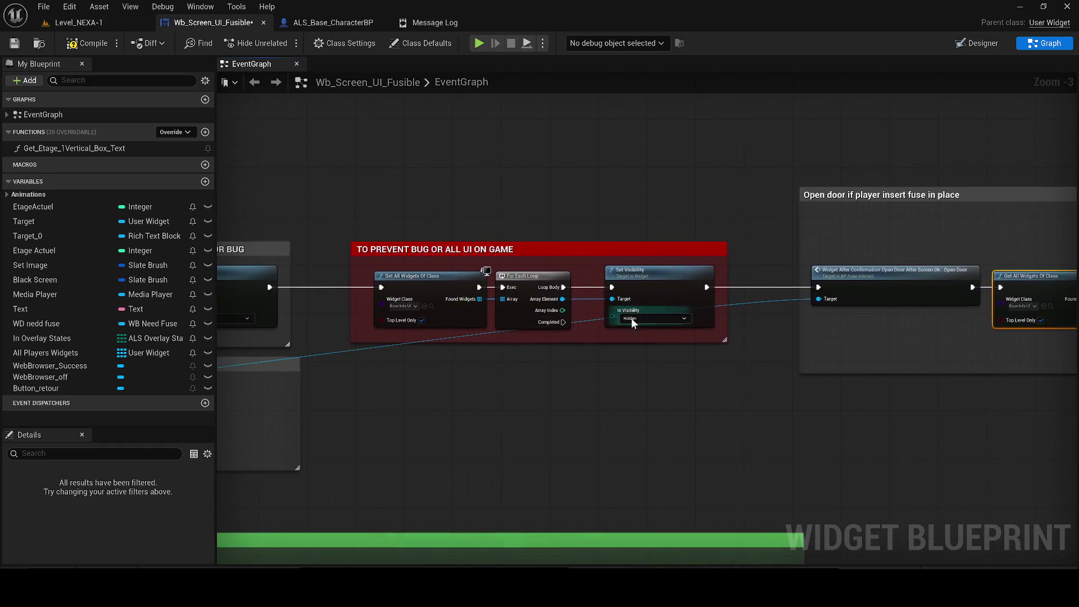
scroll(351, 251, up, 2)
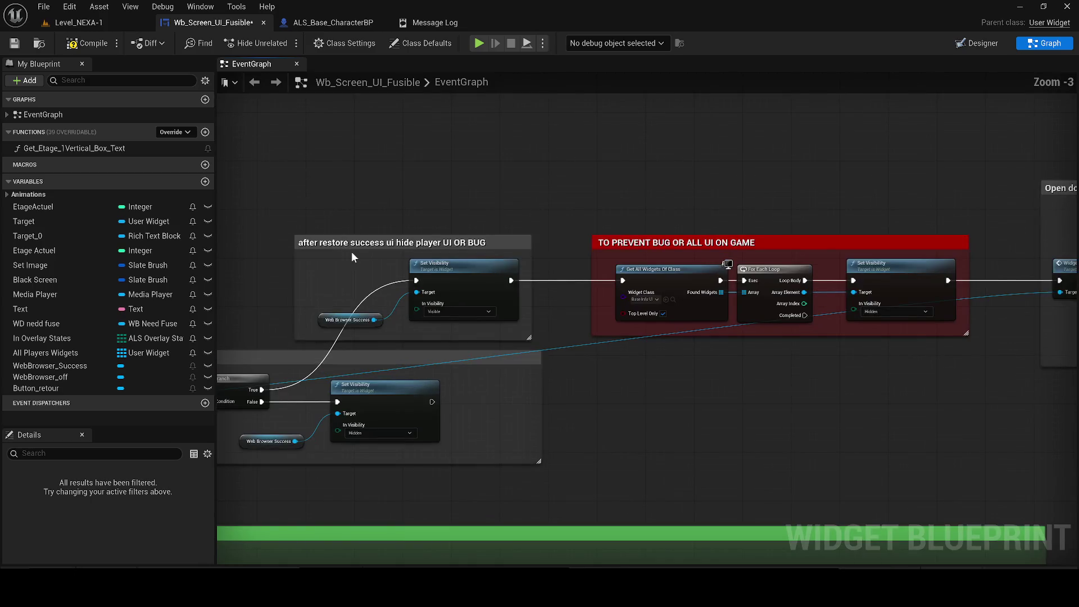
- Replace 'hide player UI OR BUG' in the after restore success comment title, then return to Level_NEXA-1
click(368, 248)
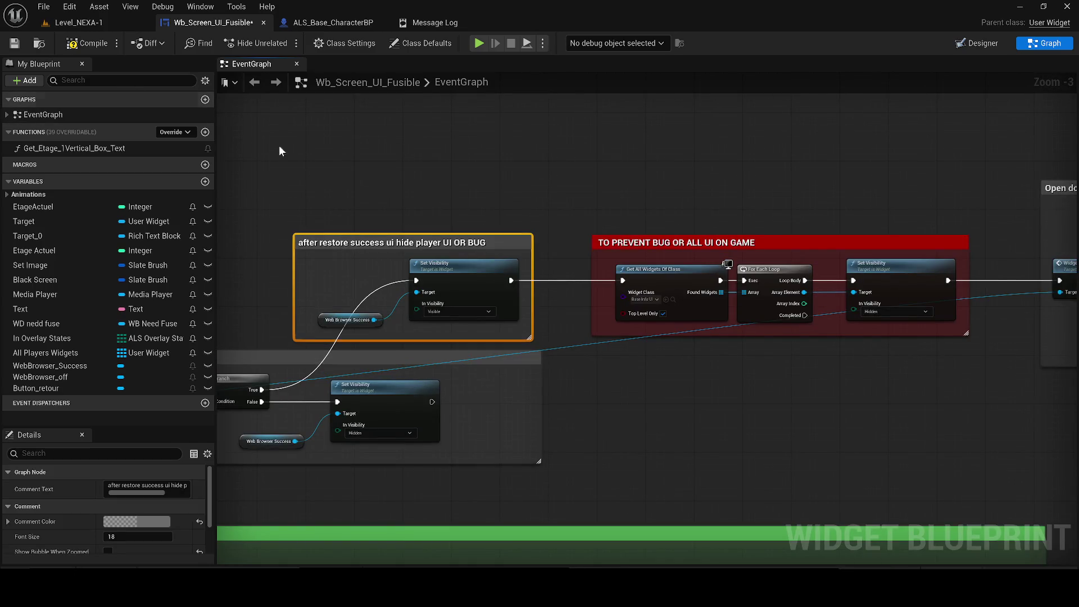
double_click(392, 244)
drag(400, 244, 492, 243)
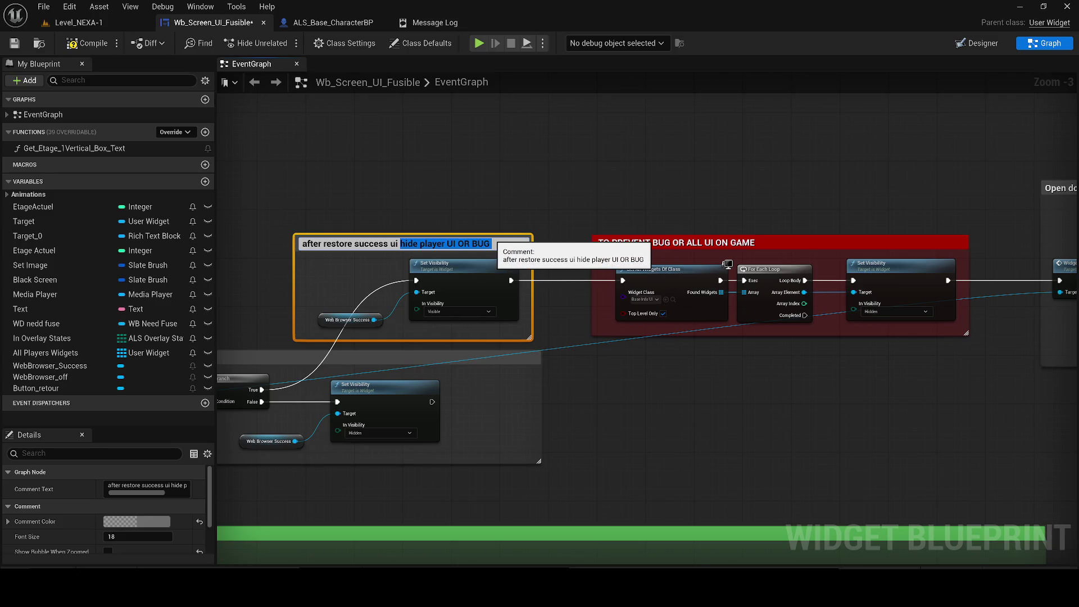
text(nd)
key(Return)
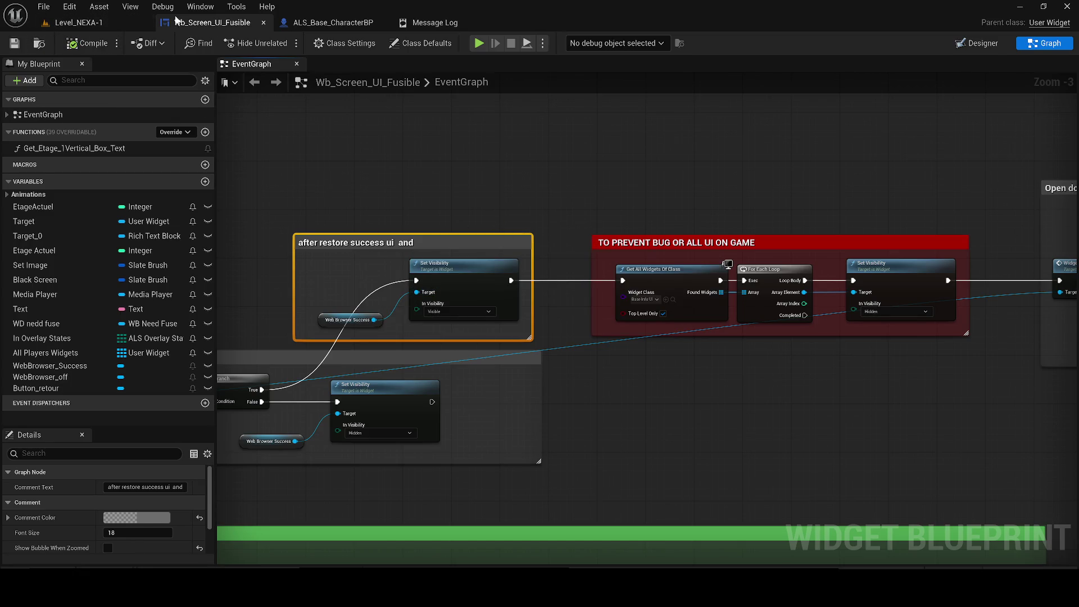
click(78, 22)
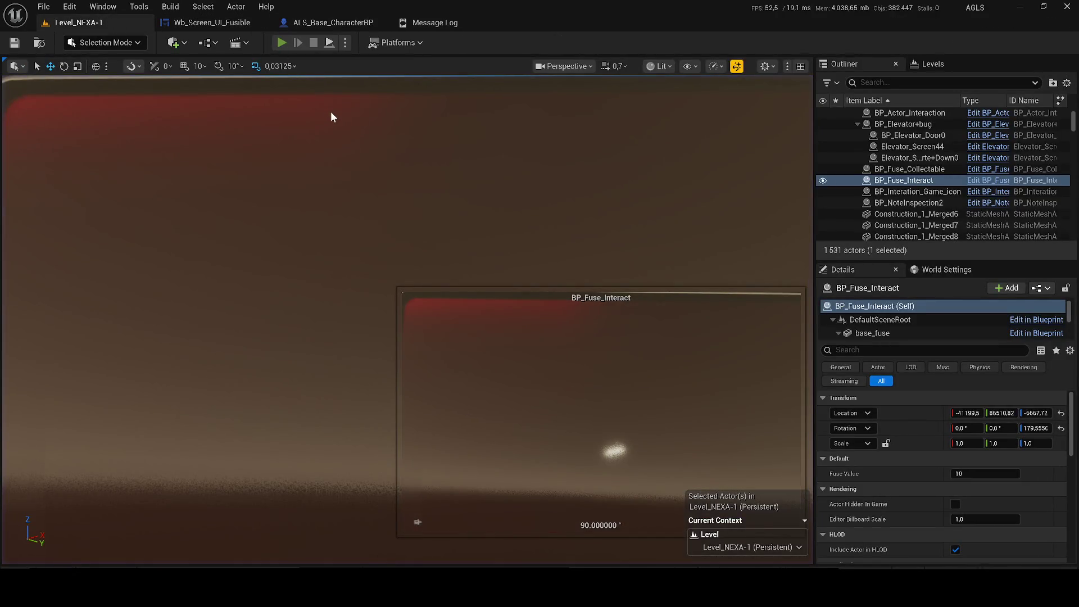
- Play-test past the fuse rack to the wall terminal's ACCÈS AUTORISÉ screen, then end the test
key(alt+p)
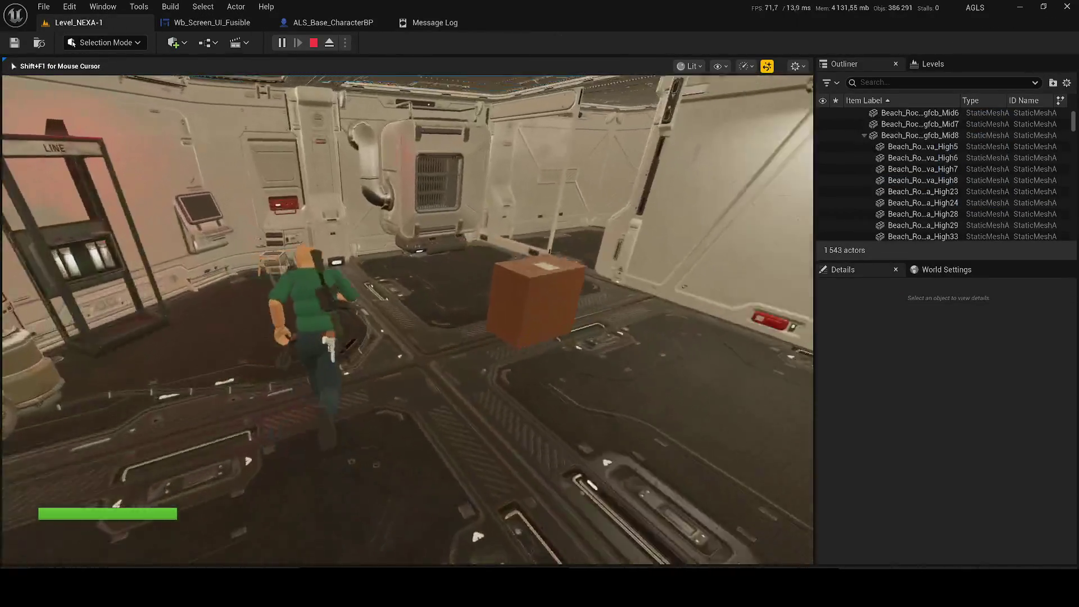
key(w)
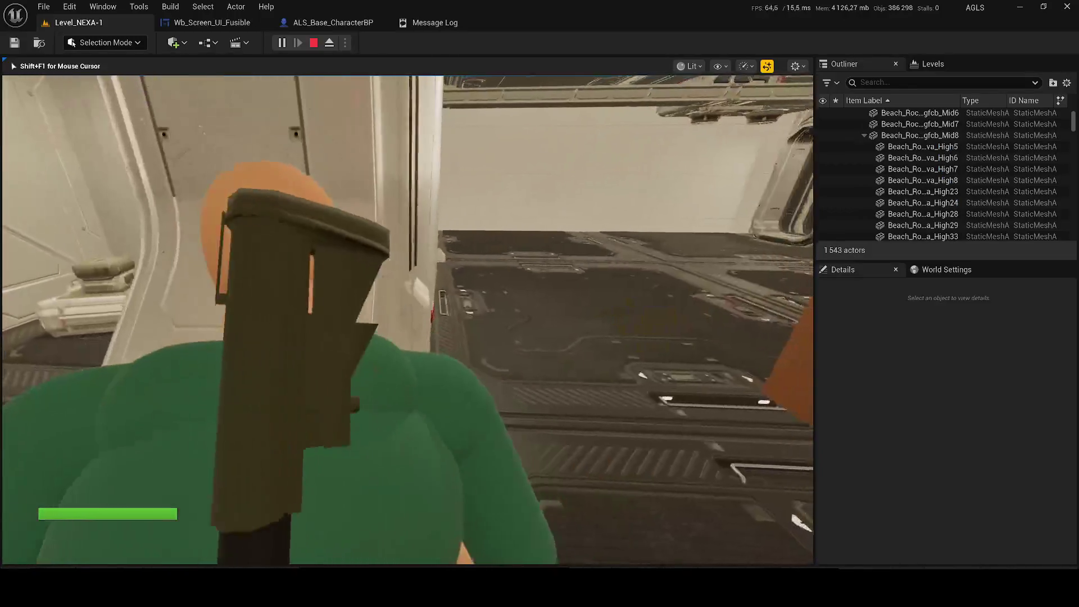
key(w)
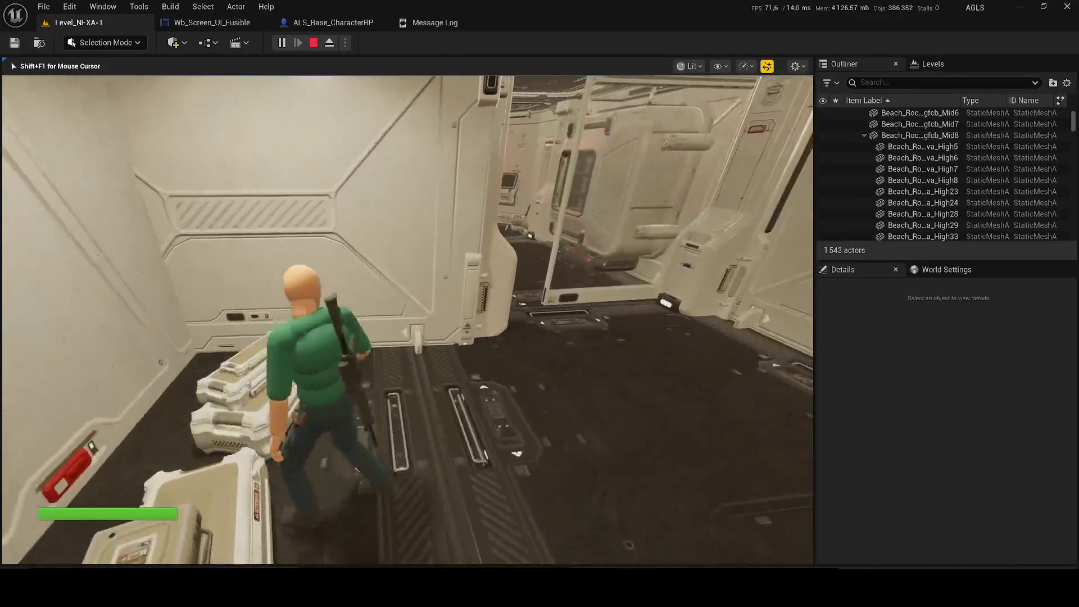
key(w)
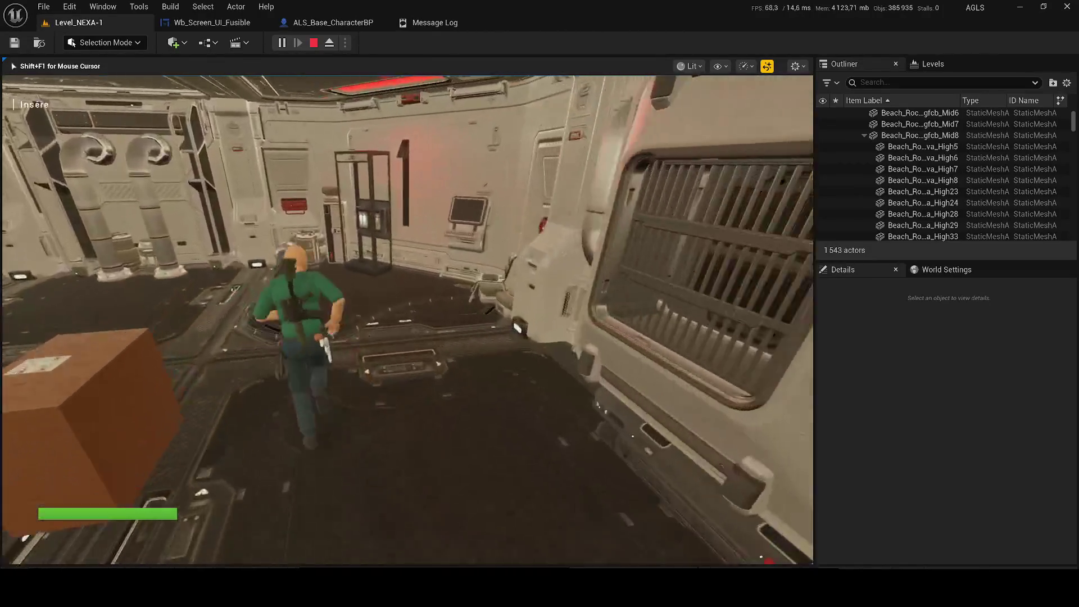
key(w)
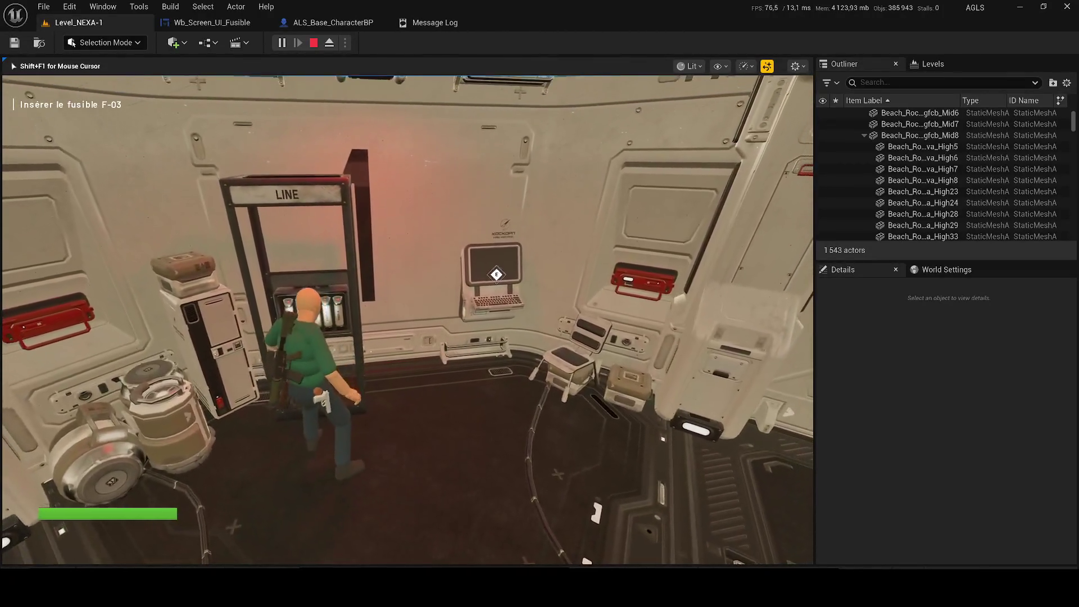
key(w)
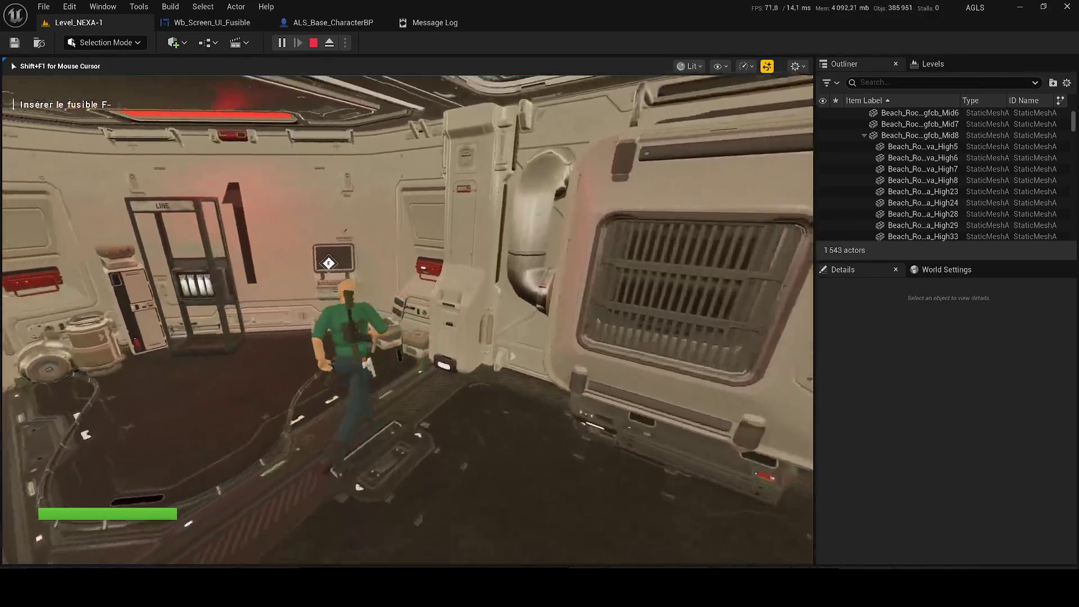
key(w)
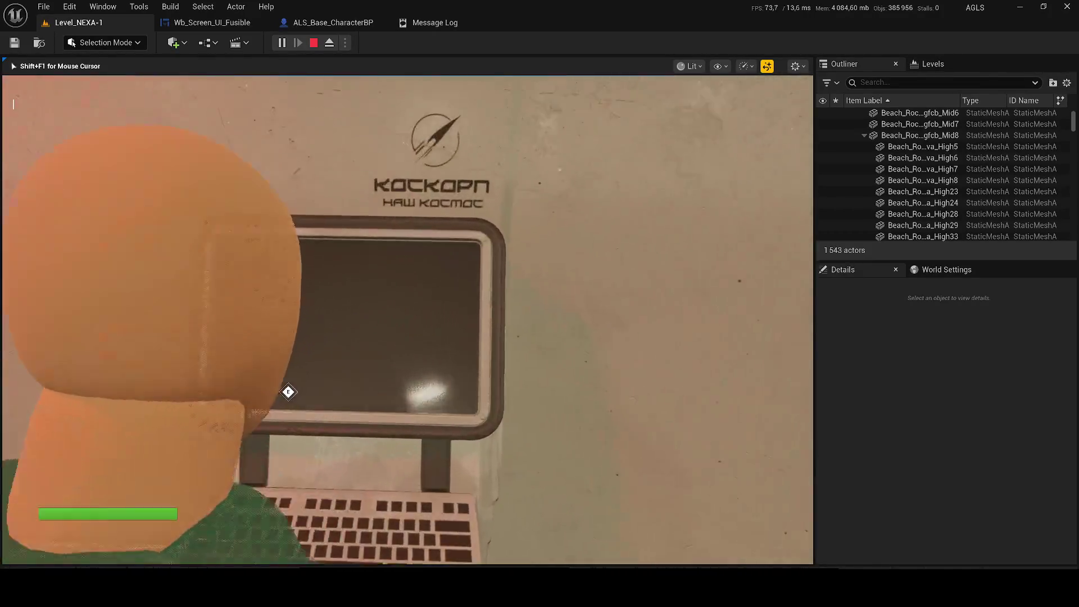
key(e)
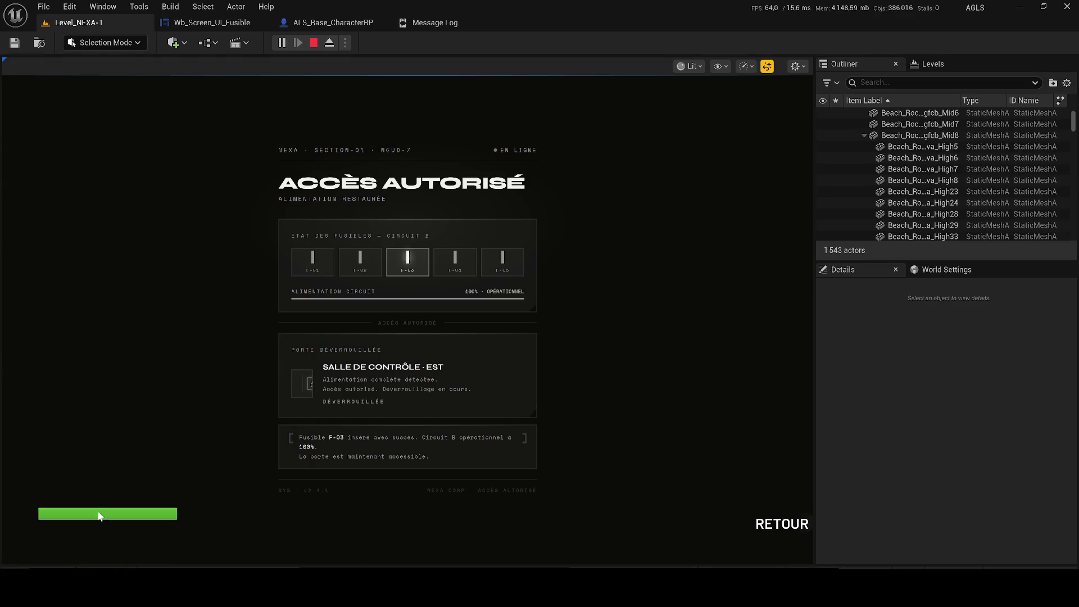
key(Escape)
click(228, 22)
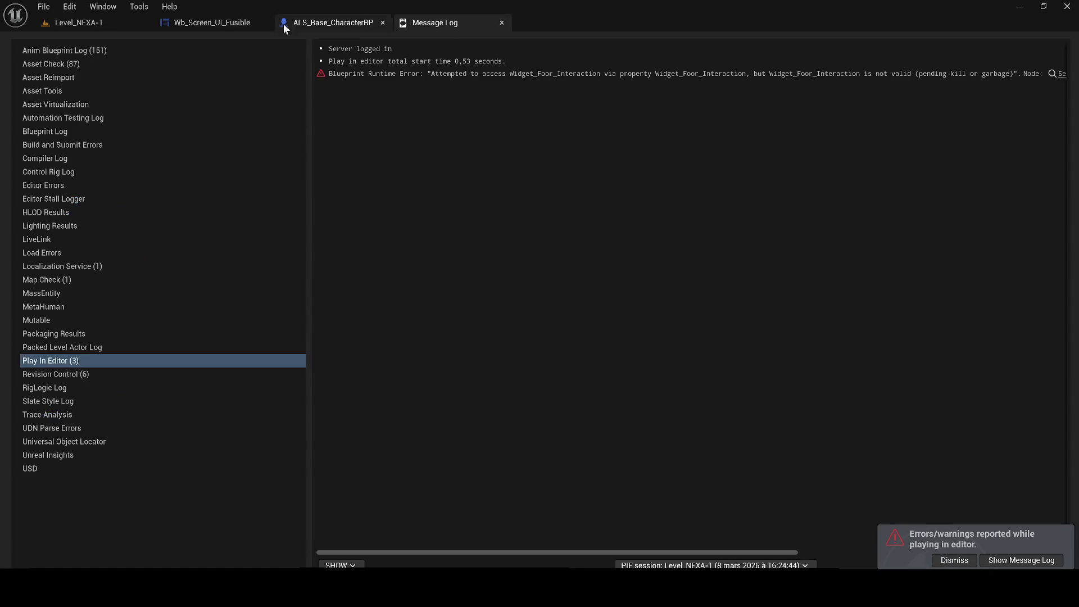
- Pan the Wb_Screen_UI_Fusible event graph across the Open door and TO PREVENT BUG areas
click(218, 27)
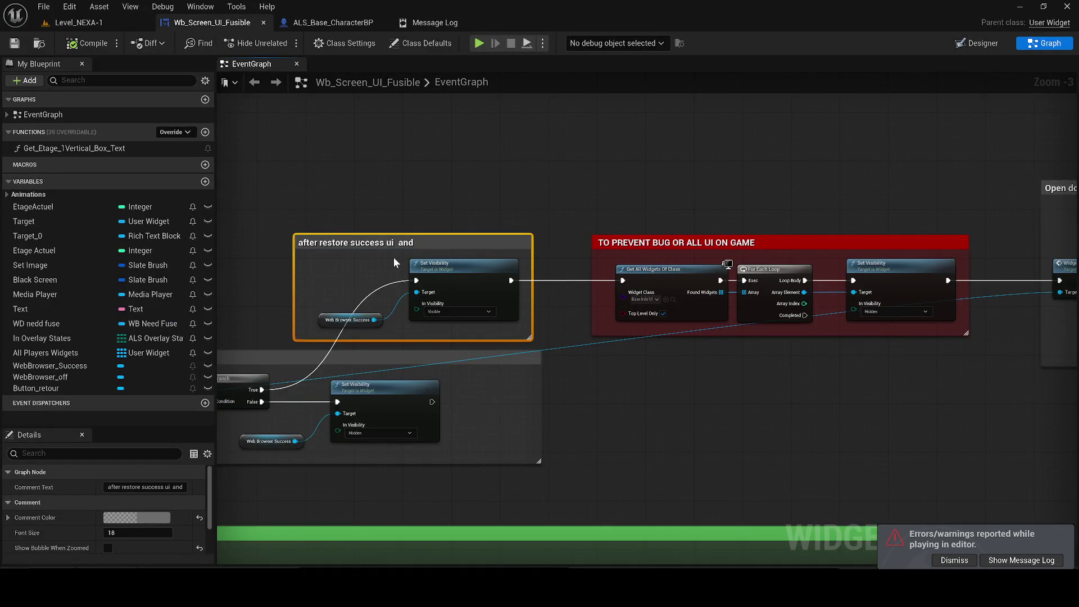
drag(818, 295, 652, 286)
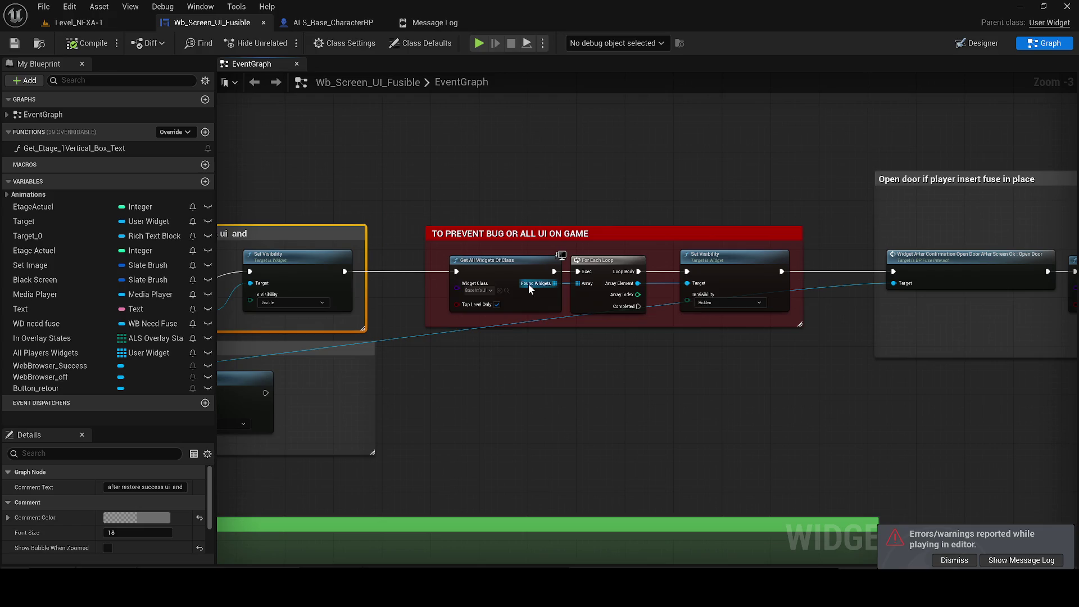
scroll(458, 312, down, 2)
mouse_move(549, 281)
mouse_down()
mouse_move(838, 284)
mouse_move(849, 317)
mouse_move(984, 366)
mouse_move(1069, 422)
mouse_up()
mouse_move(488, 402)
mouse_down()
mouse_move(693, 336)
mouse_move(526, 333)
mouse_move(484, 321)
mouse_up()
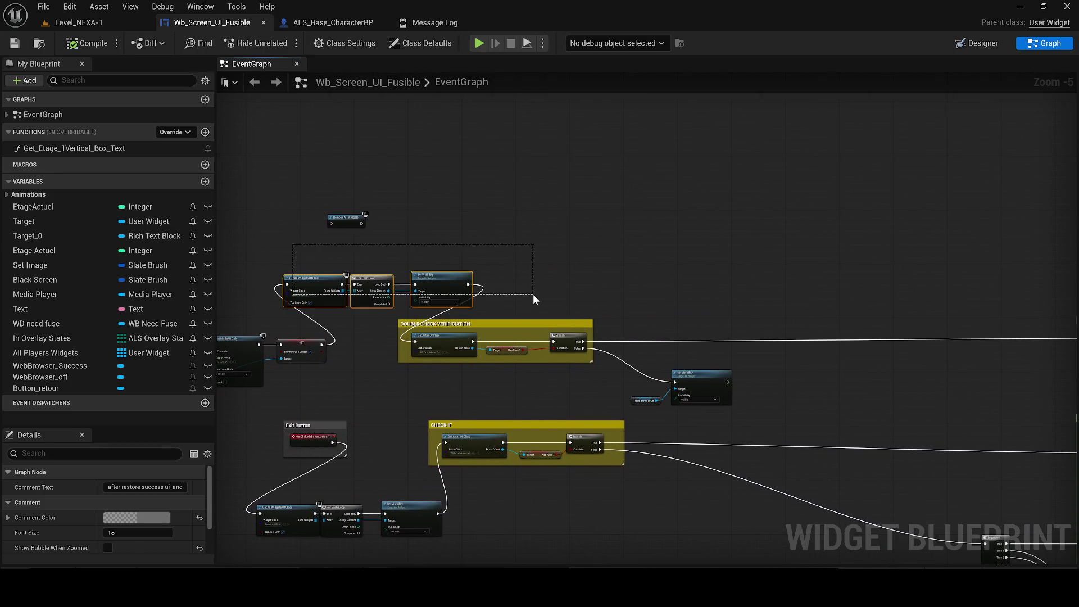
drag(533, 294, 706, 278)
drag(791, 298, 372, 292)
drag(508, 298, 253, 304)
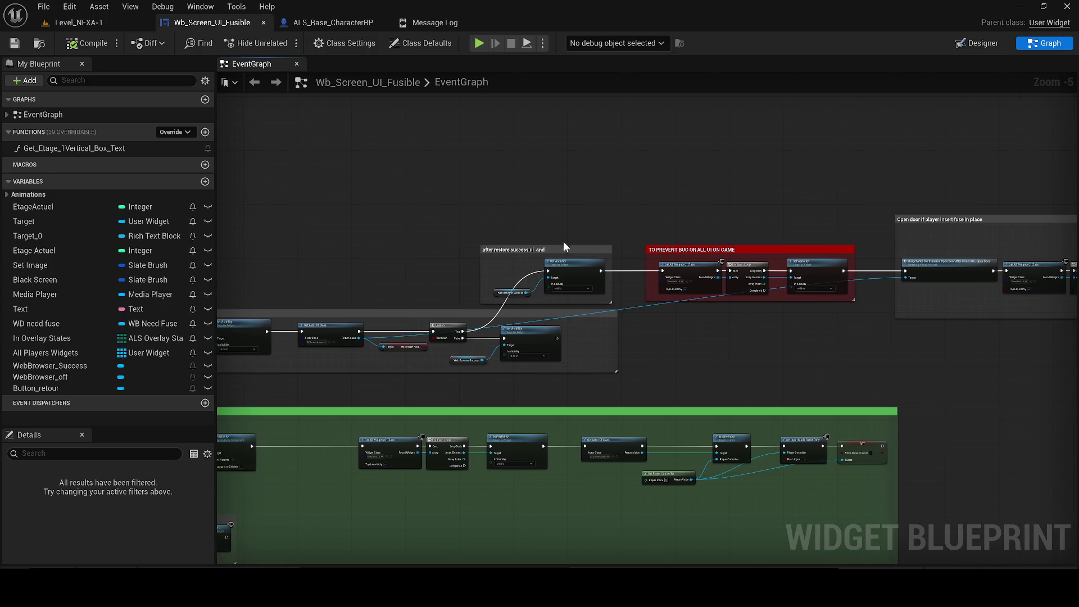
scroll(480, 248, up, 2)
drag(480, 248, 384, 248)
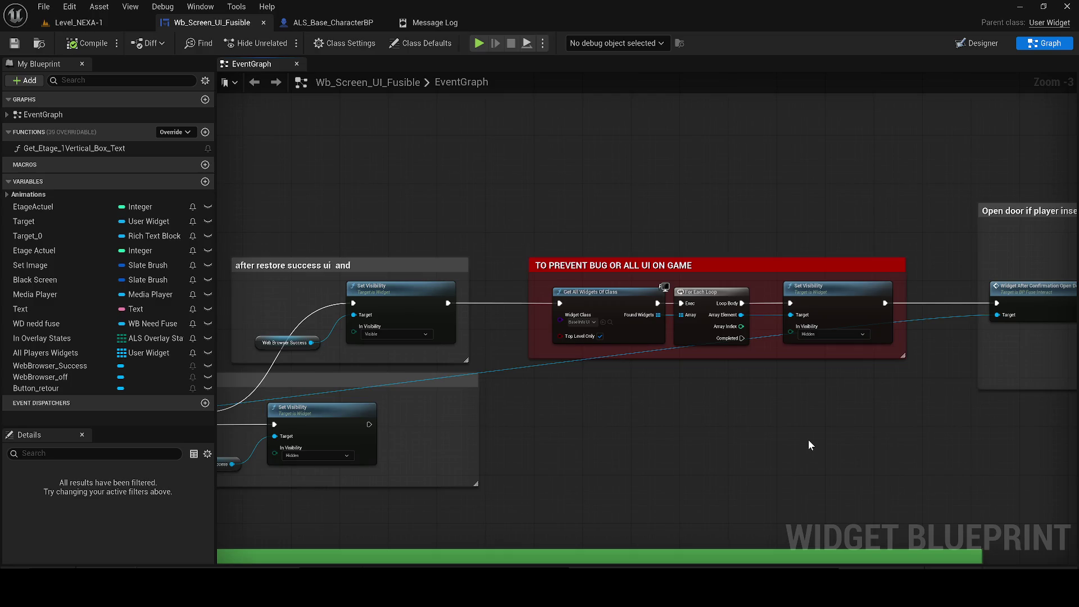
drag(809, 441, 657, 434)
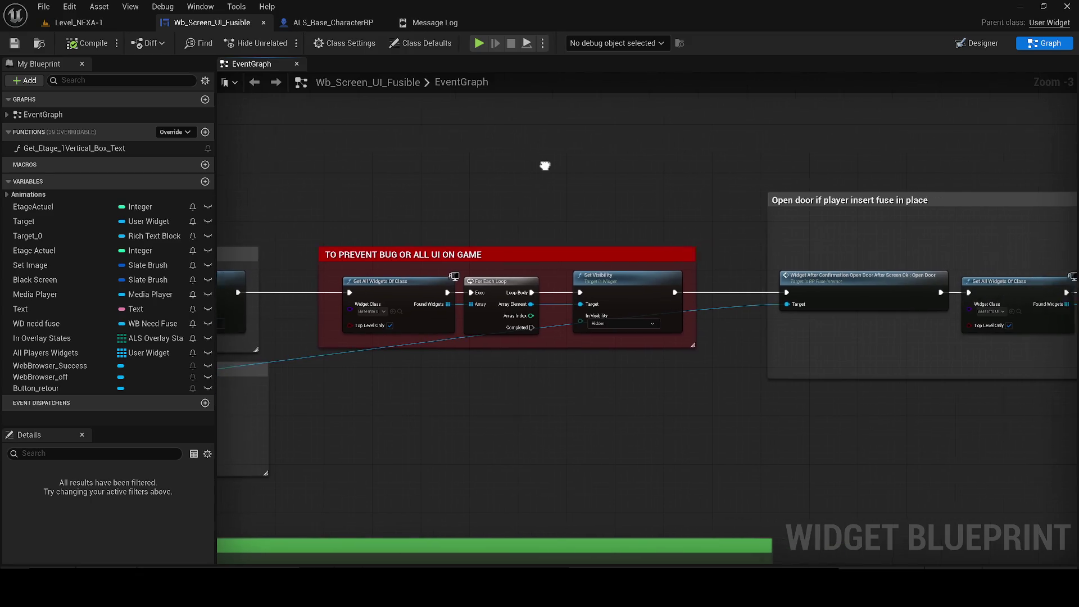
- Delete the TO PREVENT BUG OR ALL UI ON GAME comment together with its nodes
mouse_move(524, 164)
mouse_down()
mouse_move(562, 147)
mouse_move(632, 142)
mouse_up()
drag(886, 377, 554, 205)
key(Delete)
- Restore the TO PREVENT BUG comment and rewire Branch True into Get All Widgets Of Class
drag(416, 274, 703, 249)
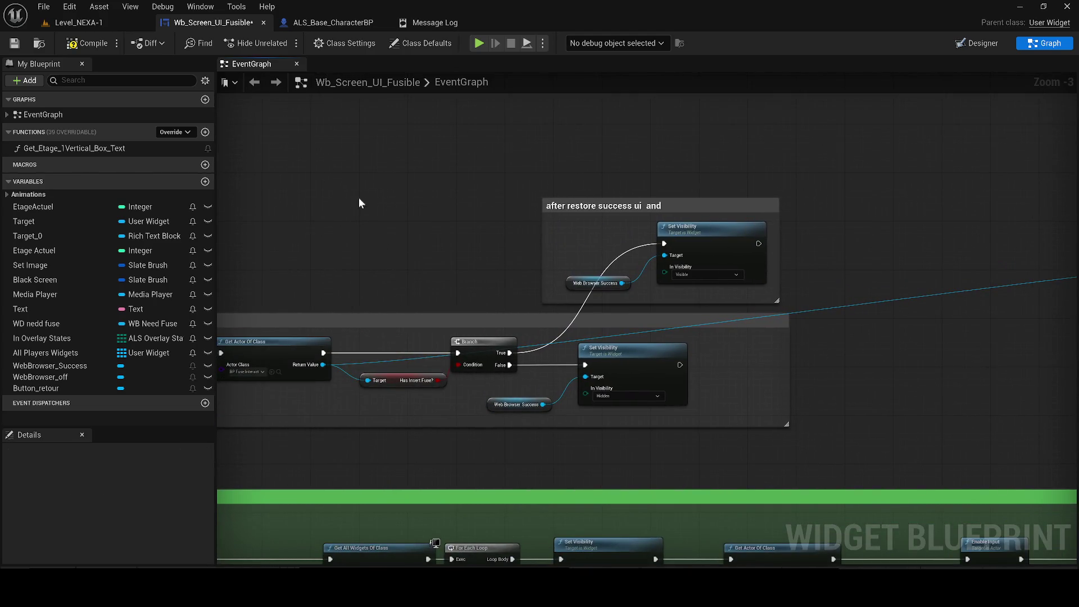
key(ctrl+z)
drag(543, 238, 589, 229)
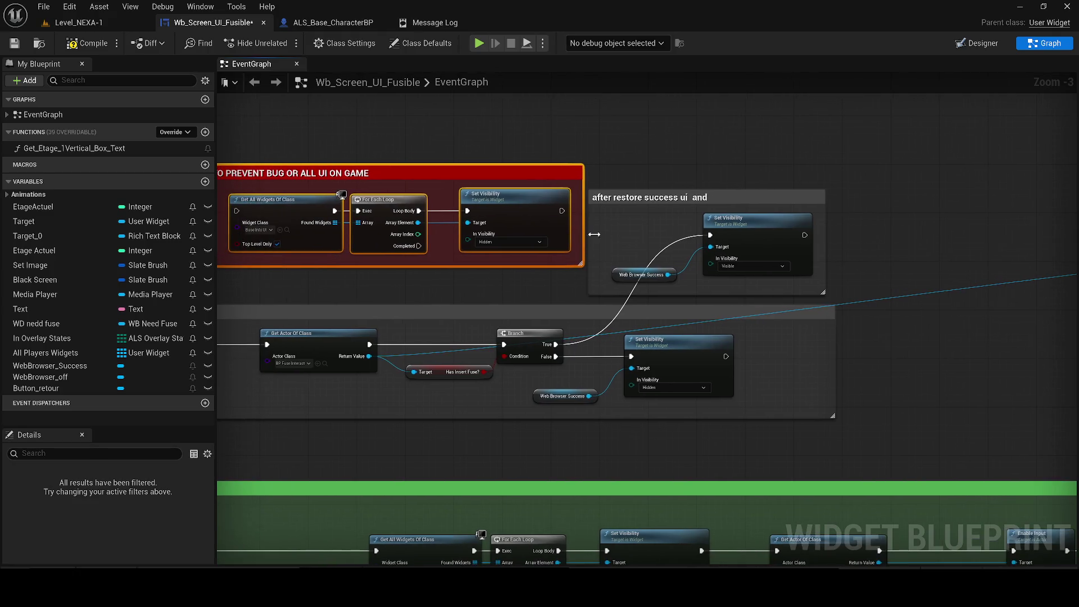
mouse_move(554, 345)
mouse_down()
mouse_move(238, 235)
mouse_move(351, 210)
mouse_up()
drag(679, 211, 904, 248)
drag(841, 232, 830, 232)
- Add a Do Once node and wire its Completed output to the Open Door call
mouse_move(798, 200)
mouse_down()
mouse_move(883, 175)
mouse_move(796, 180)
mouse_move(556, 229)
mouse_move(918, 259)
mouse_move(795, 239)
mouse_move(472, 235)
mouse_up()
text(DO once)
key(Return)
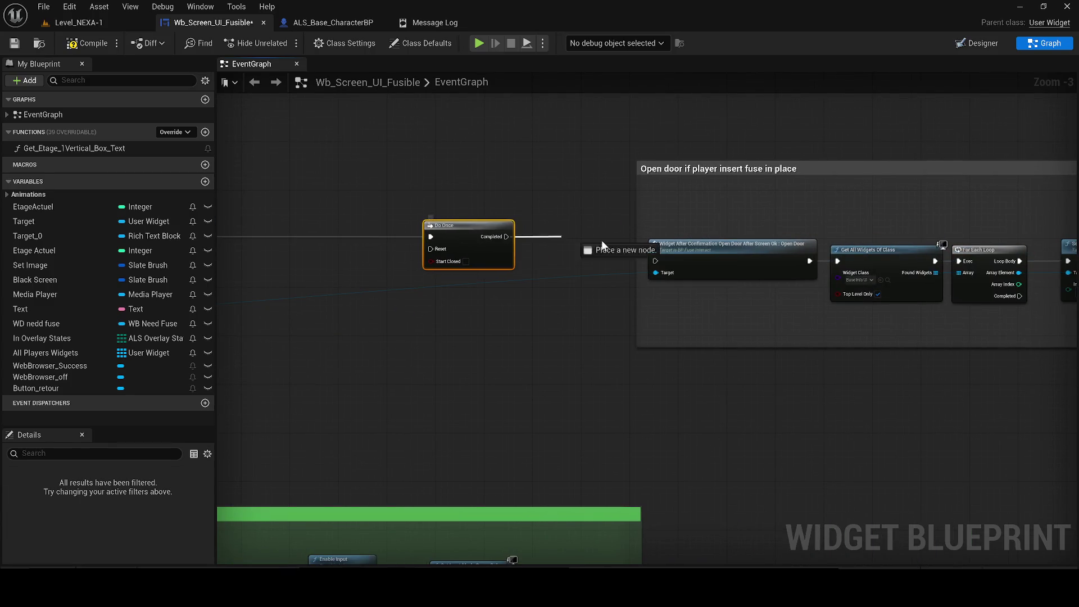
drag(663, 257, 657, 260)
mouse_move(656, 260)
mouse_down()
mouse_move(619, 270)
mouse_move(529, 235)
mouse_up()
- Delete the three widget-visibility nodes from the Open door comment and shrink it around Open Door
click(519, 178)
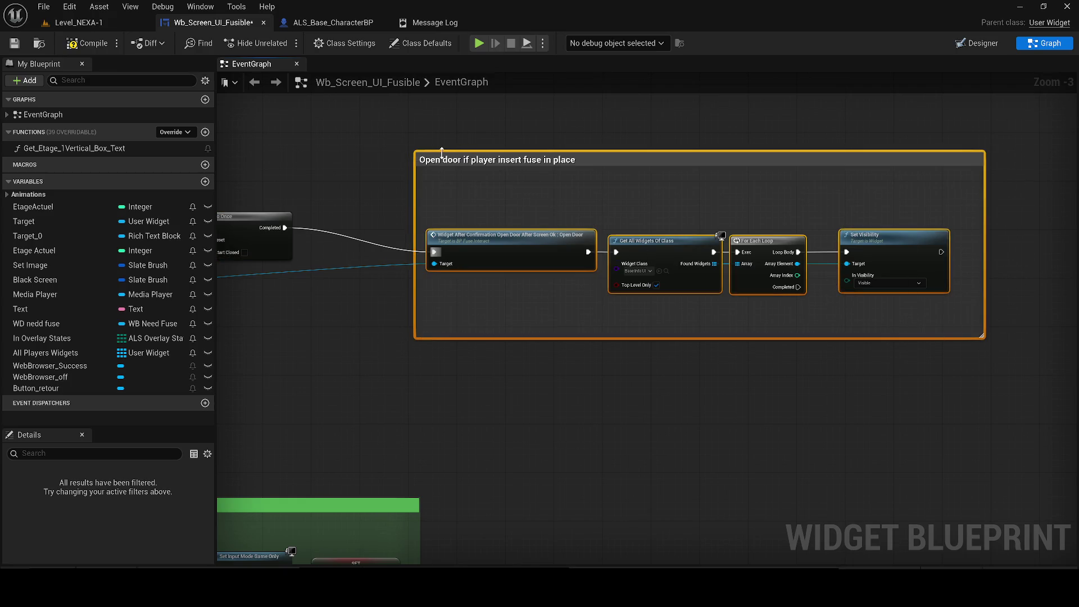
drag(442, 152, 366, 131)
mouse_move(730, 302)
mouse_down()
mouse_move(757, 255)
mouse_move(578, 221)
mouse_up()
key(Delete)
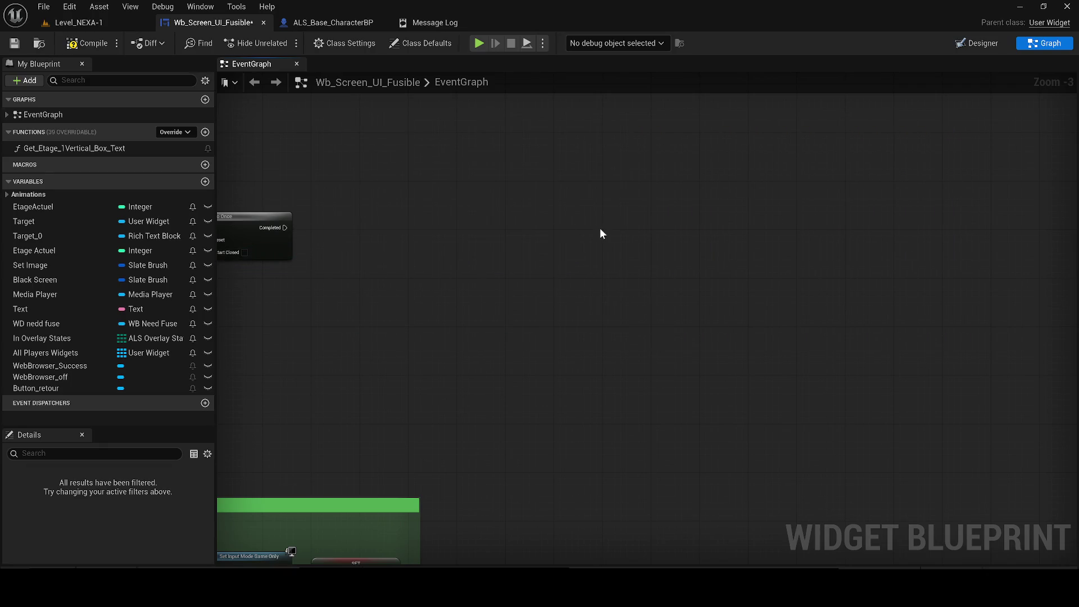
key(ctrl+z)
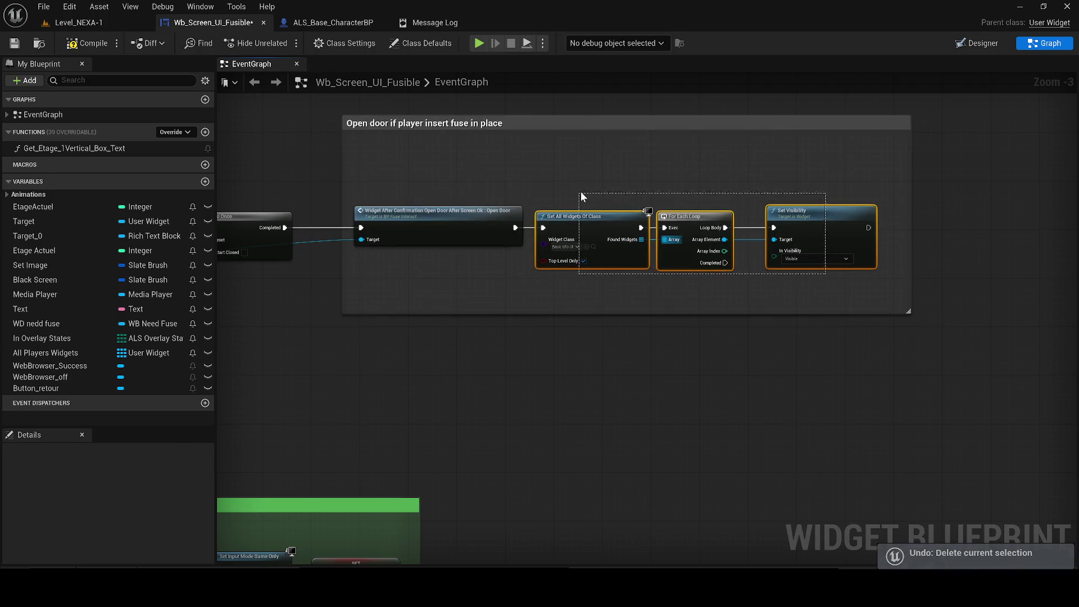
drag(581, 197, 583, 197)
key(Delete)
drag(910, 211, 547, 174)
mouse_move(425, 116)
mouse_down()
mouse_move(420, 147)
mouse_move(630, 202)
mouse_up()
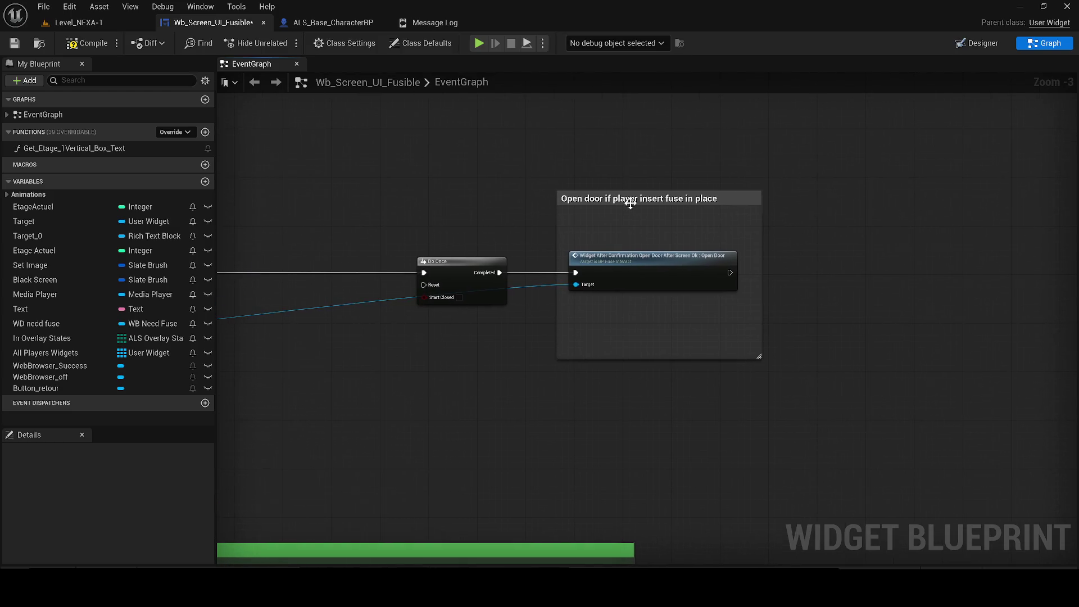
- Save the widget blueprint and return to the Level_NEXA-1 level editor
click(14, 44)
scroll(548, 217, down, 1)
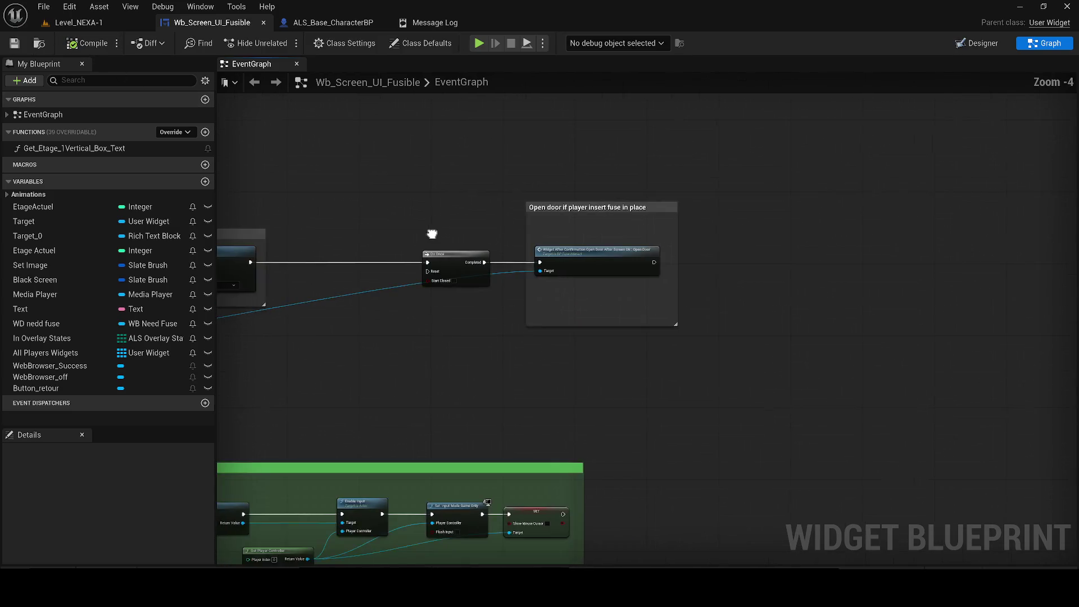
drag(455, 221, 663, 238)
click(101, 23)
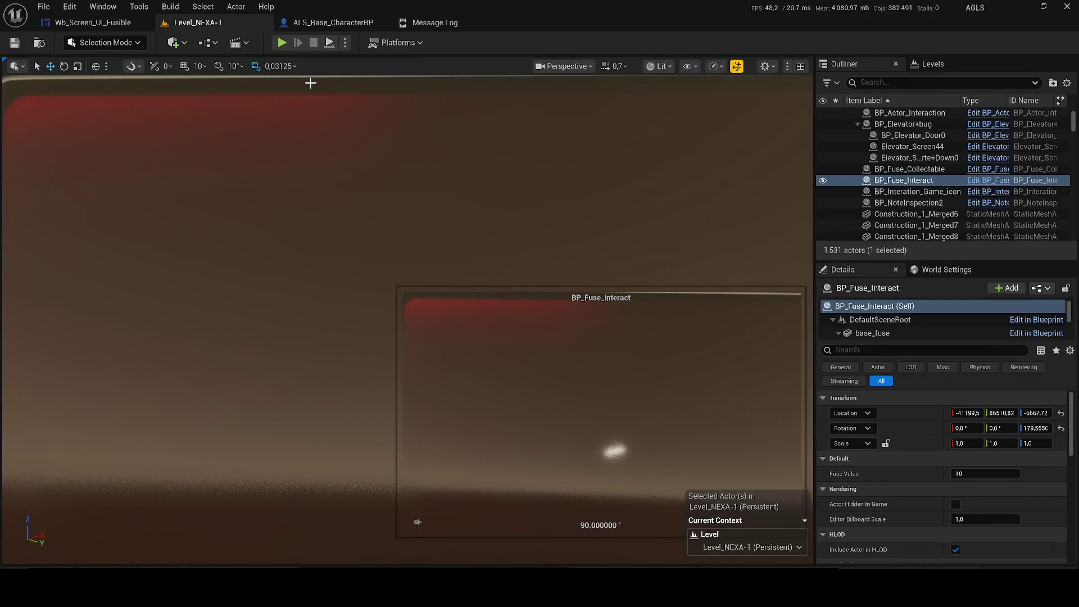
- Play-test Level_NEXA-1 and confirm the terminal first shows ACCÈS REFUSÉ
drag(214, 25, 76, 11)
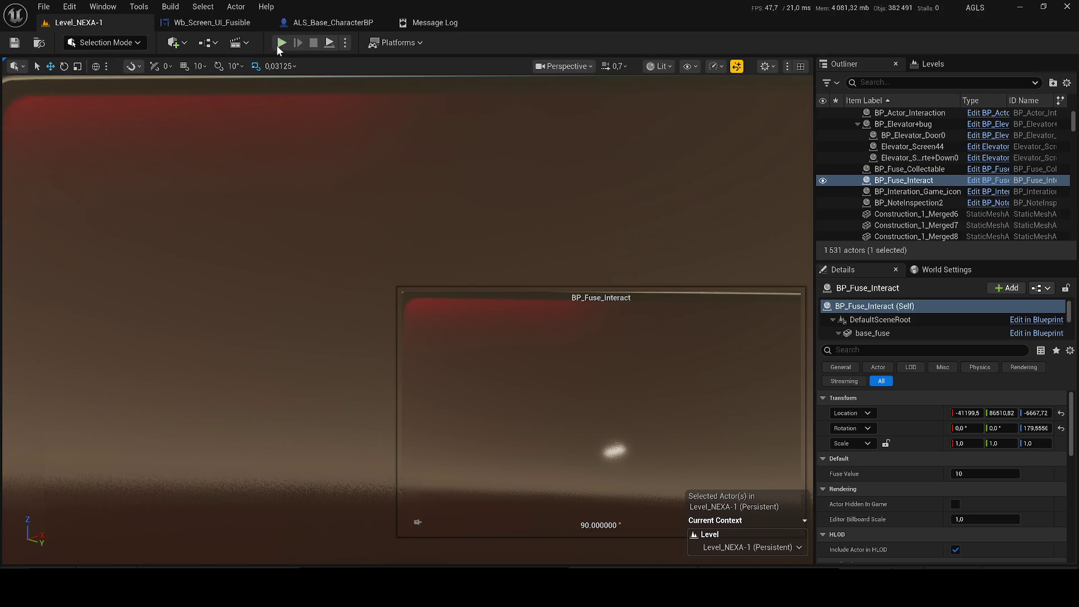
key(alt+p)
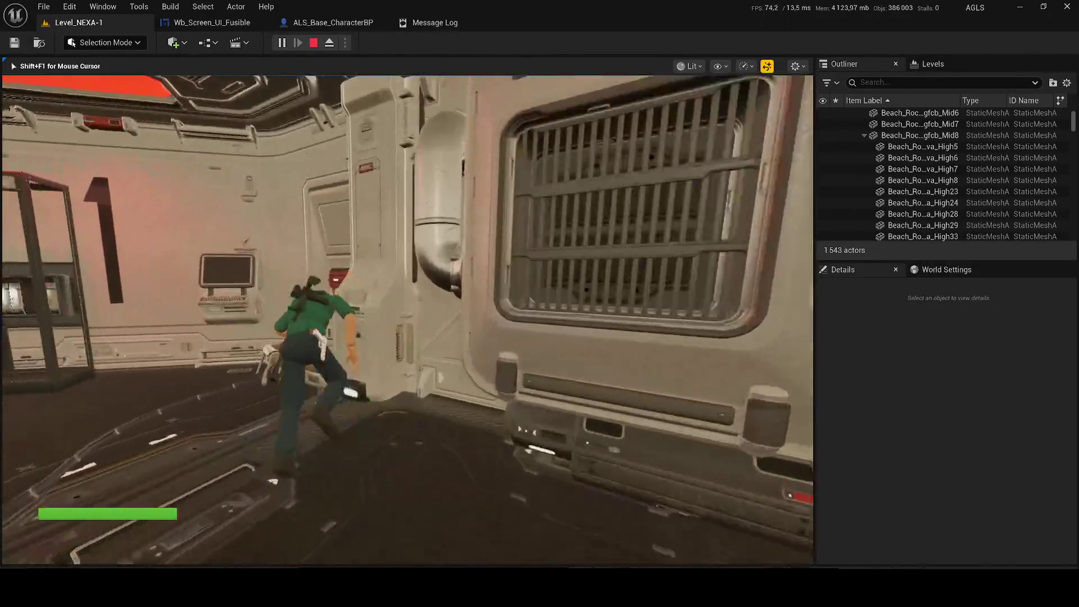
key(e)
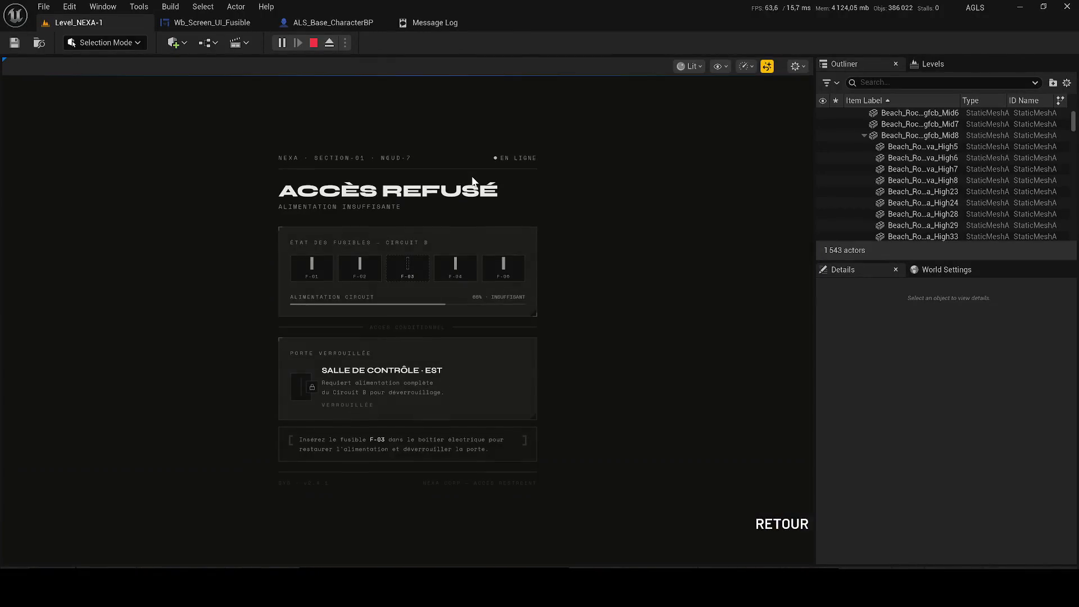
key(e)
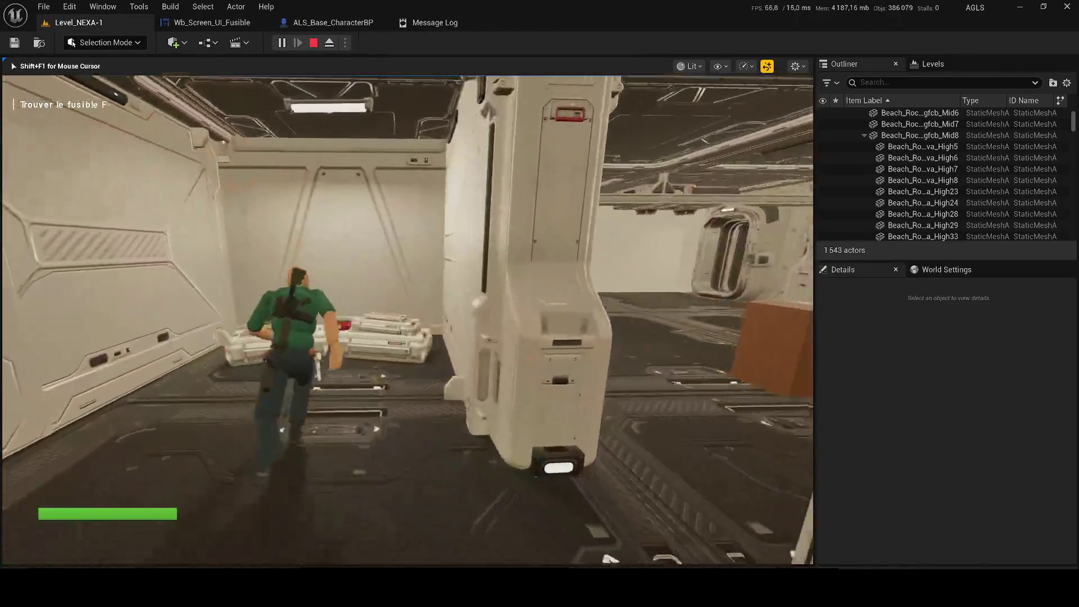
key(q)
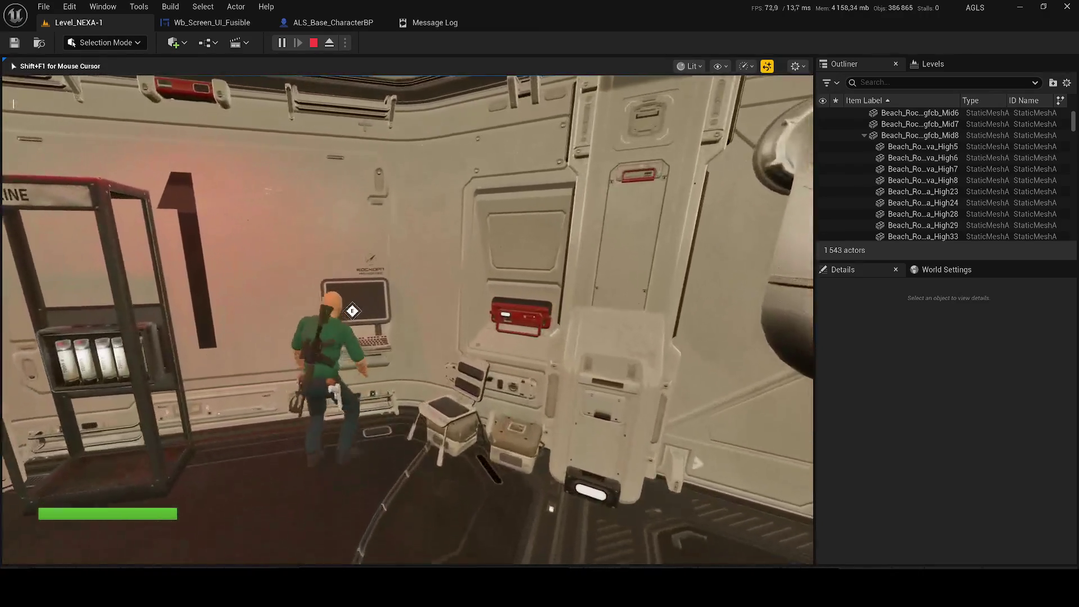
- Insert the fuse to reach ACCÈS AUTORISÉ, then stop the play-in-editor test
key(e)
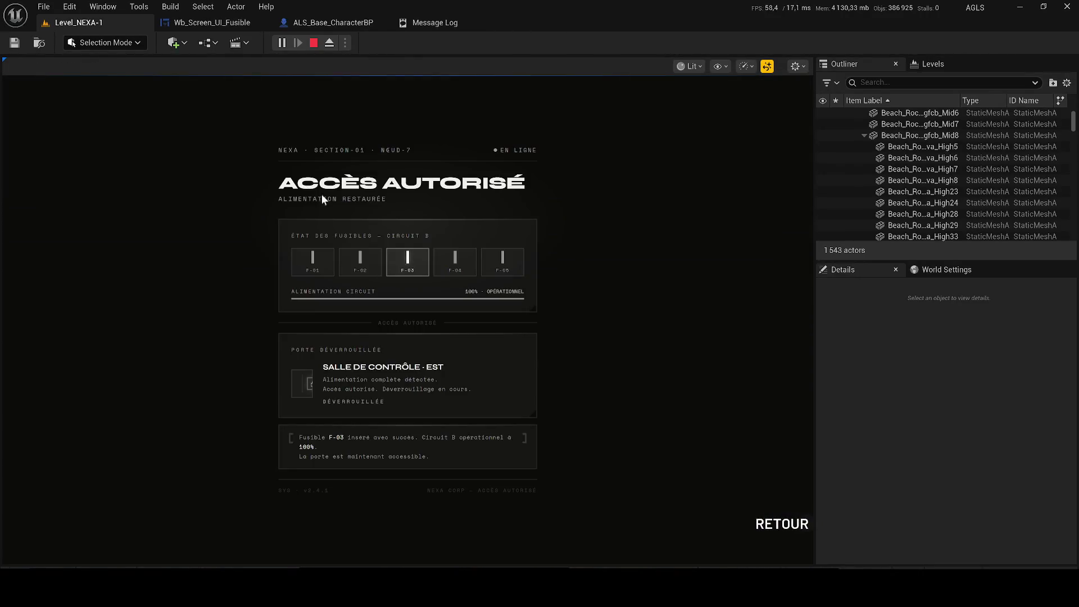
click(782, 524)
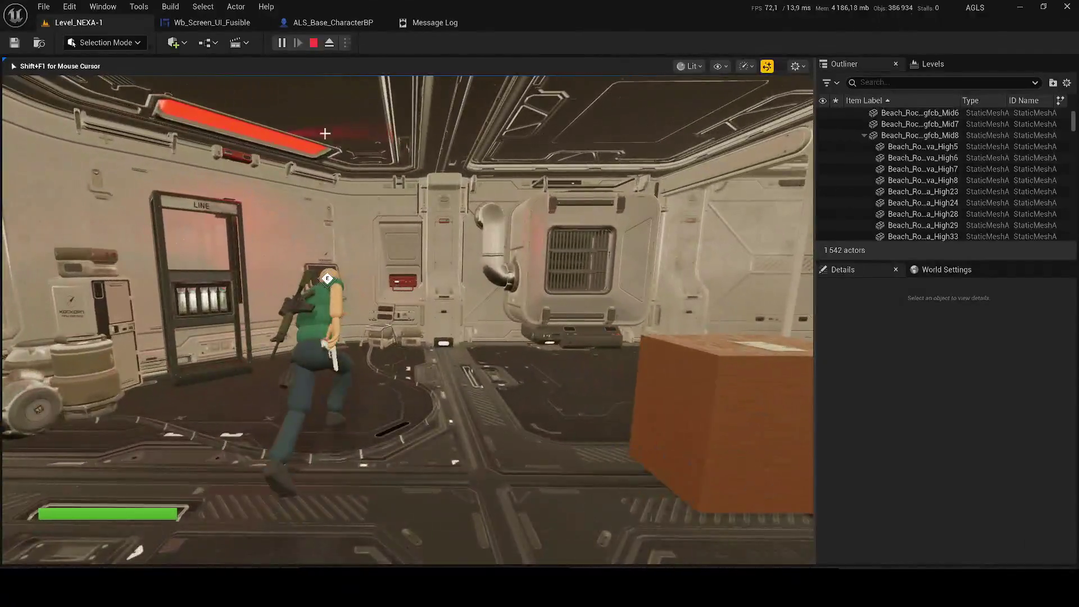
key(Escape)
click(194, 21)
scroll(510, 263, up, 2)
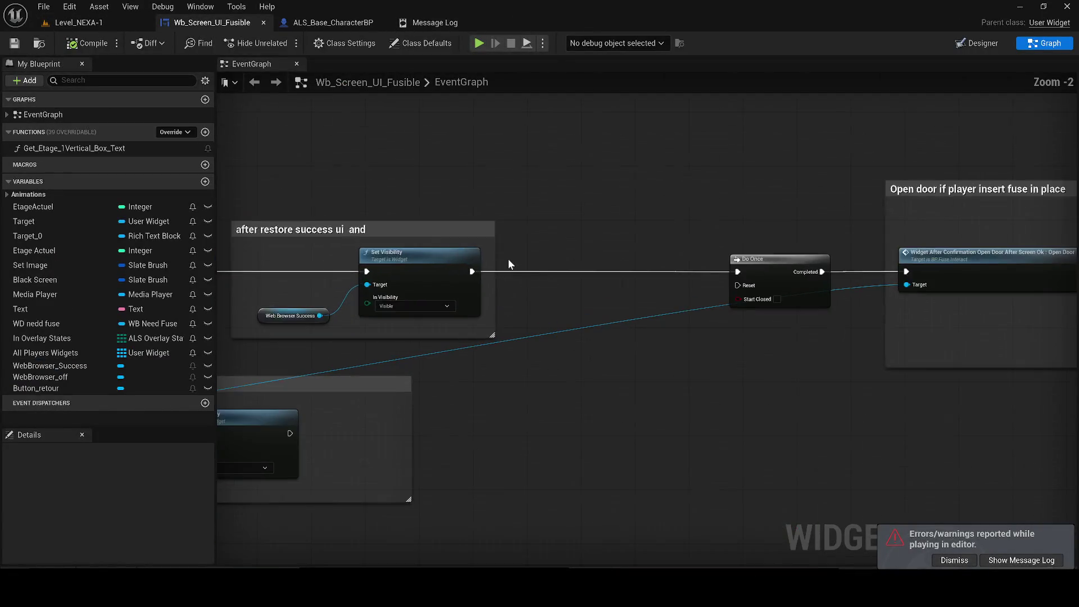
- Set the Exit Button ++ has fuse Delay duration to 0.1
mouse_move(573, 265)
mouse_down()
mouse_move(478, 224)
mouse_move(34, 220)
mouse_move(5, 231)
mouse_move(704, 283)
mouse_up()
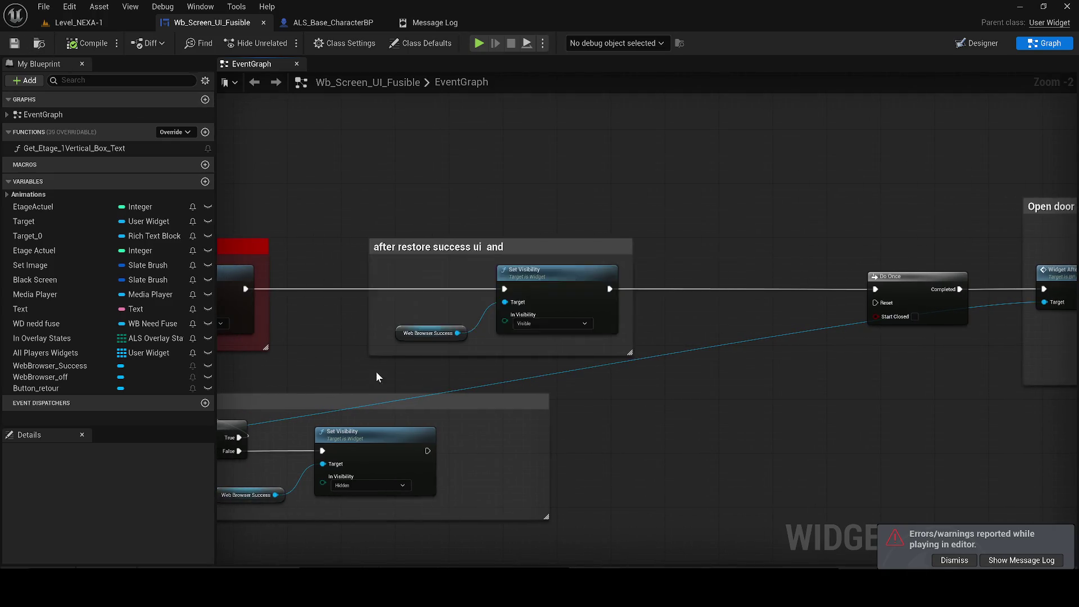
scroll(376, 373, down, 6)
mouse_move(602, 205)
mouse_down()
mouse_move(795, 96)
mouse_move(785, 145)
mouse_move(743, 183)
mouse_move(856, 123)
mouse_up()
scroll(743, 183, up, 3)
drag(242, 265, 551, 238)
scroll(600, 232, up, 2)
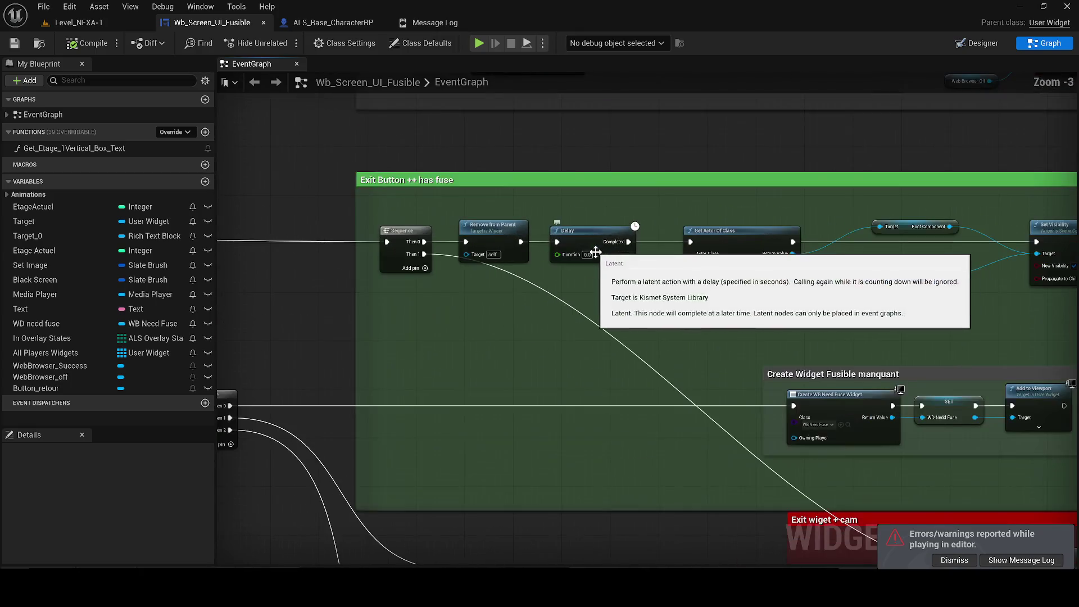
text(0.1)
key(Return)
- Set the exit-system Delay duration to 0.2 and save the widget blueprint
mouse_move(663, 314)
mouse_down()
mouse_move(547, 158)
mouse_move(427, 139)
mouse_move(306, 90)
mouse_up()
drag(479, 542, 455, 492)
click(490, 473)
text(2)
key(Return)
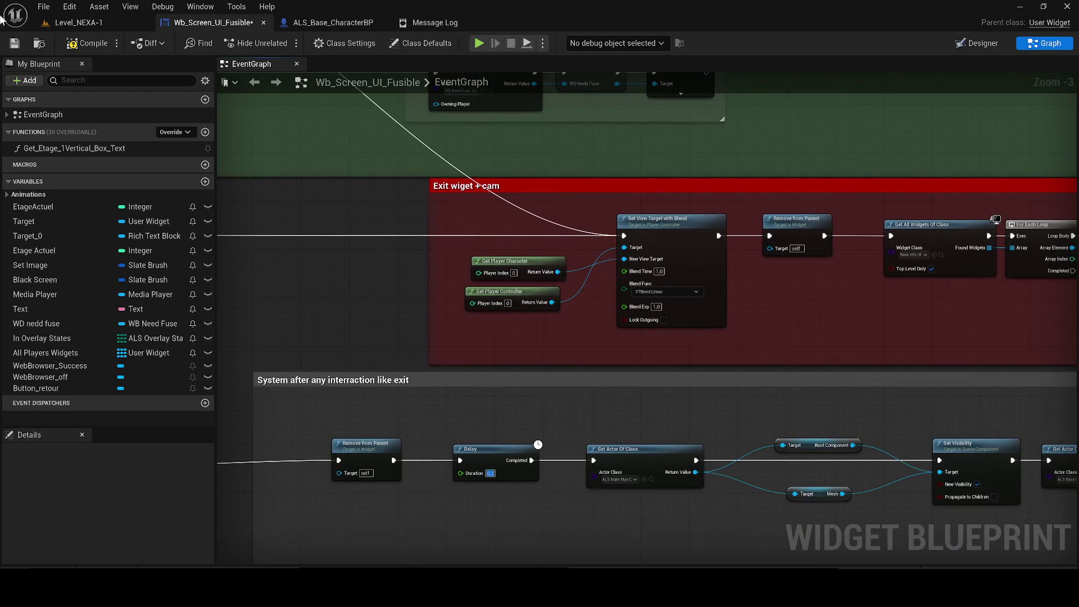
click(15, 44)
- Frame the whole graph and select the three widget-restoring nodes
scroll(705, 353, down, 4)
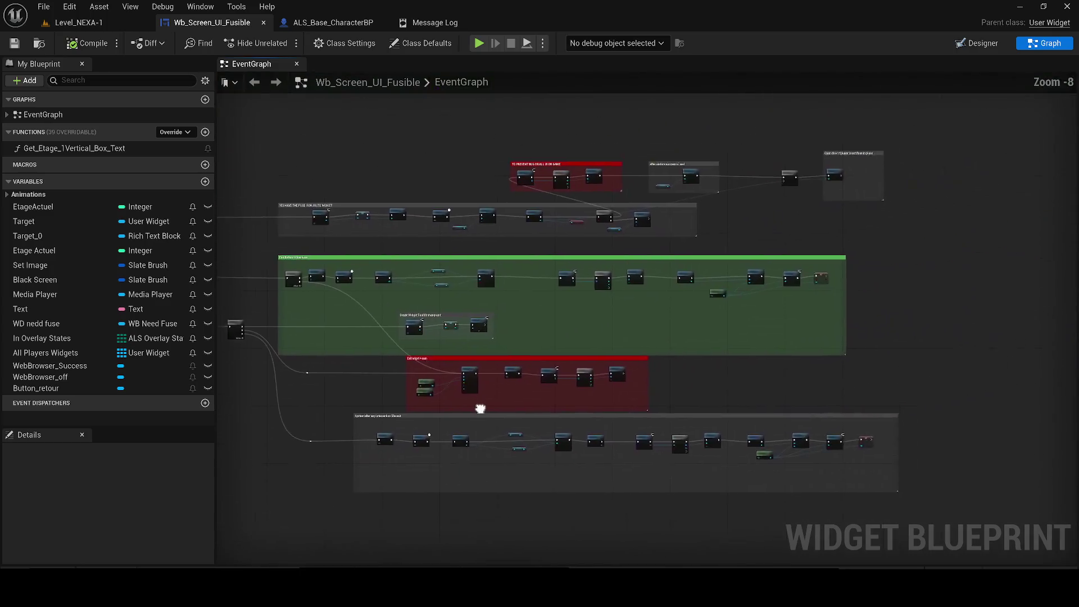
key(Home)
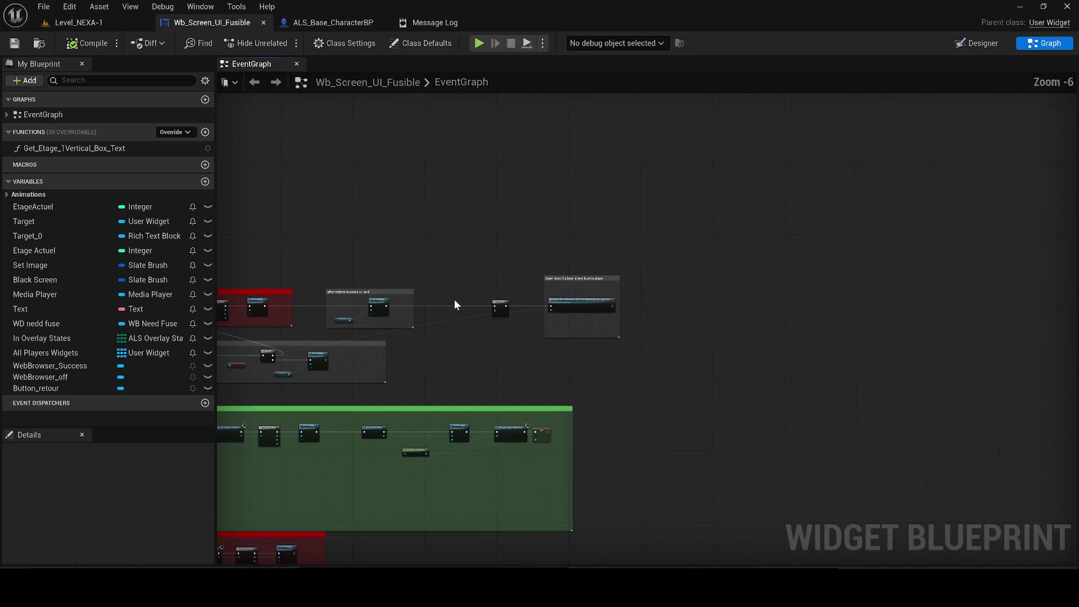
scroll(522, 225, up, 2)
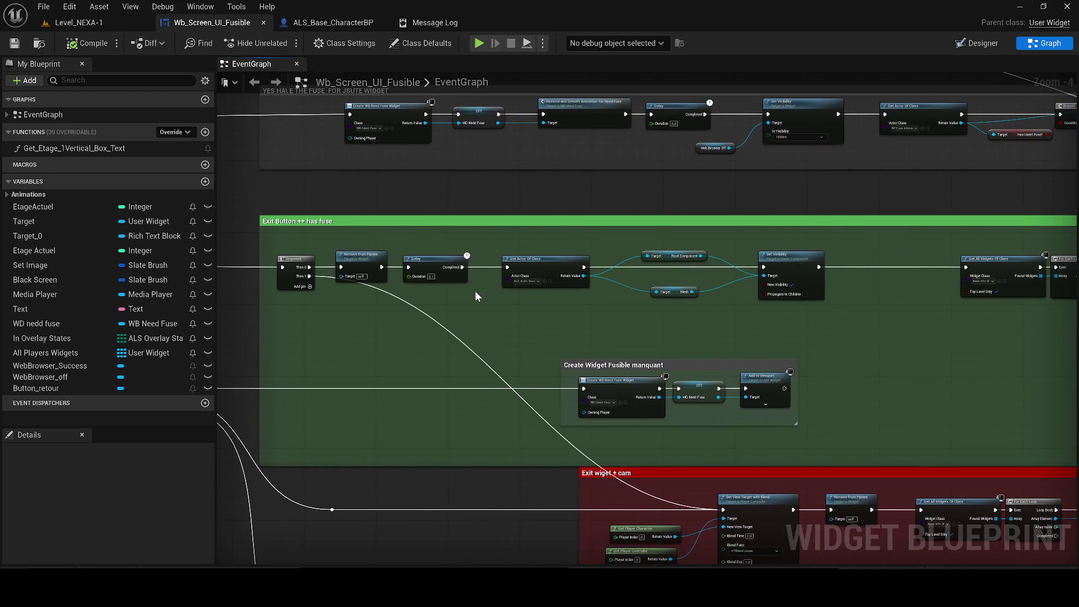
scroll(379, 302, up, 3)
scroll(663, 298, up, 1)
drag(742, 307, 429, 231)
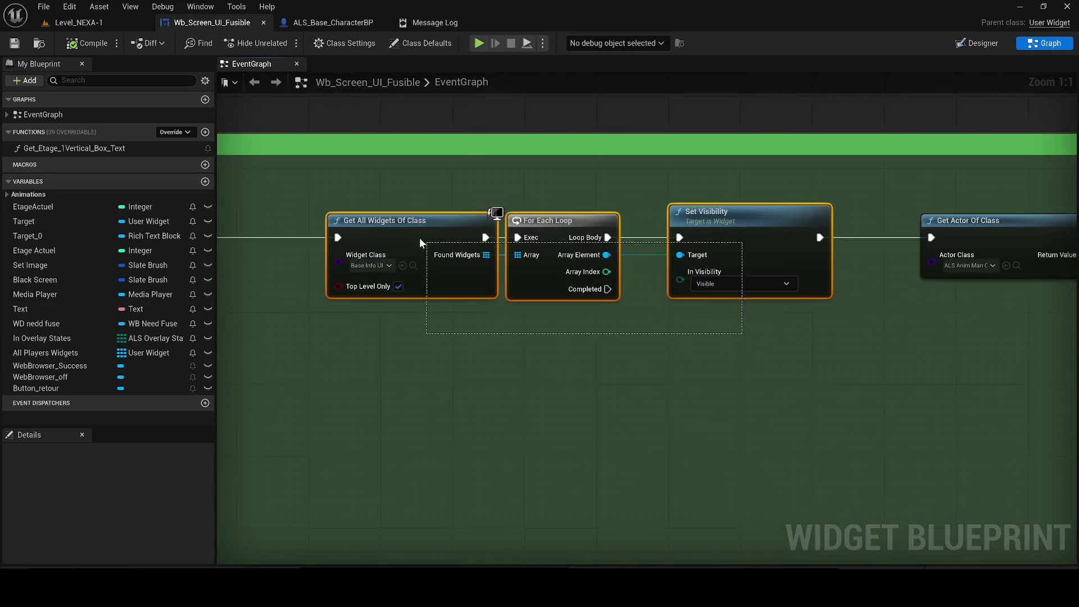
- Wrap the three nodes in a comment titled RESTORE WIDGET ALL UI OF PLAYER
text(cRE)
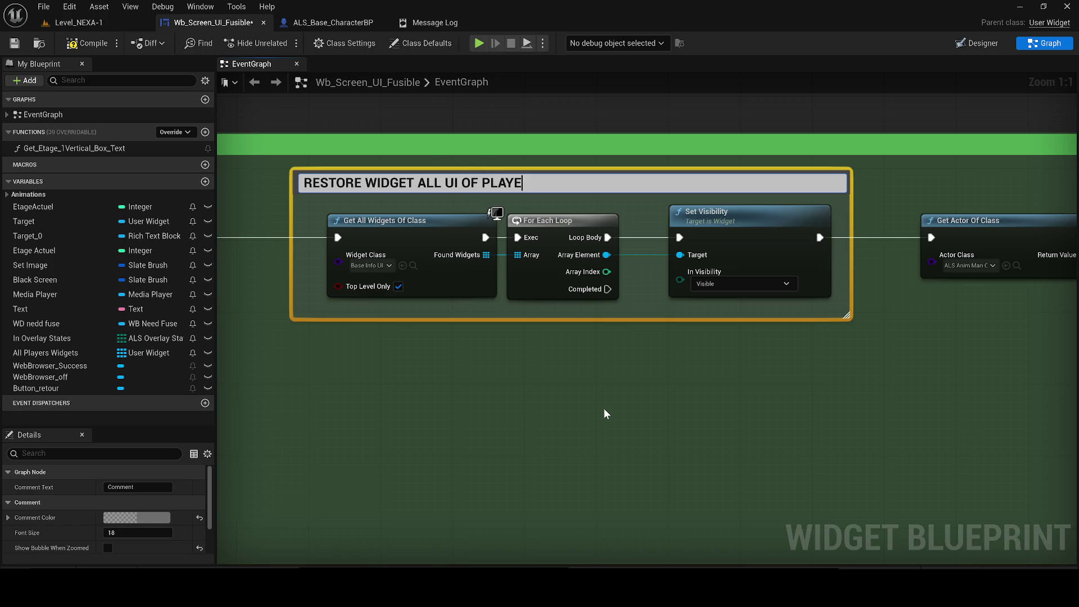
key(Return)
double_click(534, 187)
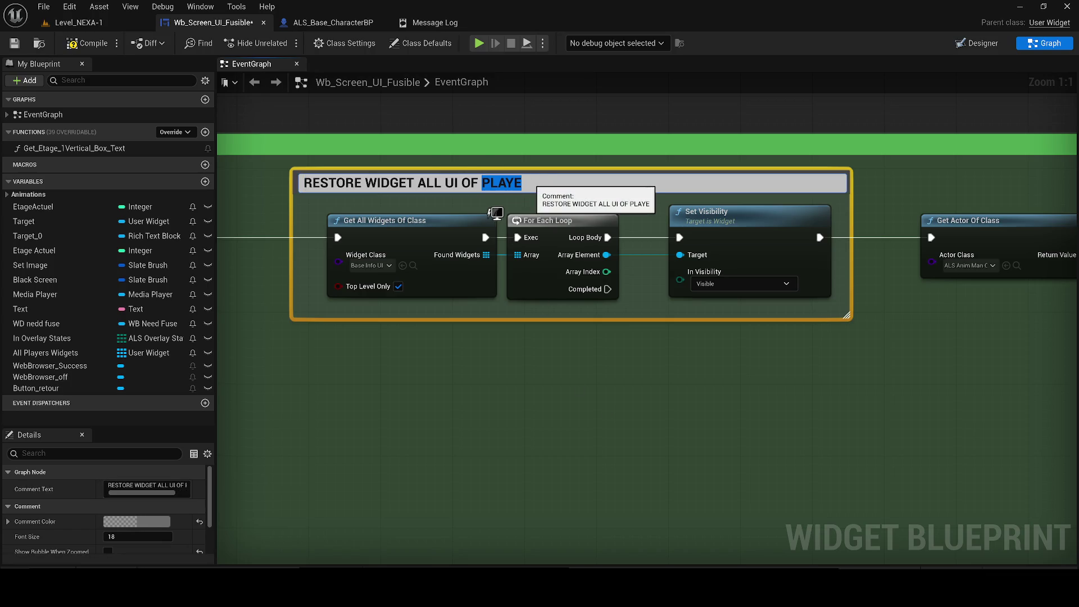
text(R)
key(Return)
- Color the new comment bright orange and save the widget blueprint
click(129, 522)
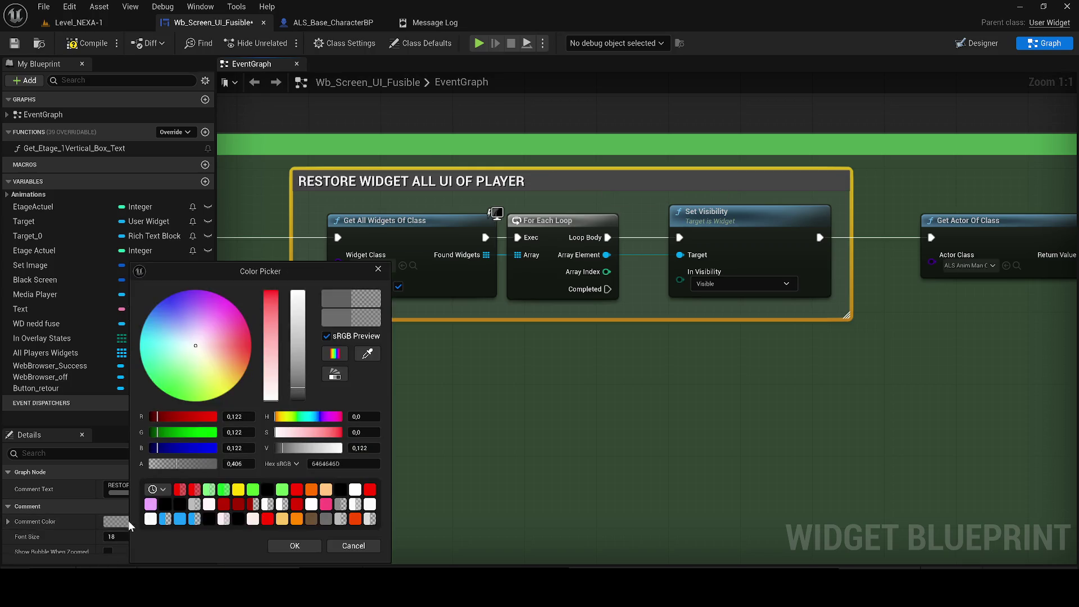
drag(239, 380, 261, 364)
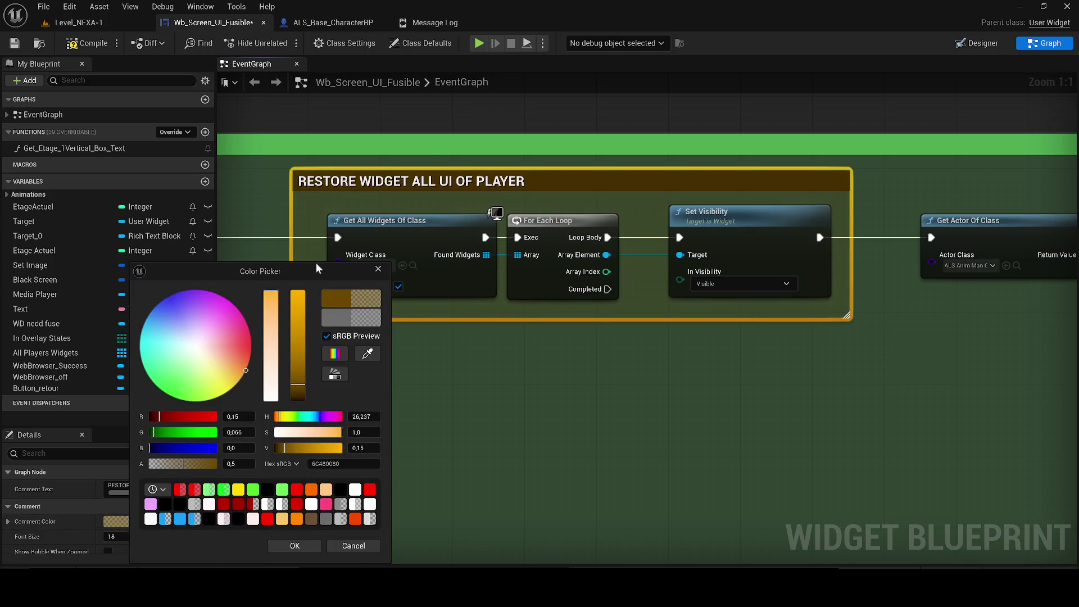
click(298, 295)
click(291, 546)
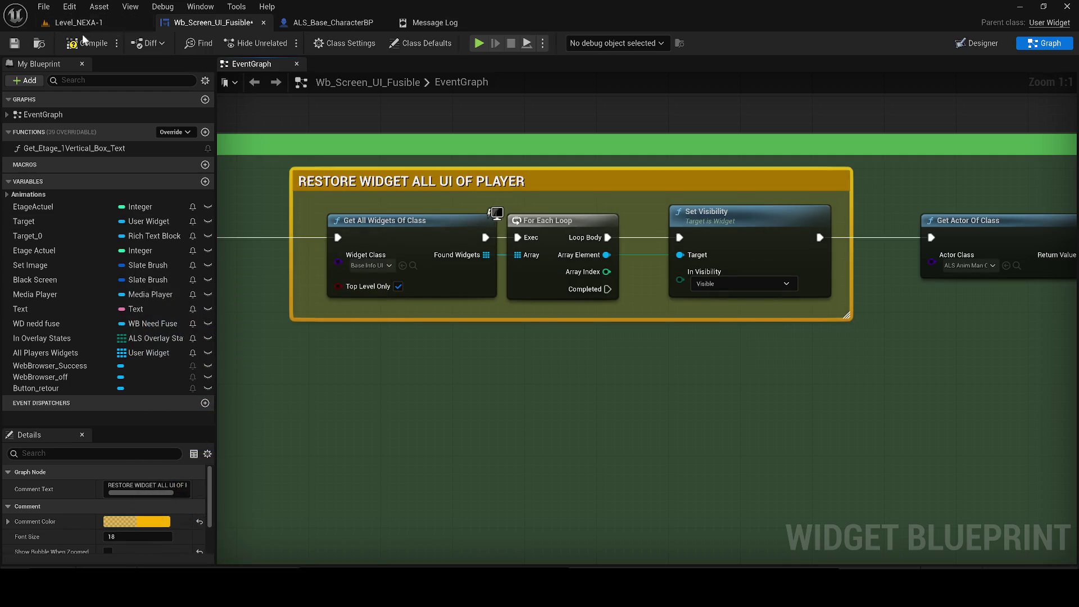
click(17, 45)
click(767, 416)
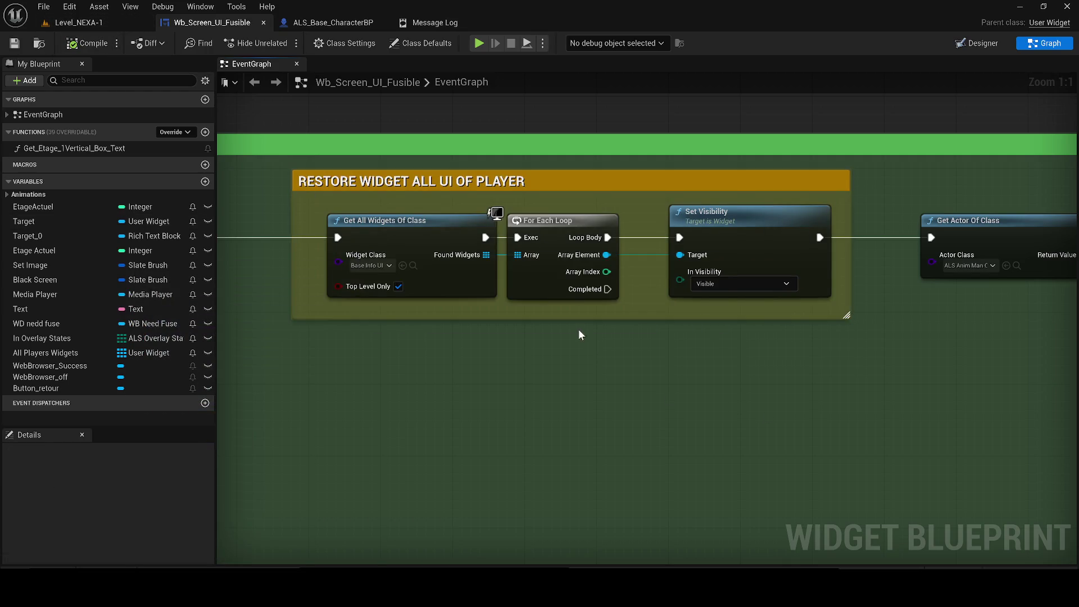
- Move the CHECK IF comment down and to the right
scroll(582, 338, down, 2)
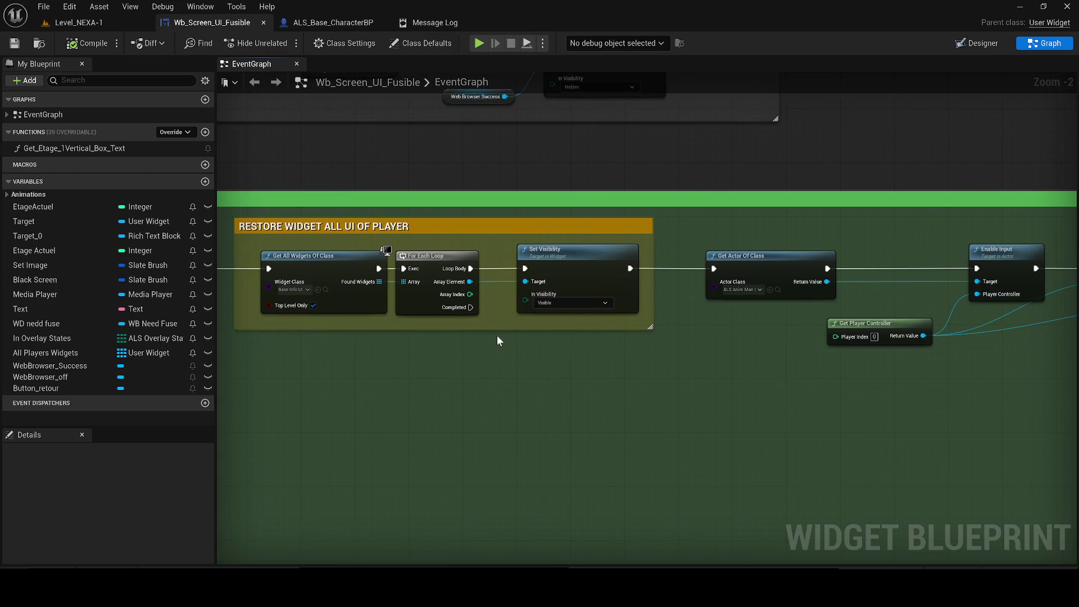
drag(699, 315, 423, 295)
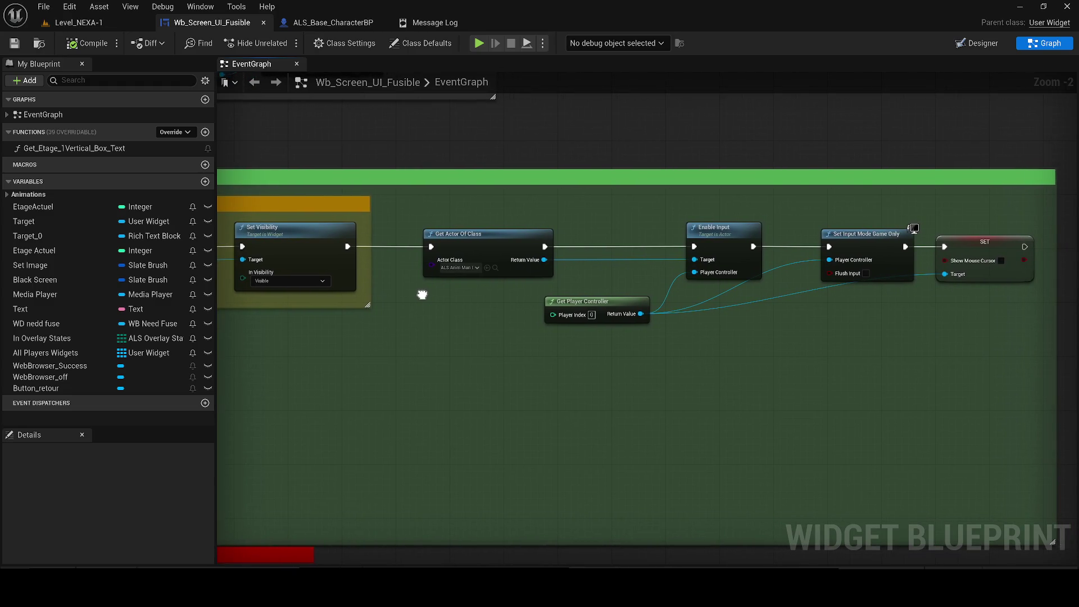
scroll(427, 294, down, 2)
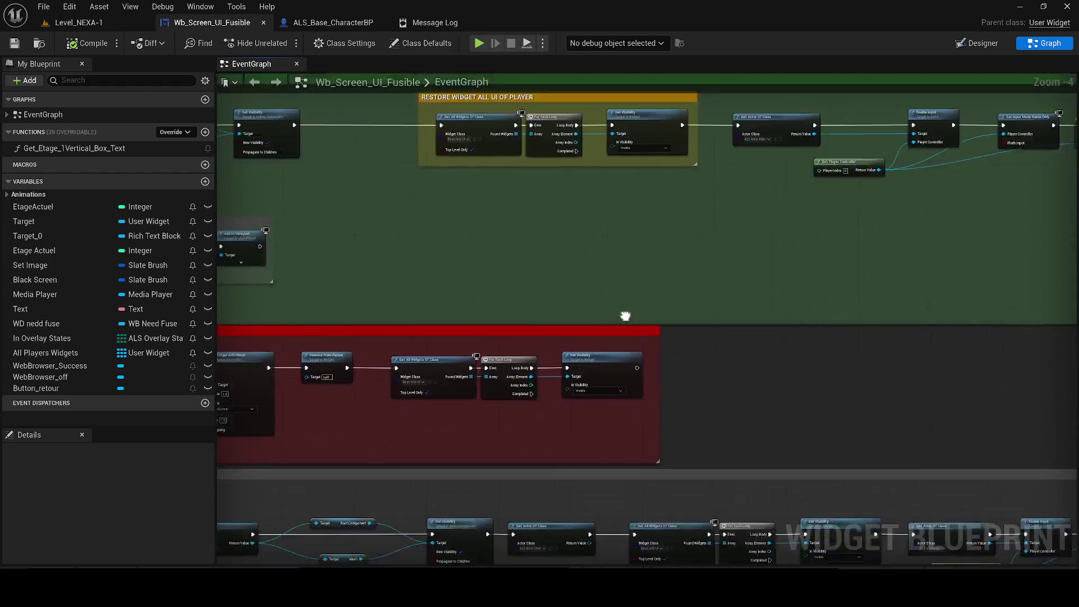
drag(610, 329, 947, 282)
mouse_move(720, 339)
mouse_down()
mouse_move(589, 371)
mouse_move(881, 351)
mouse_move(1068, 417)
mouse_move(1076, 506)
mouse_up()
drag(342, 409, 342, 401)
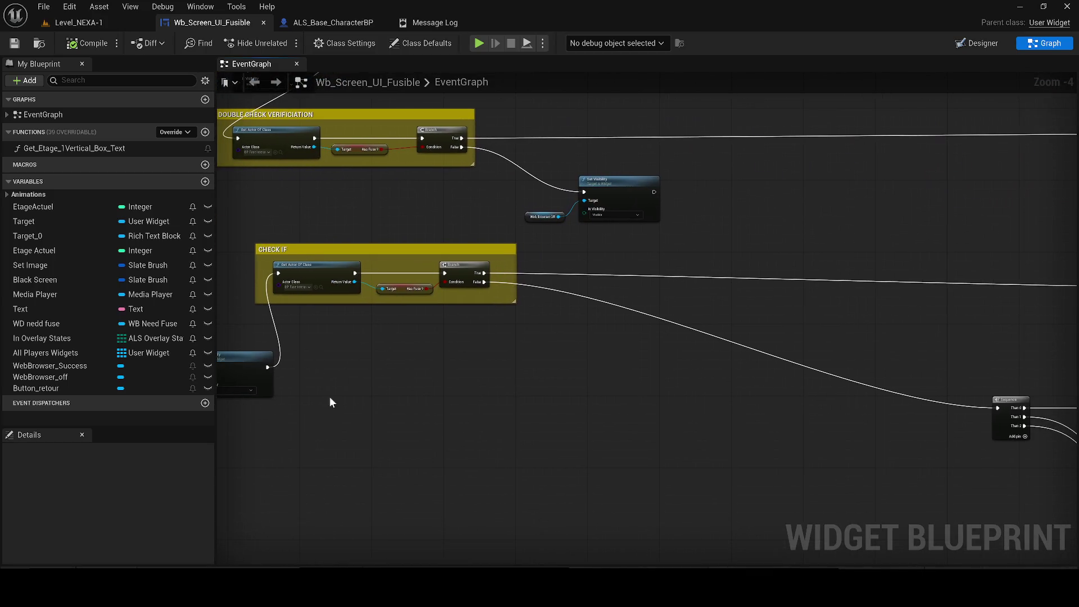
mouse_move(279, 258)
mouse_down()
mouse_move(272, 251)
mouse_move(363, 326)
mouse_move(393, 283)
mouse_move(346, 350)
mouse_move(621, 314)
mouse_up()
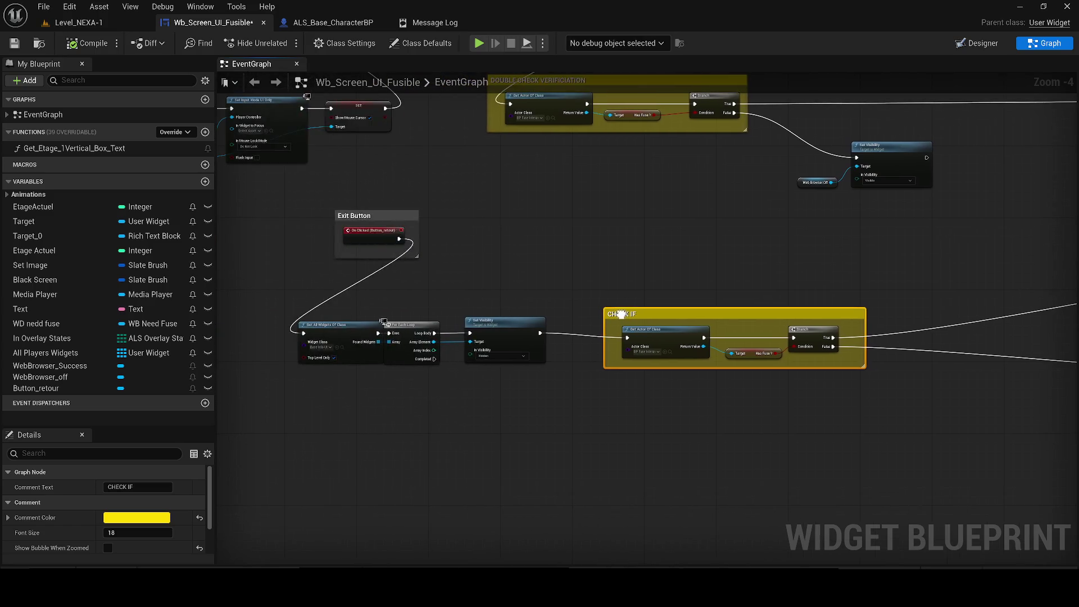
- Align the Exit Button comment and its chain beside Get All Widgets, shifting them right with CHECK IF
drag(313, 195, 578, 183)
mouse_move(516, 153)
mouse_down()
mouse_move(663, 239)
mouse_move(520, 142)
mouse_move(512, 155)
mouse_up()
mouse_move(604, 206)
mouse_down()
mouse_move(566, 211)
mouse_move(477, 302)
mouse_up()
scroll(583, 382, up, 2)
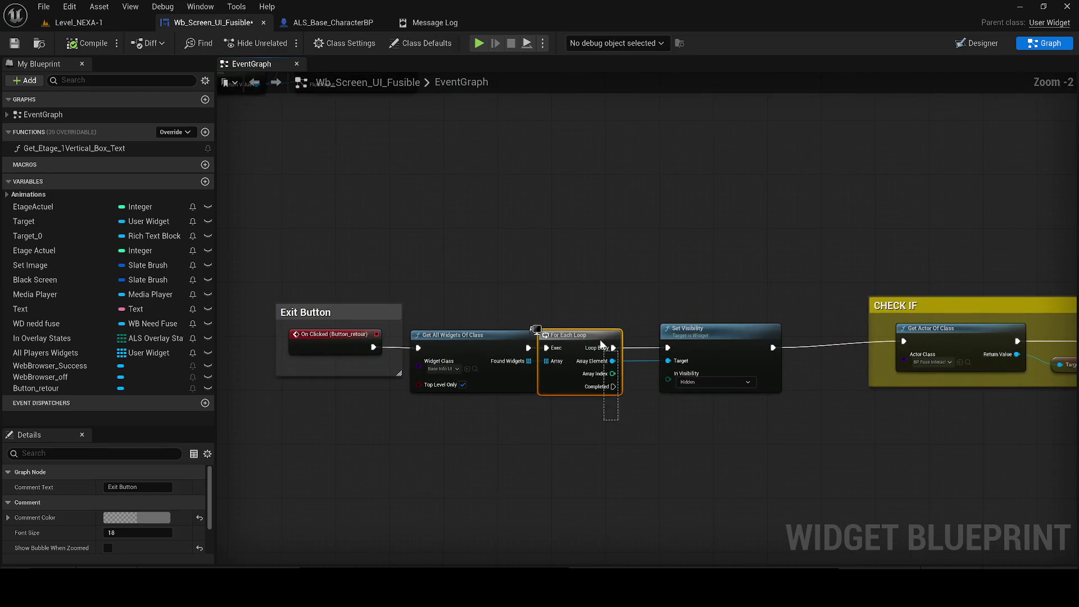
drag(584, 382, 597, 381)
mouse_move(277, 237)
mouse_down()
mouse_move(763, 410)
mouse_move(947, 430)
mouse_up()
scroll(787, 413, down, 3)
scroll(407, 379, down, 2)
scroll(407, 379, up, 2)
mouse_move(491, 389)
mouse_down()
mouse_move(575, 388)
mouse_move(537, 317)
mouse_move(591, 319)
mouse_move(596, 299)
mouse_up()
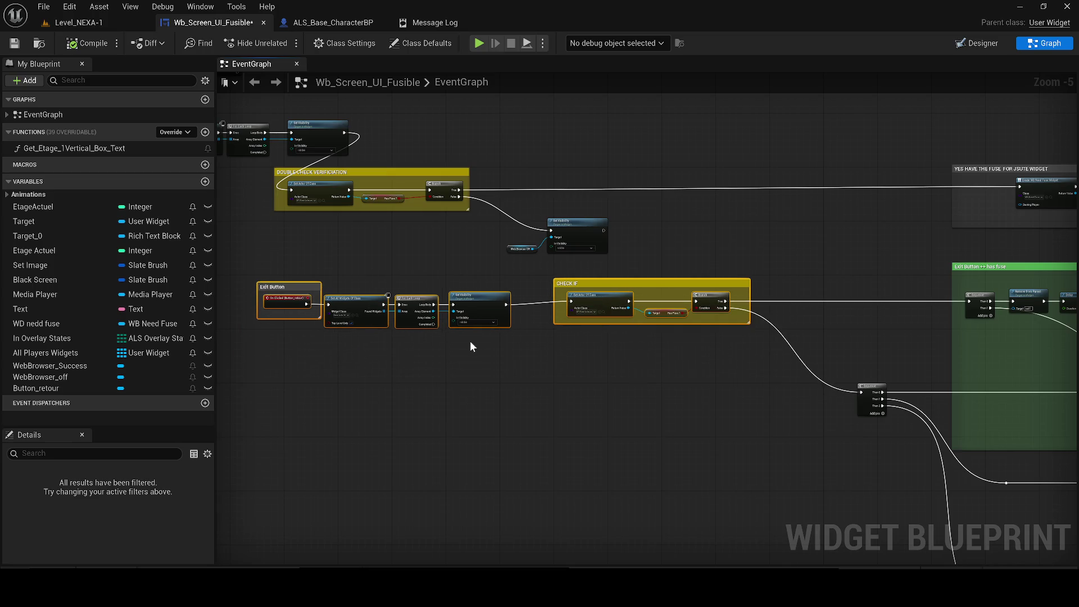
drag(280, 270, 624, 360)
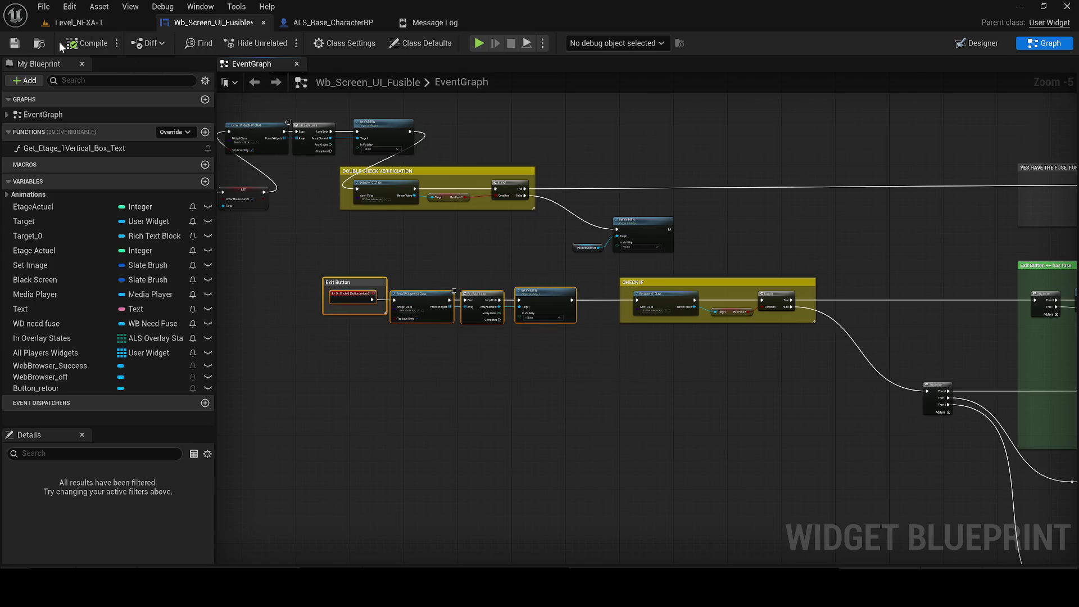
click(559, 343)
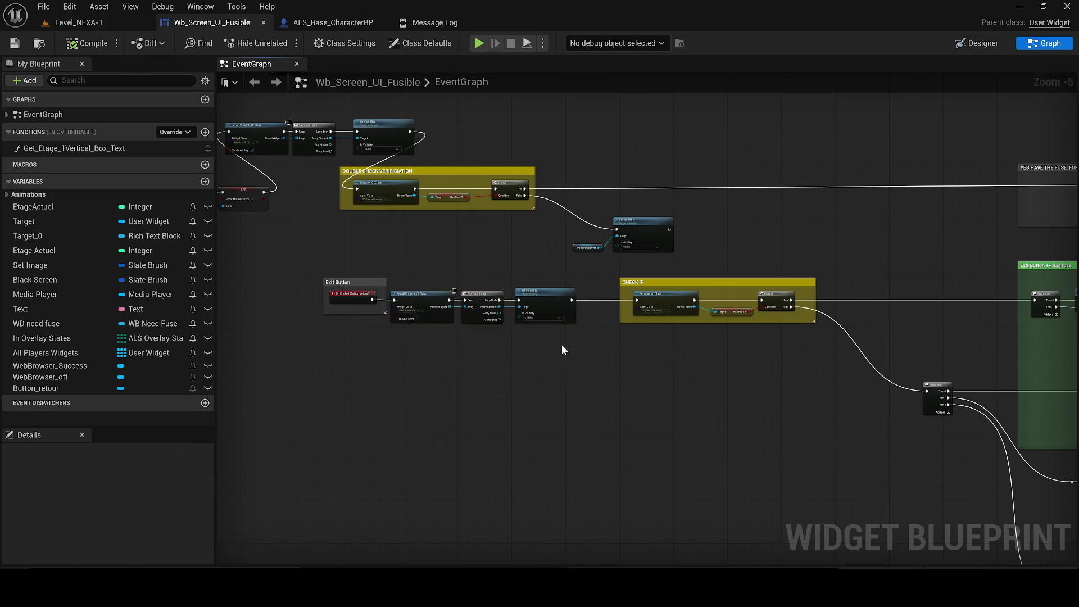
scroll(559, 343, down, 7)
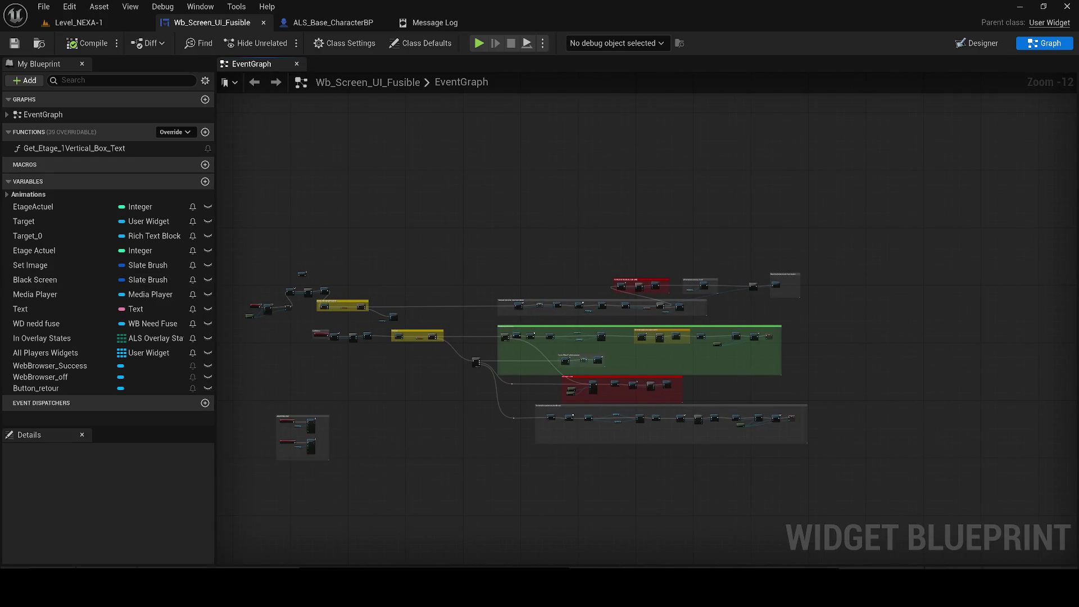
scroll(465, 366, up, 7)
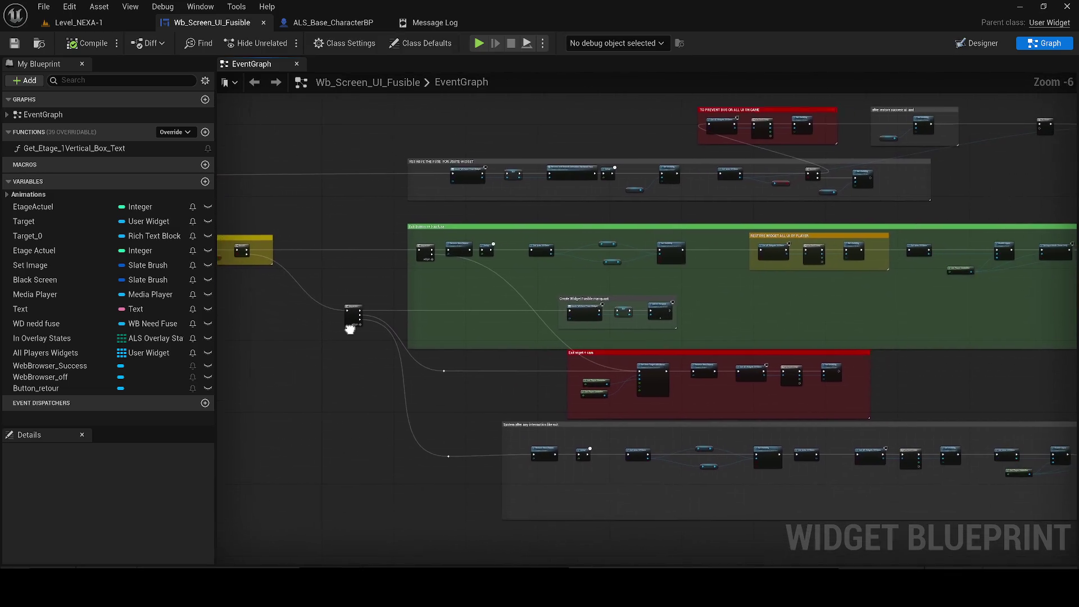
mouse_move(464, 353)
mouse_down()
mouse_move(388, 450)
mouse_move(313, 483)
mouse_up()
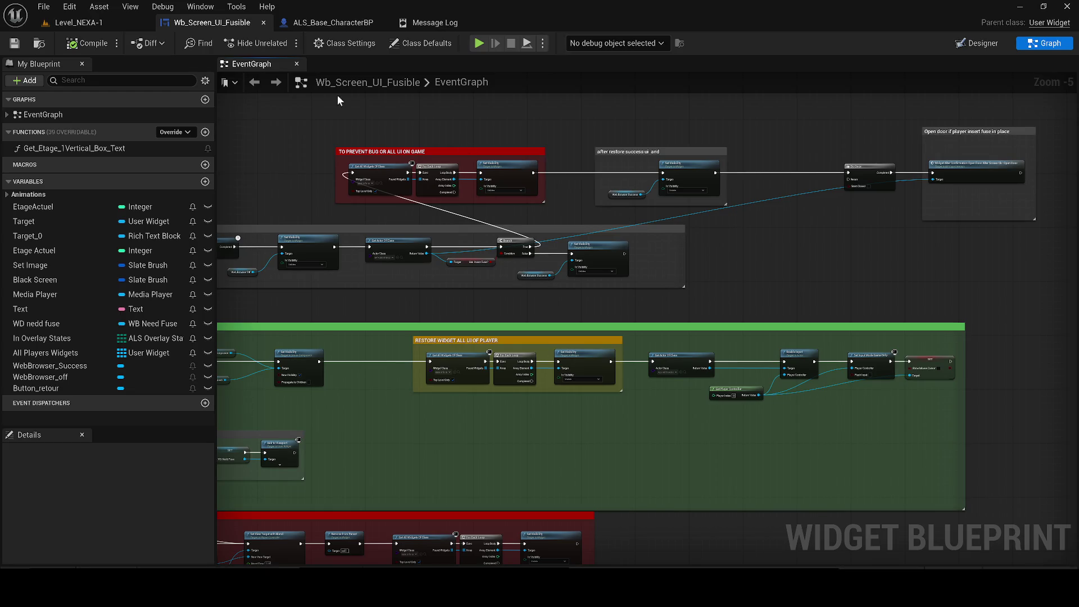
click(87, 21)
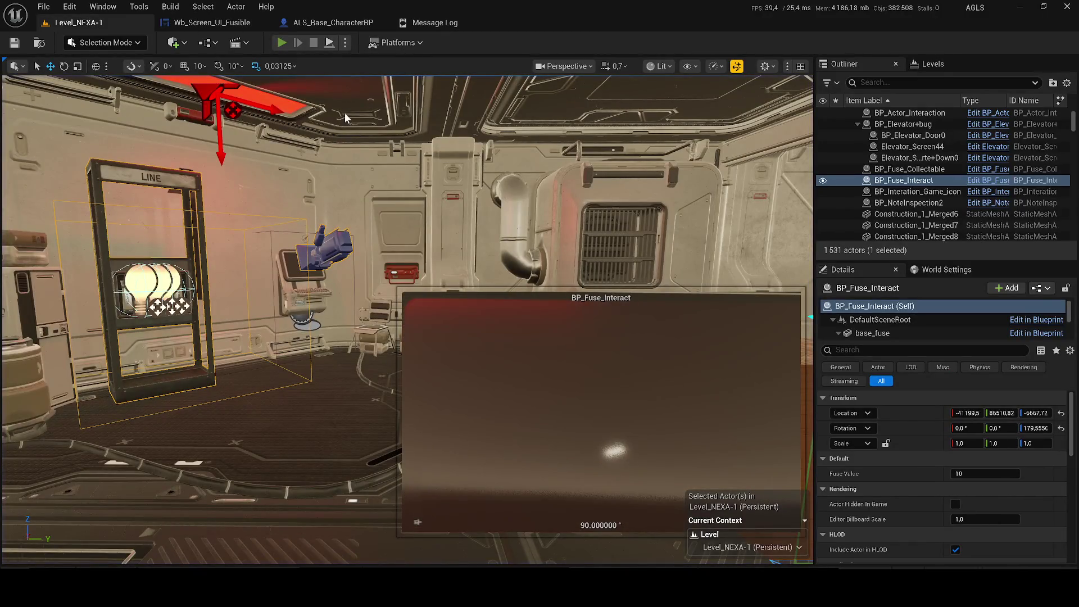
- Run a quick play test showing ACCÈS REFUSÉ at the wall terminal, then stop it
click(281, 43)
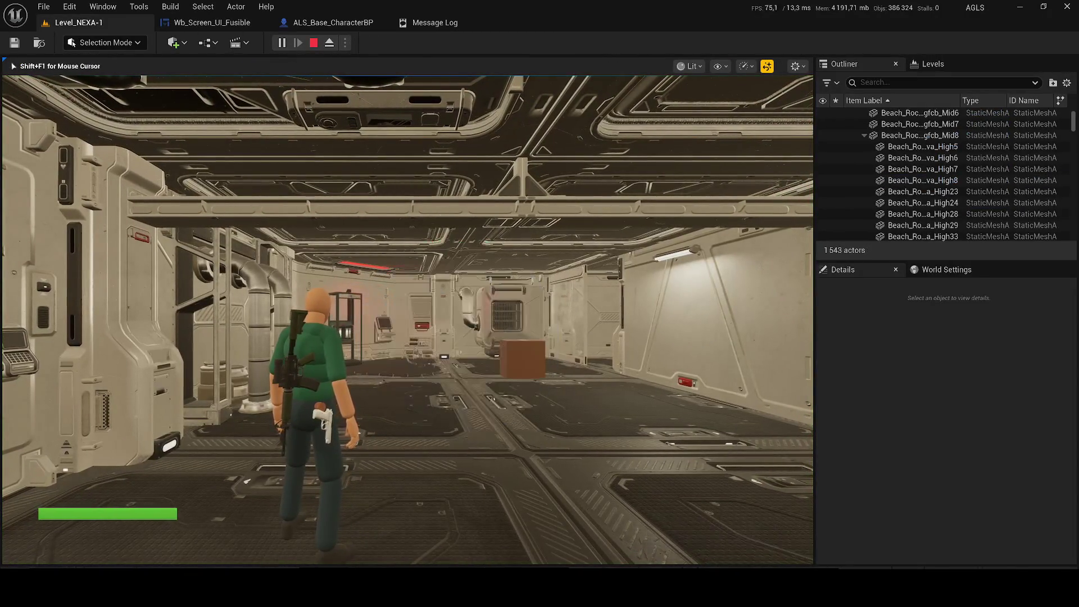
key(w)
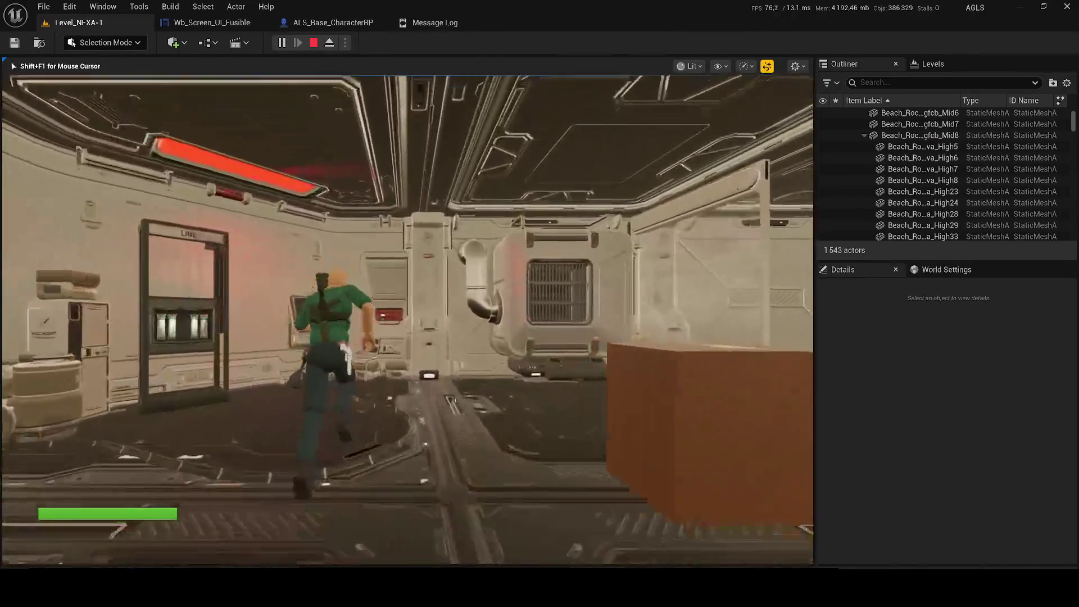
key(a)
key(e)
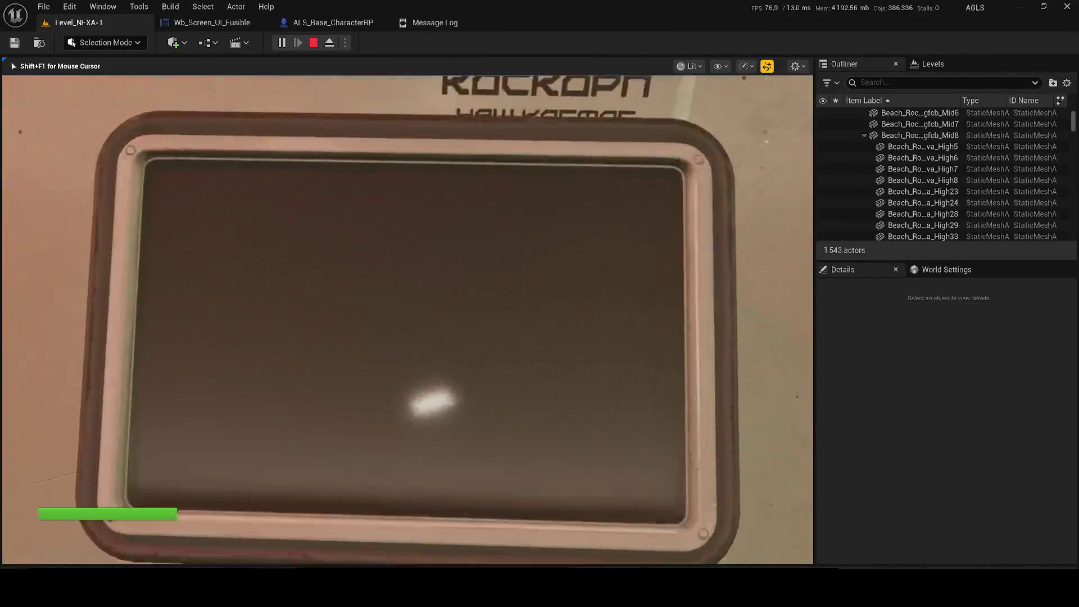
click(779, 519)
key(w)
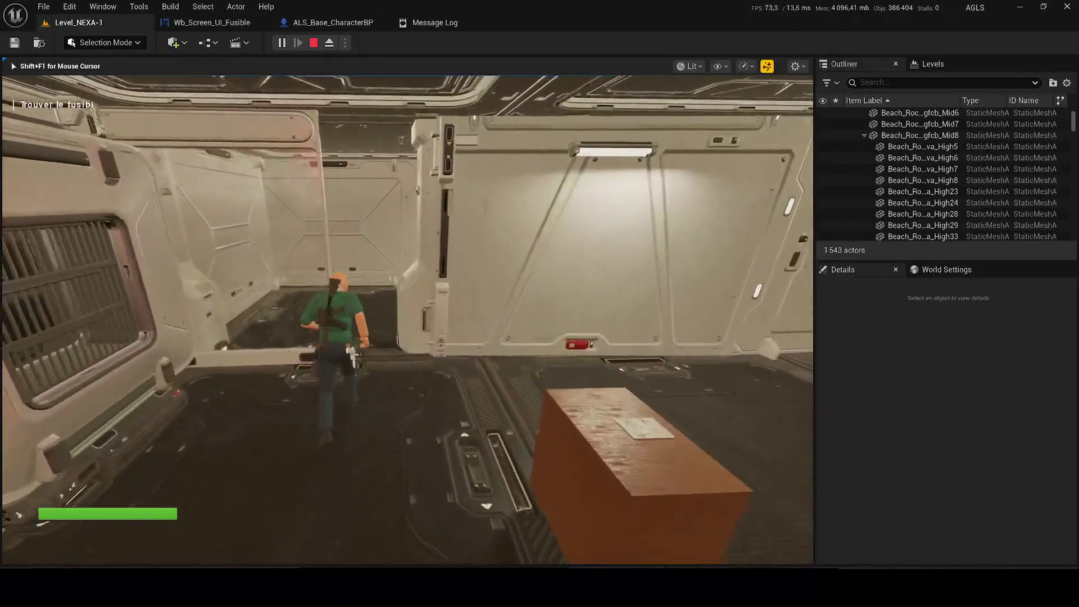
key(Escape)
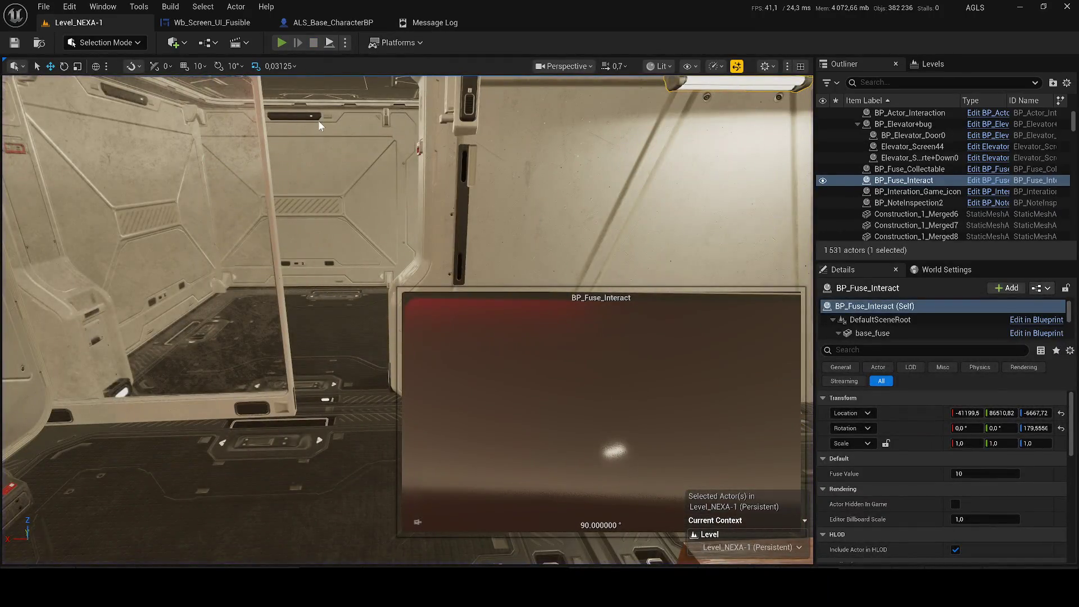
- Start a new play session and walk to the control-room terminal to check it up close
key(alt+p)
key(w)
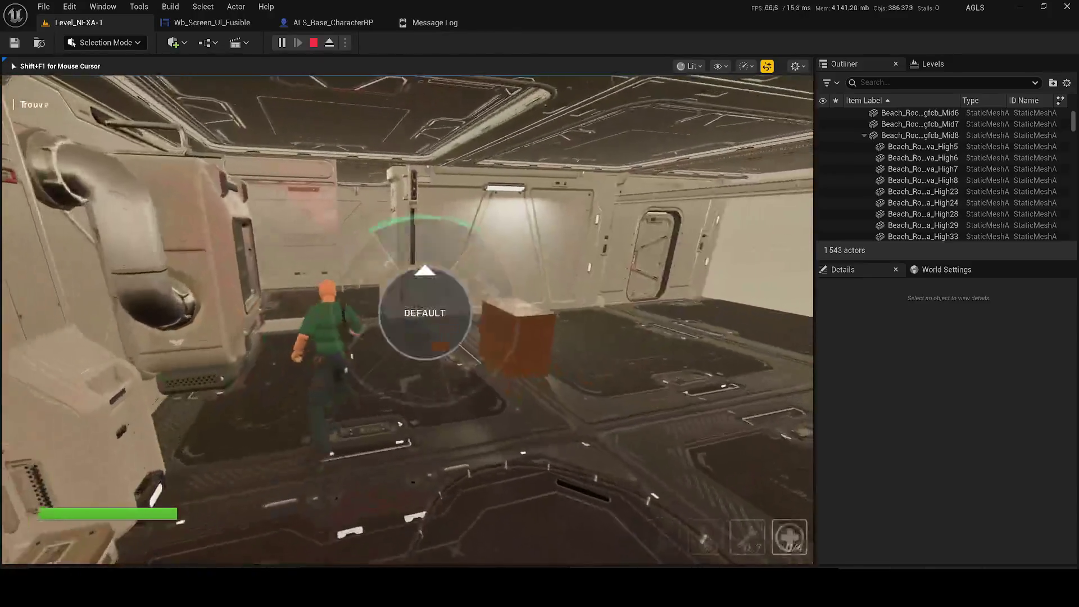
key(w)
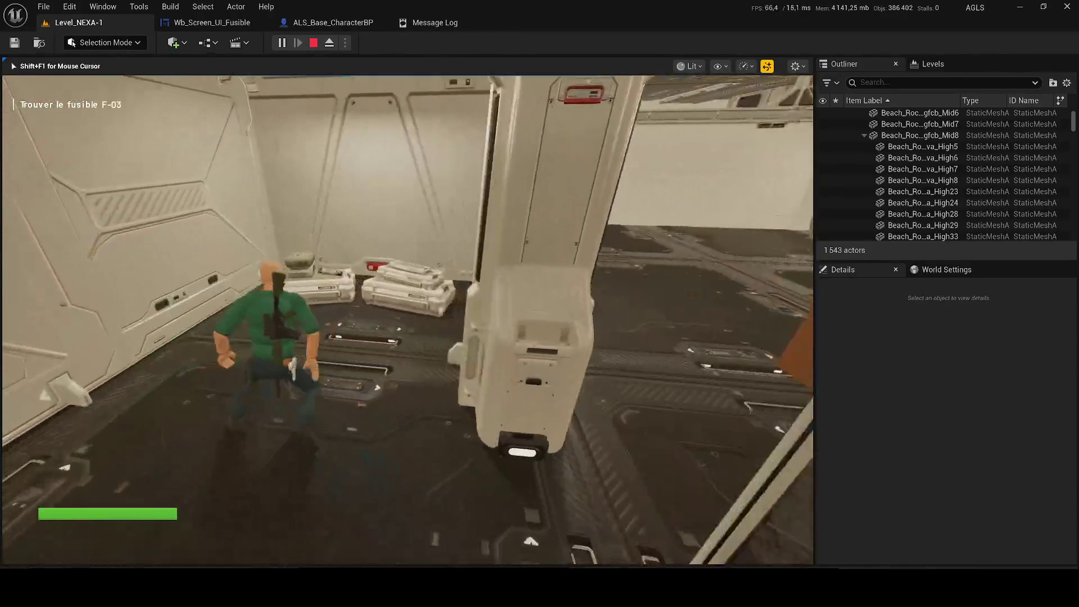
key(w)
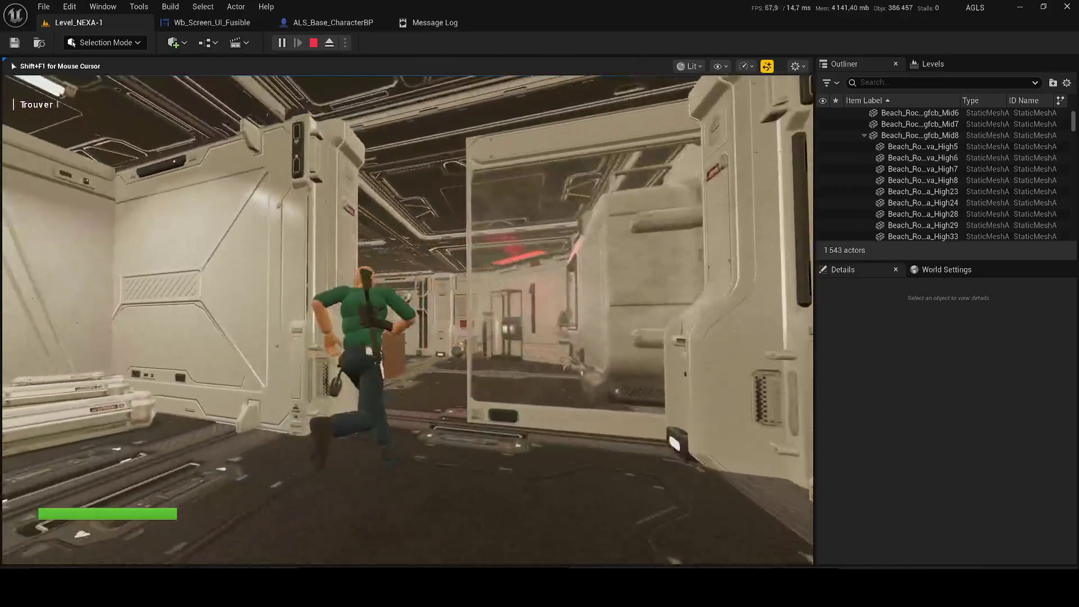
key(w)
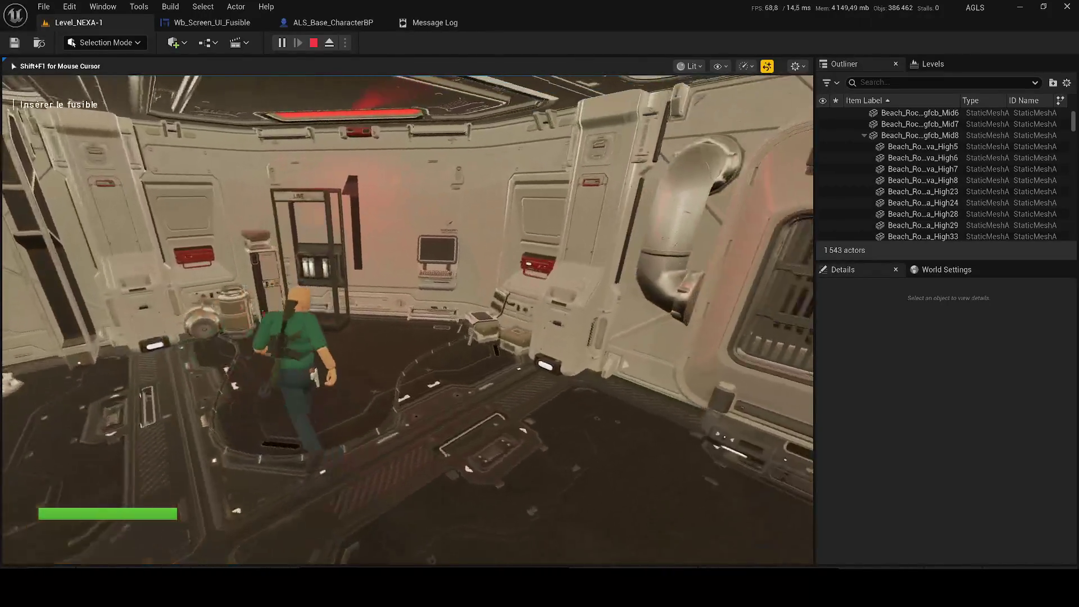
key(w)
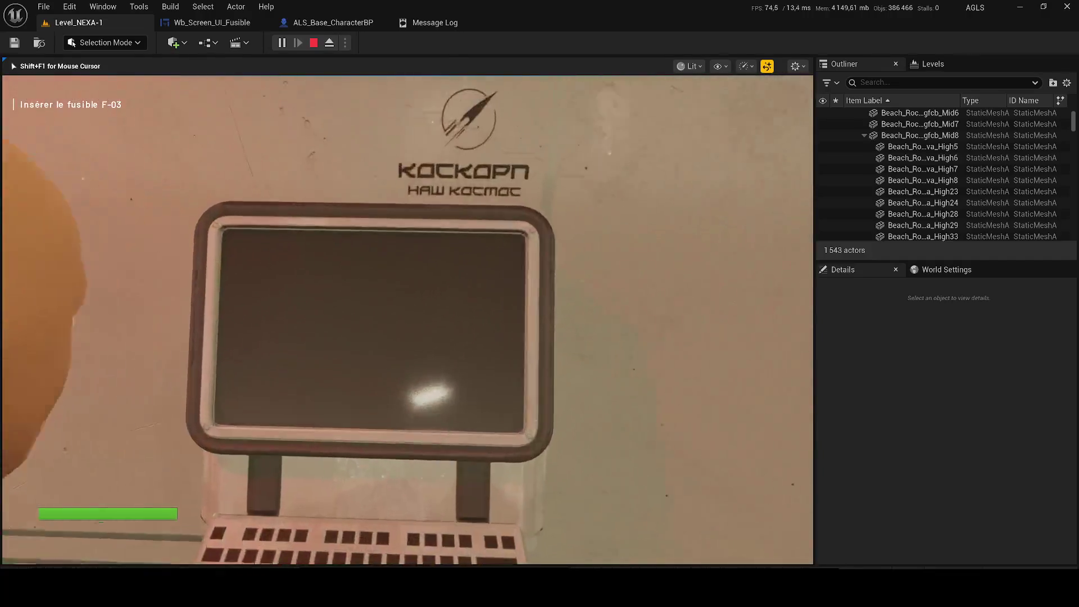
key(e)
click(788, 529)
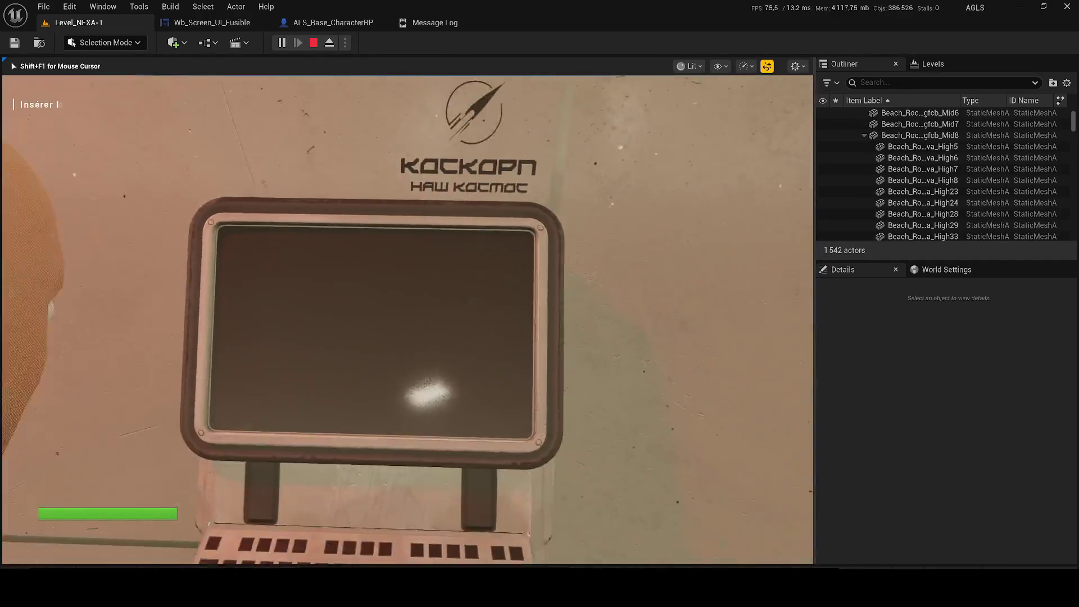
- Insert fuse F-03 at the terminal and dismiss the access-granted screen
key(w)
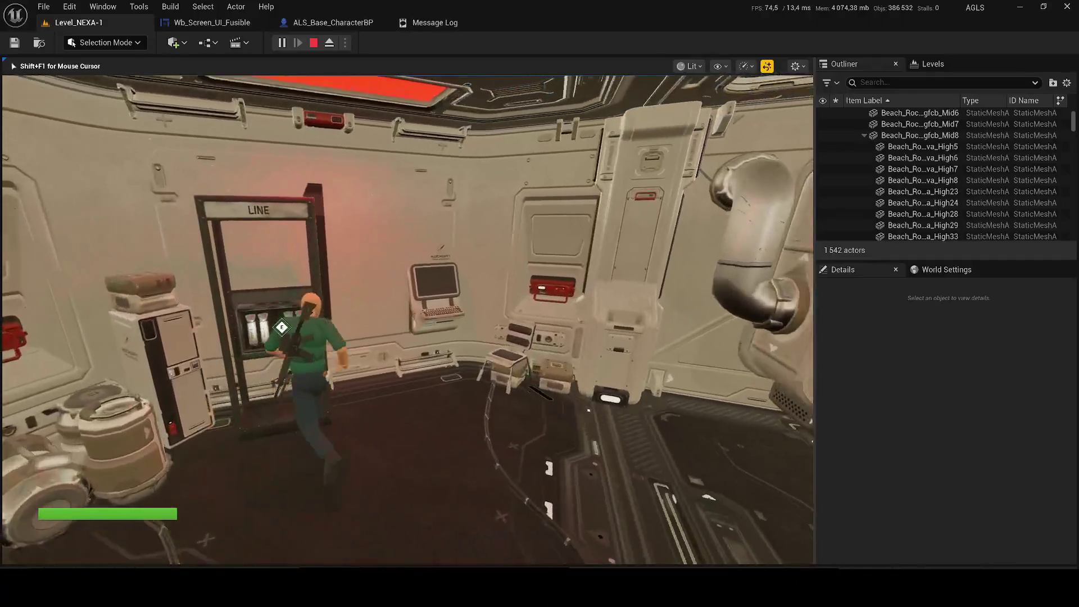
key(w)
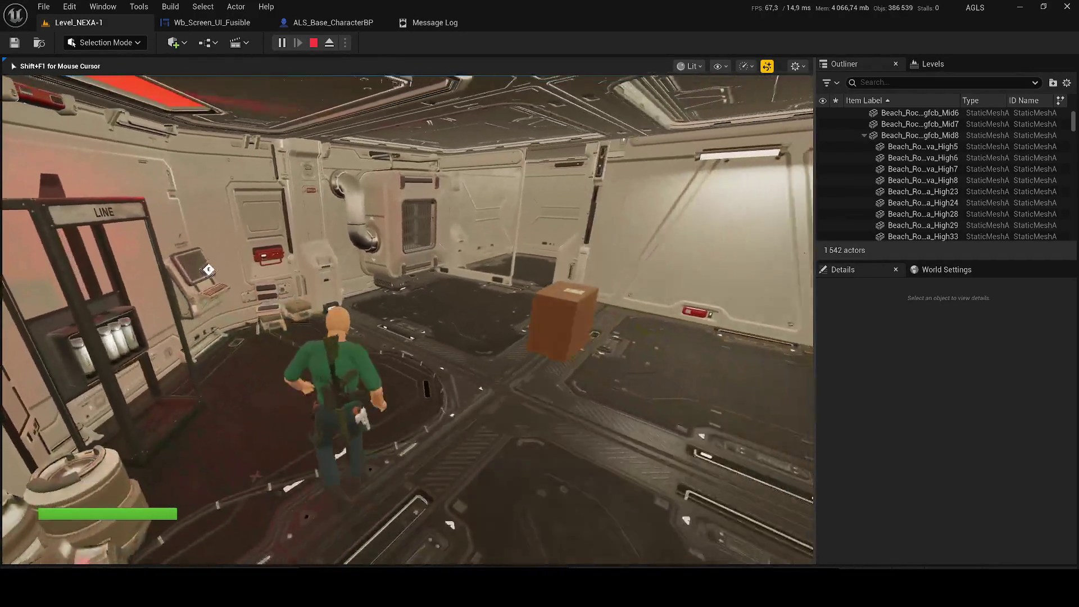
key(w)
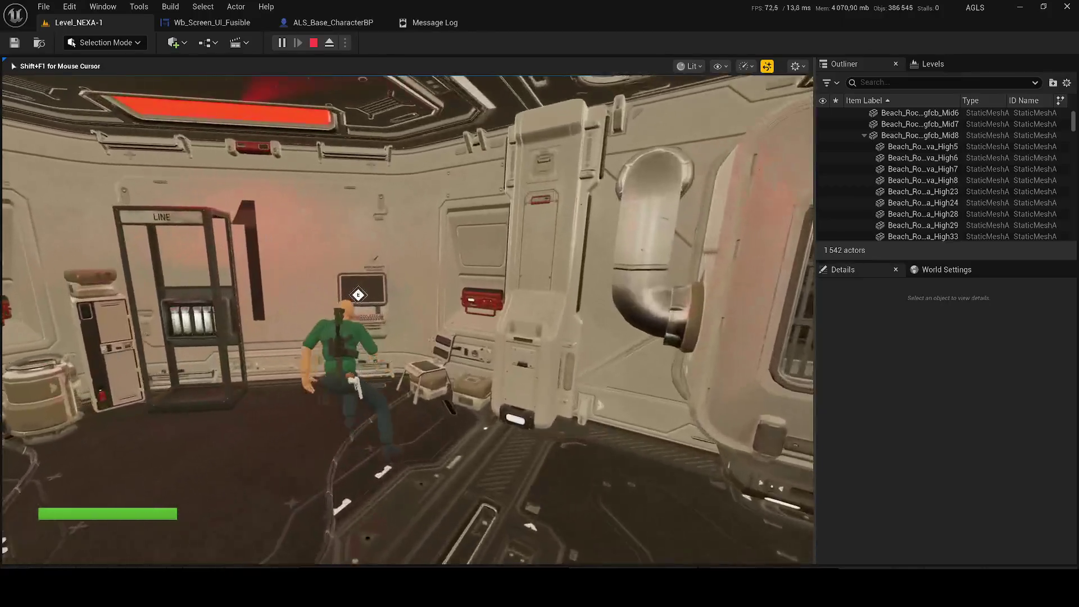
key(e)
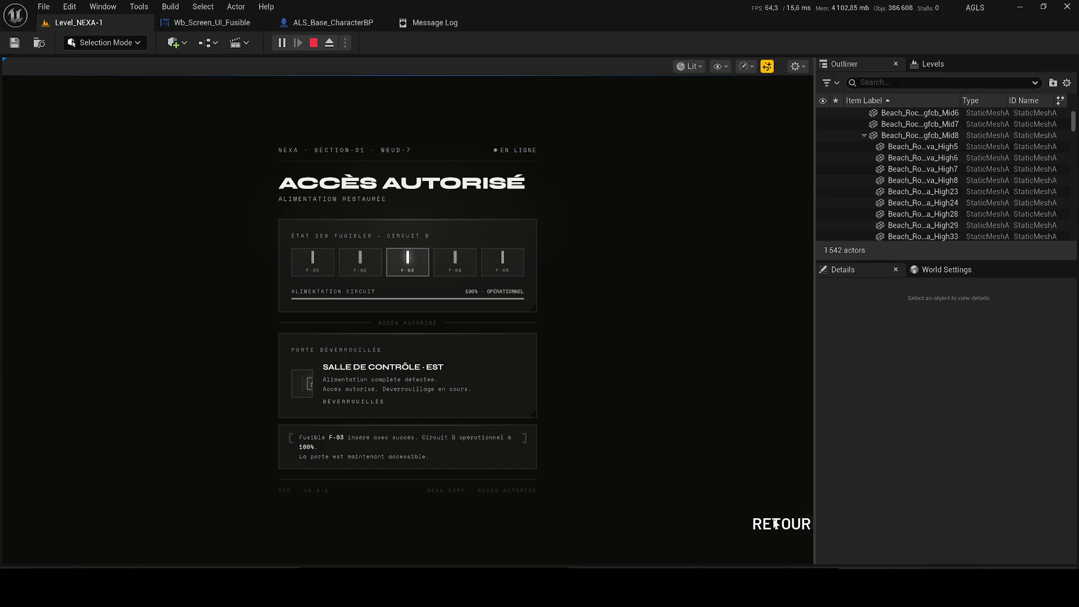
click(776, 524)
- Walk back to confirm the doorway is open, then stop and return to the Wb_Screen_UI_Fusible graph
key(w)
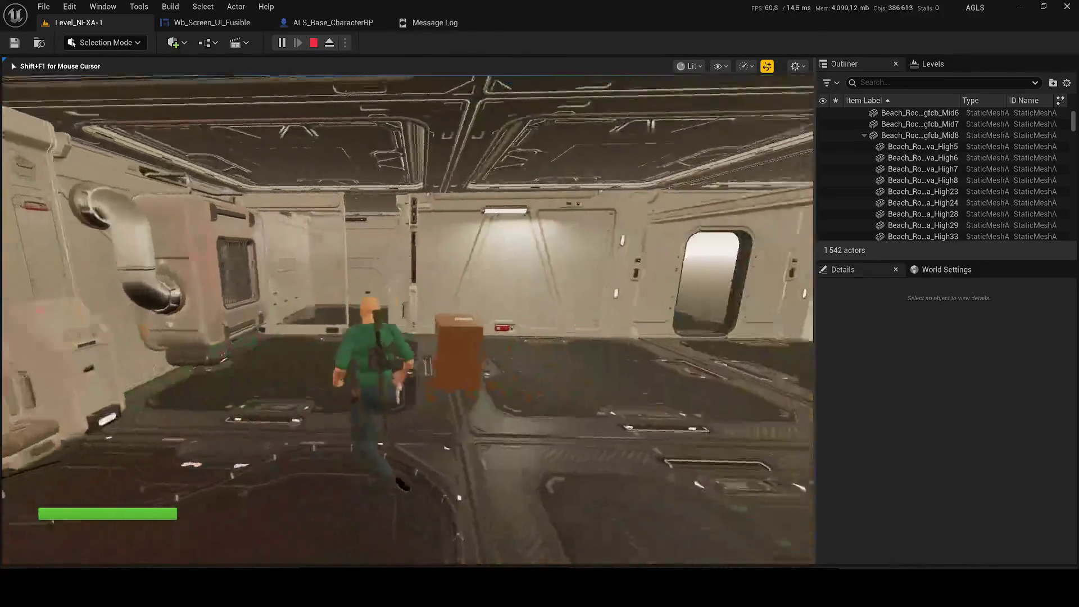
key(w)
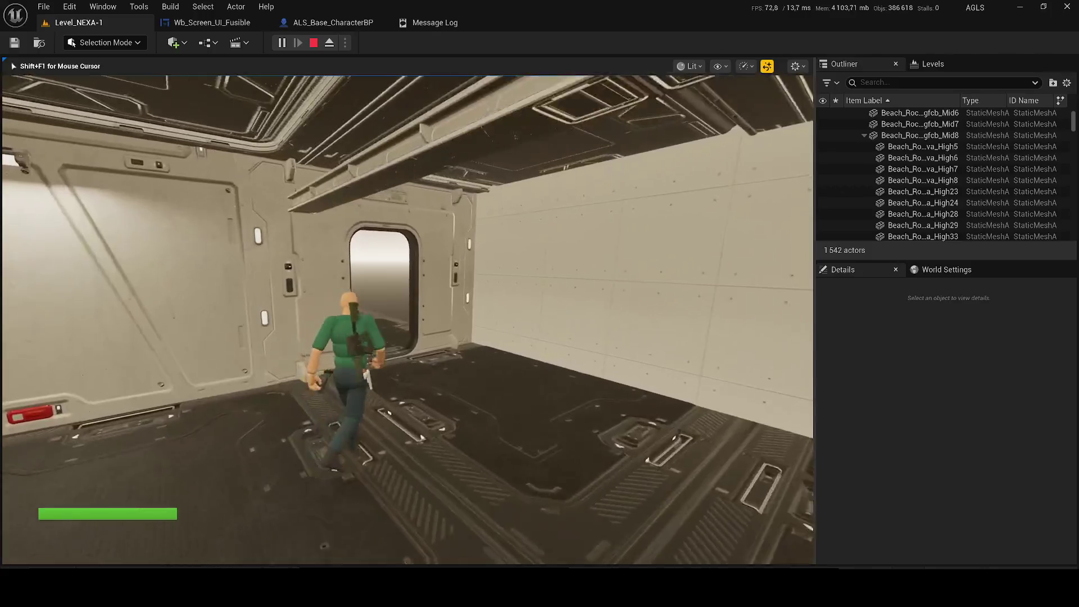
key(w)
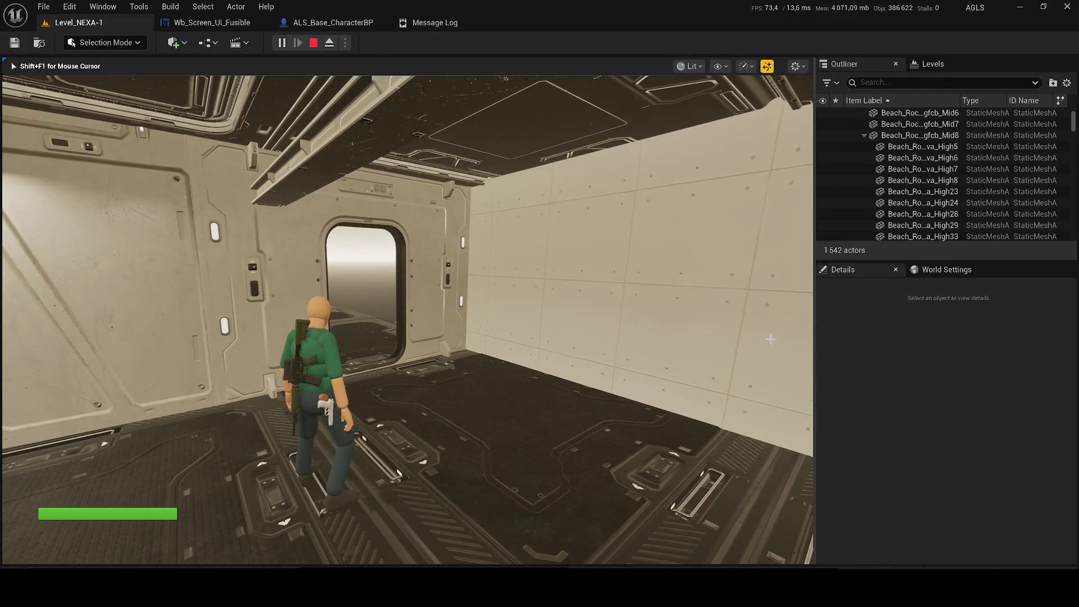
key(Escape)
click(212, 22)
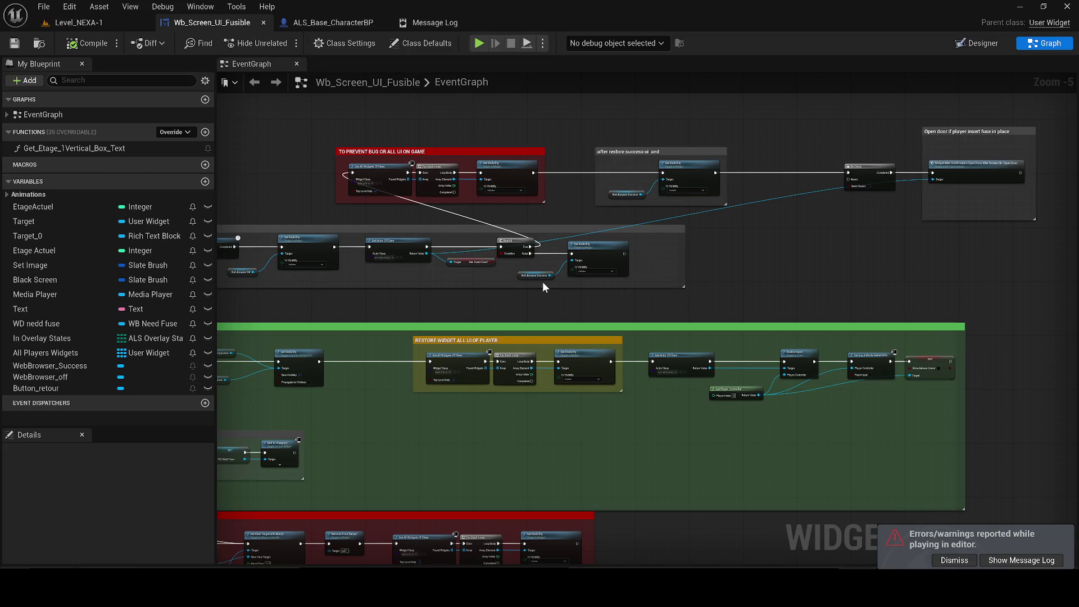
- Insert a 0.2 s Delay between Set Visibility and Get All Widgets Of Class
drag(365, 347, 399, 349)
scroll(394, 355, up, 3)
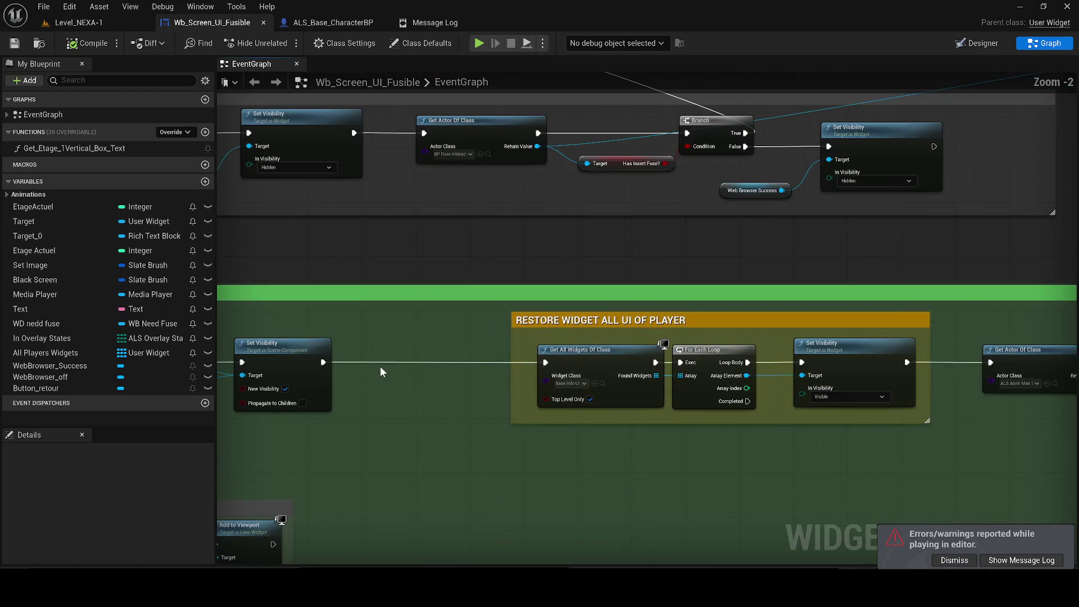
click(380, 366)
drag(384, 383, 324, 362)
mouse_move(469, 384)
mouse_down()
mouse_move(547, 363)
mouse_move(221, 352)
mouse_up()
drag(603, 351, 195, 349)
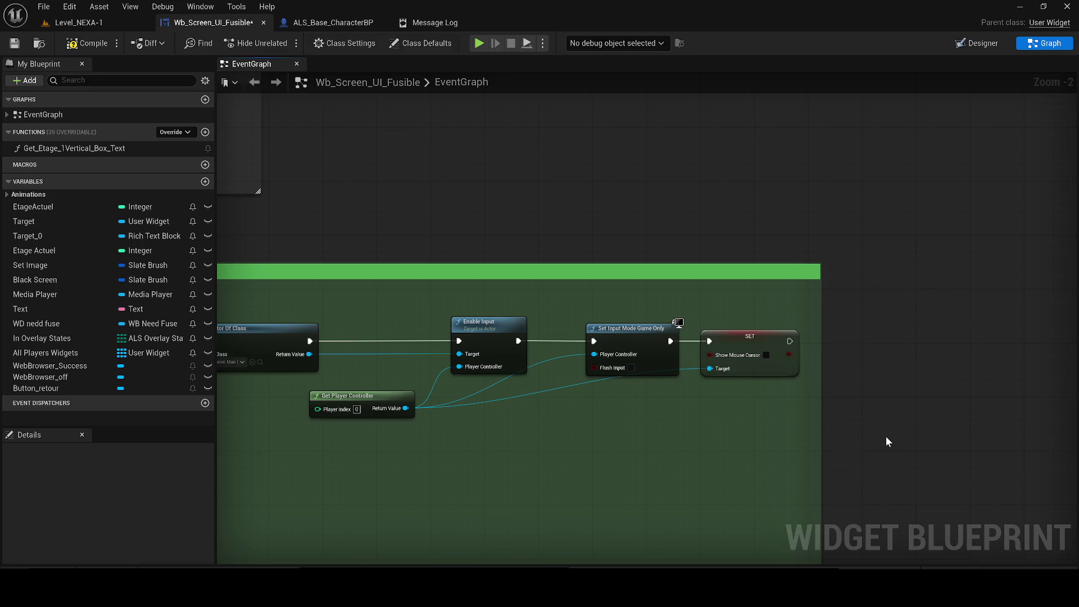
- Compile and save the widget blueprint, then center all node groups
click(88, 43)
click(15, 43)
scroll(340, 270, down, 10)
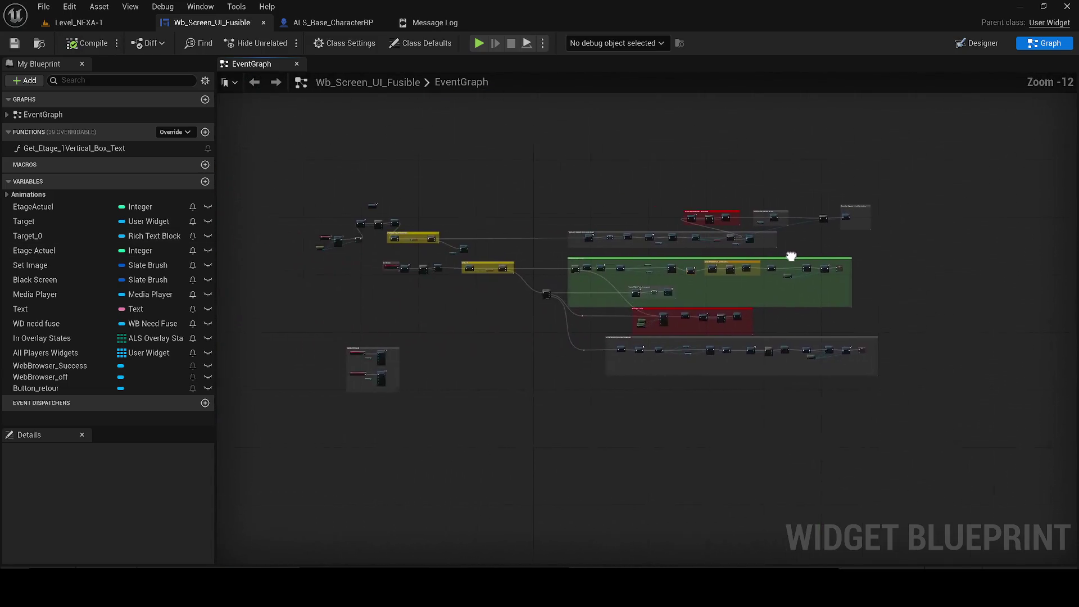
drag(769, 104, 218, 116)
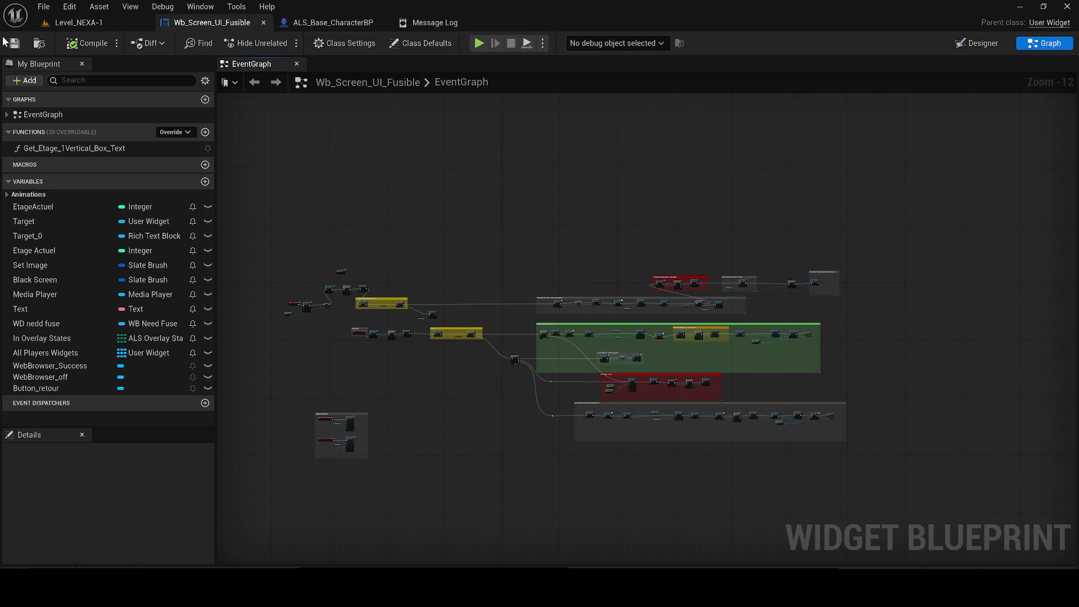
- Reposition the Event Construct nodes, delete Remove All Widgets, and compile and save
scroll(328, 269, up, 7)
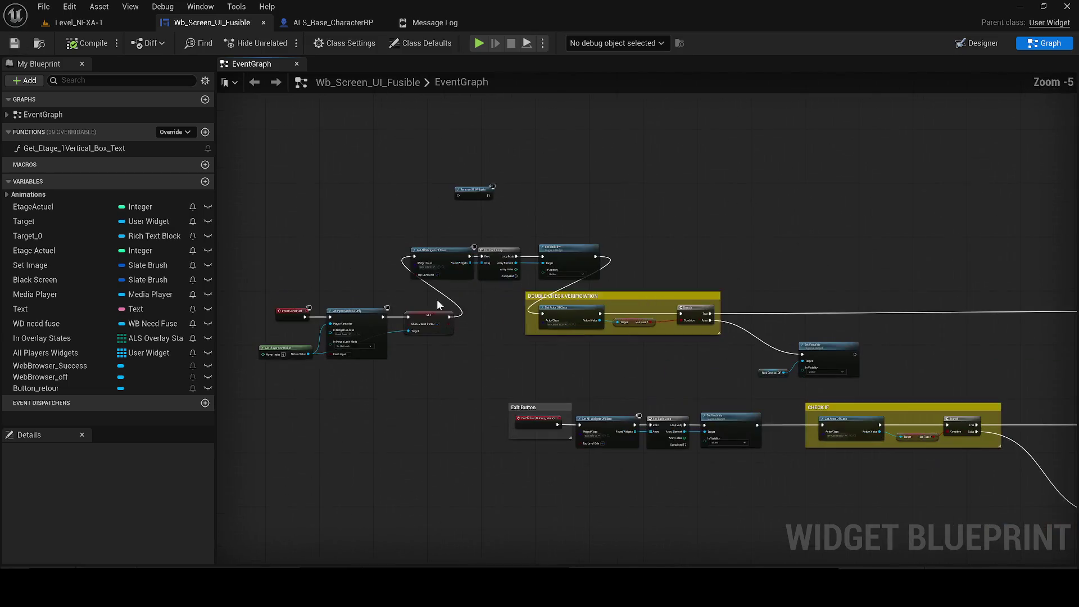
scroll(350, 277, up, 2)
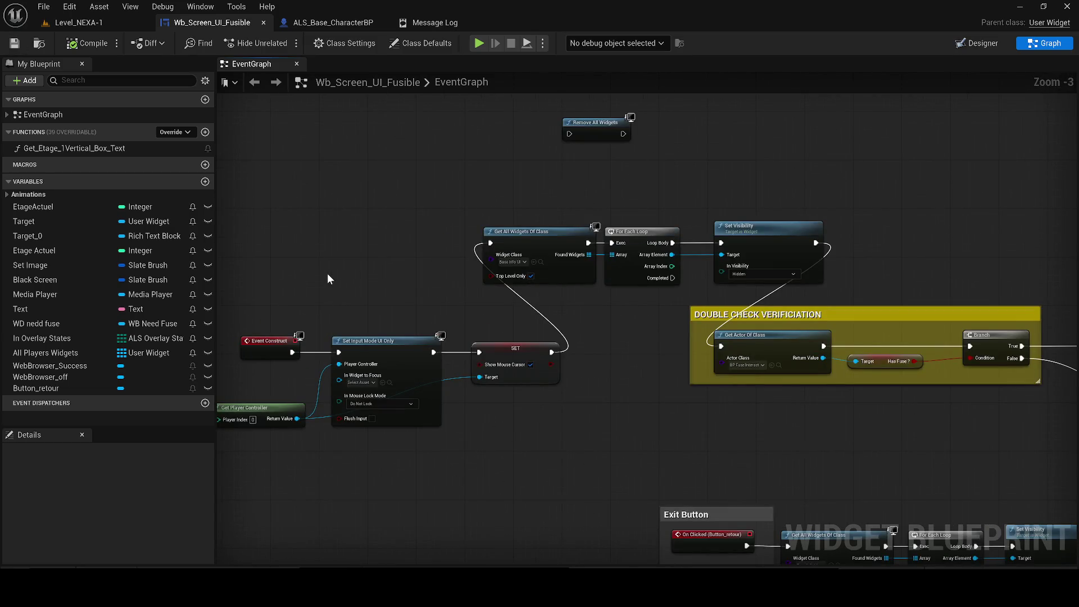
drag(345, 349, 663, 462)
mouse_move(603, 340)
mouse_down()
mouse_move(467, 248)
mouse_move(450, 200)
mouse_move(479, 211)
mouse_up()
click(720, 141)
key(Delete)
click(14, 43)
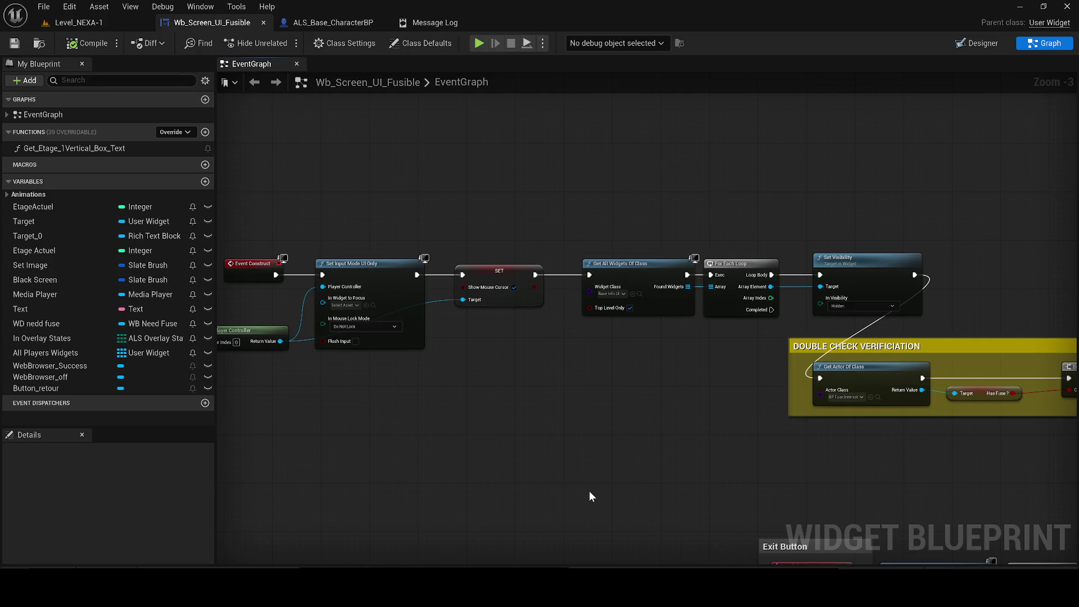
- Pan through the Exit Button, YES HAVE THE FUSE and TO PREVENT BUG comment groups
mouse_move(589, 492)
mouse_down()
mouse_move(586, 476)
mouse_move(250, 371)
mouse_up()
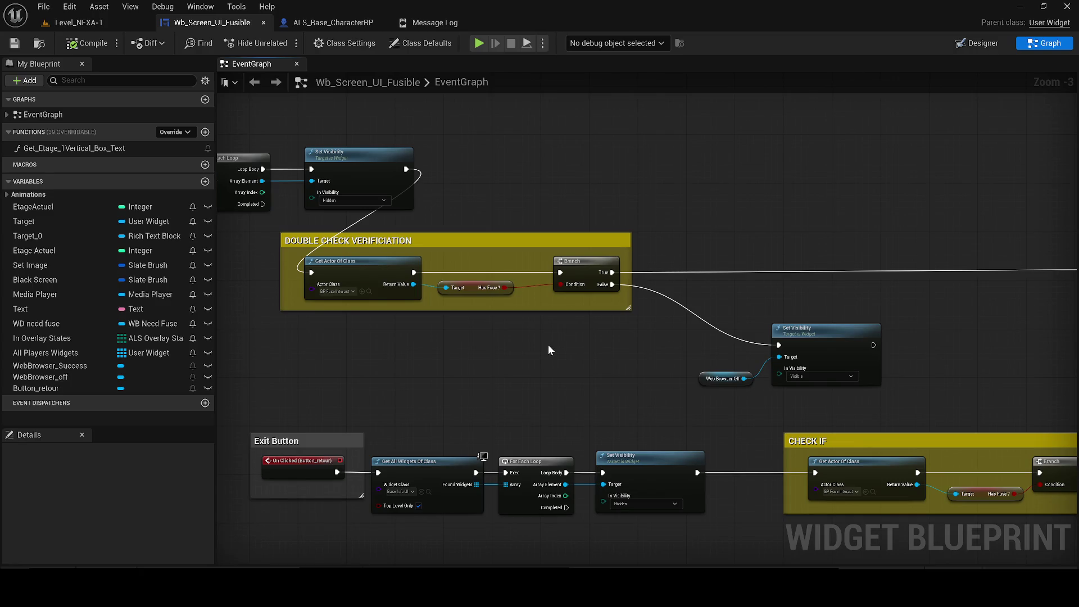
scroll(548, 345, down, 2)
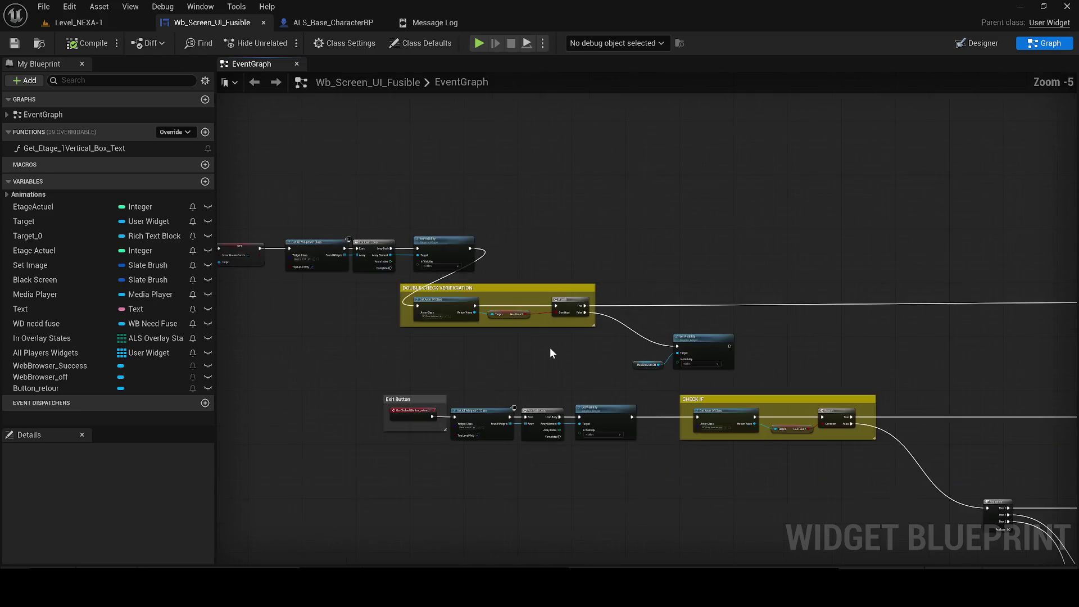
drag(857, 419, 645, 418)
scroll(450, 344, up, 3)
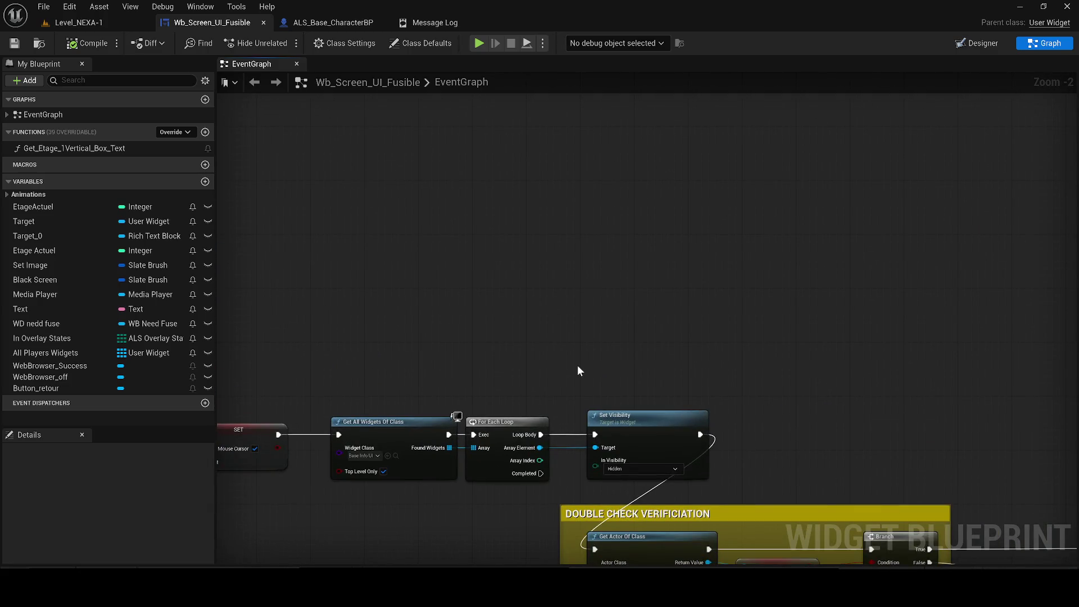
scroll(671, 351, down, 1)
mouse_move(671, 351)
mouse_down()
mouse_move(727, 403)
mouse_move(639, 453)
mouse_move(468, 381)
mouse_up()
drag(580, 434, 615, 410)
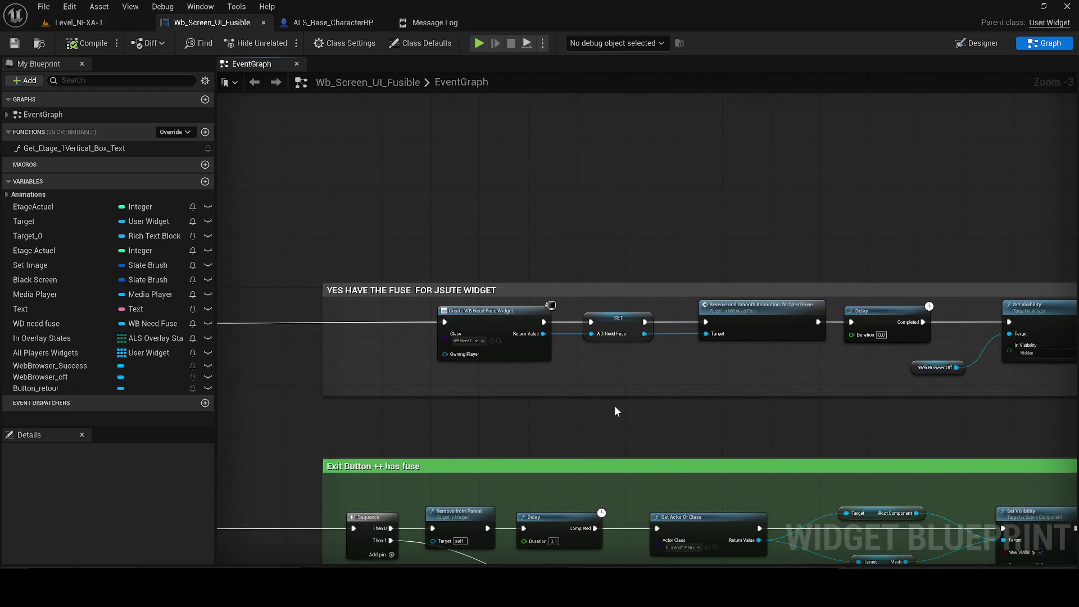
drag(677, 389, 426, 359)
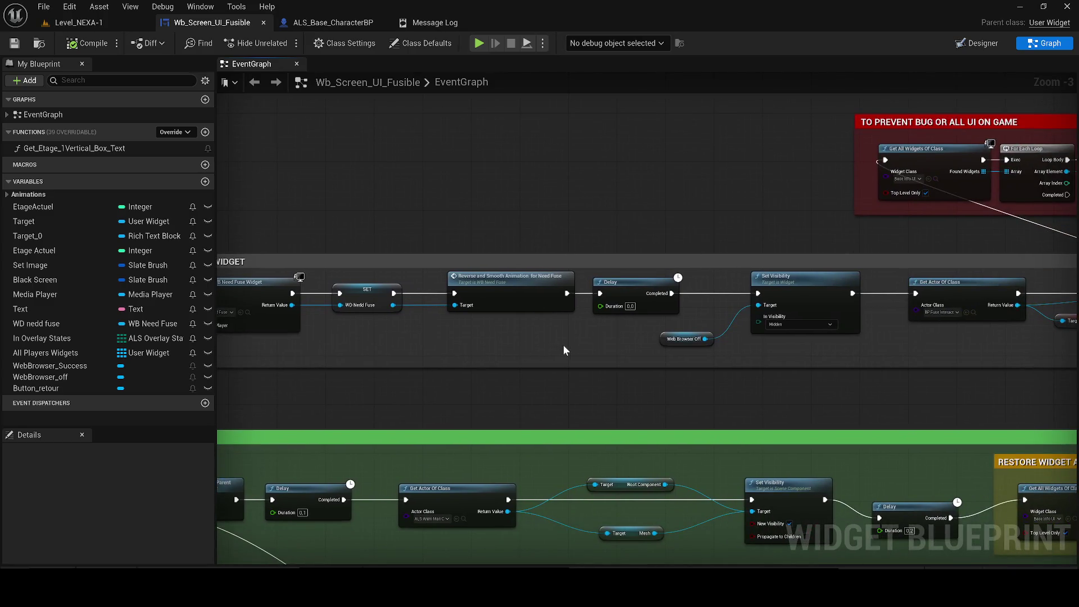
drag(563, 351, 337, 374)
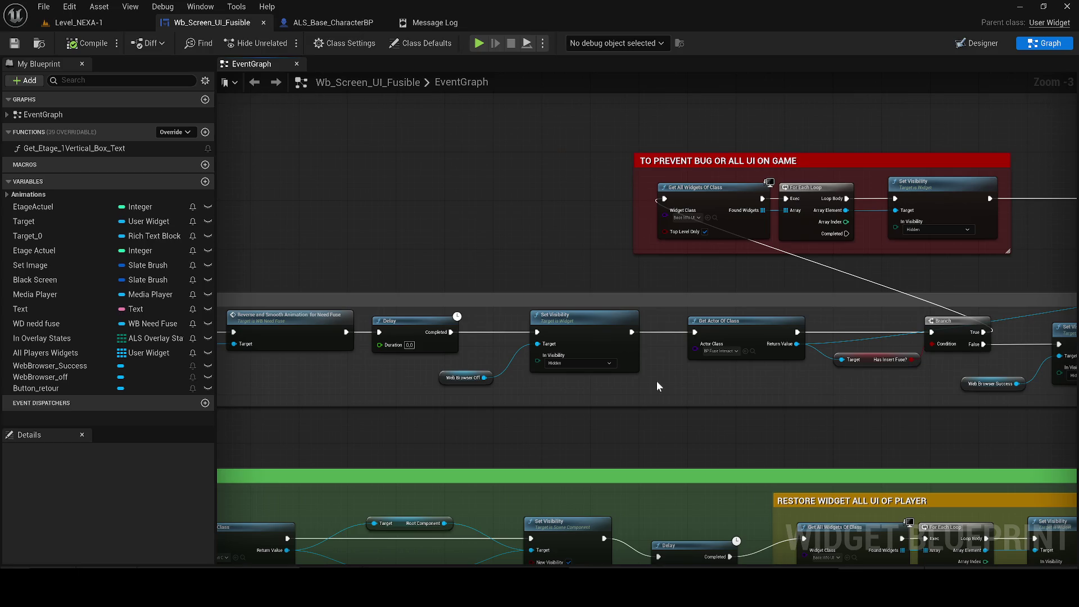
- Delete the 'after restore success ui' comment block and its nodes
drag(653, 377, 470, 386)
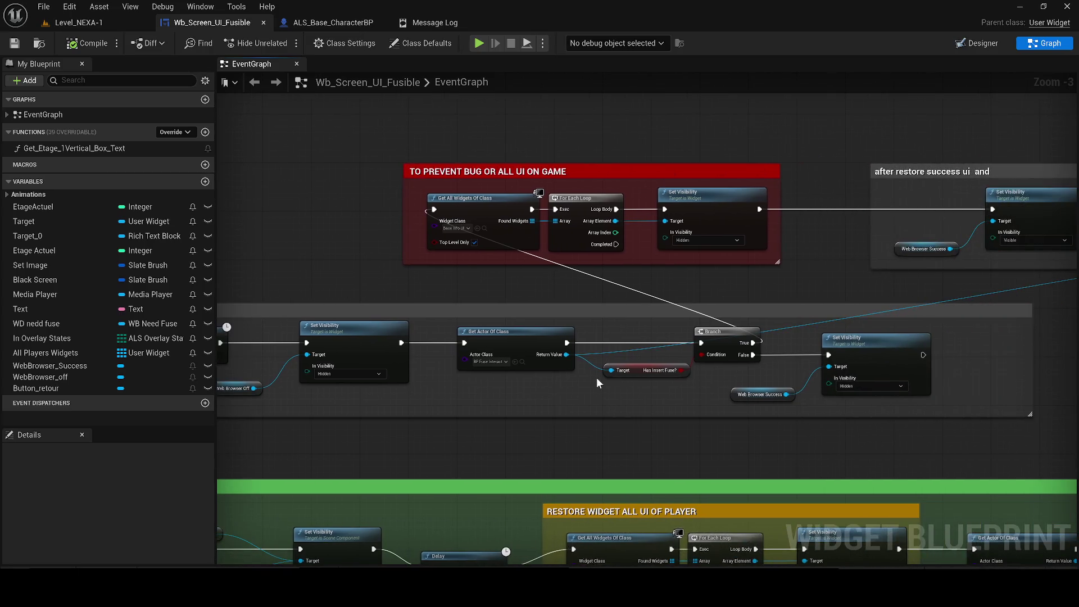
scroll(596, 376, up, 1)
drag(565, 386, 459, 399)
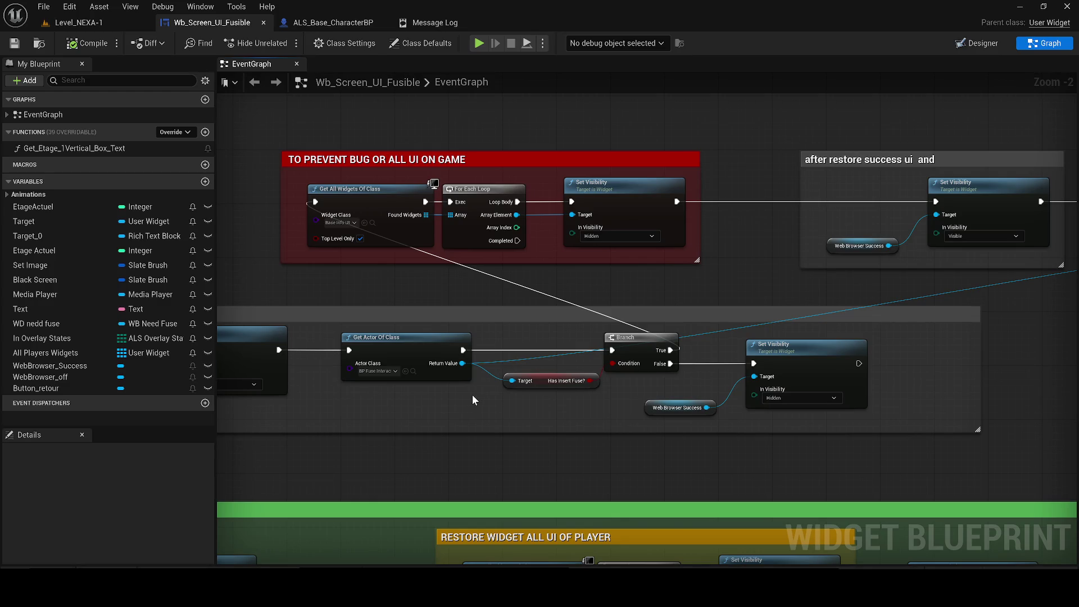
drag(473, 396, 366, 394)
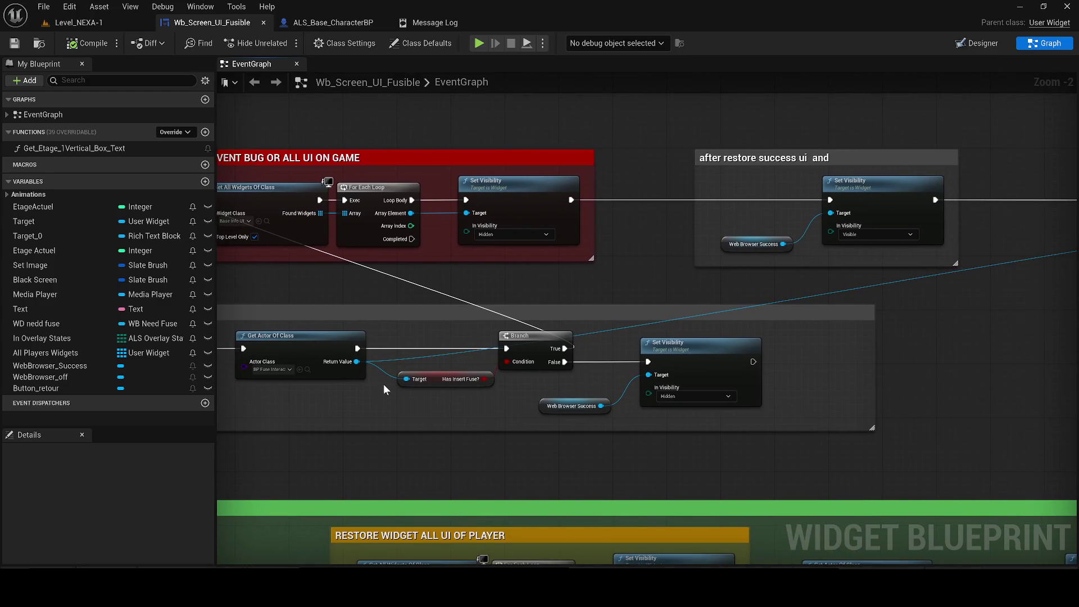
mouse_move(567, 307)
mouse_down()
mouse_move(595, 309)
mouse_move(472, 326)
mouse_move(191, 332)
mouse_move(524, 372)
mouse_move(673, 409)
mouse_up()
scroll(248, 332, down, 1)
scroll(540, 310, up, 2)
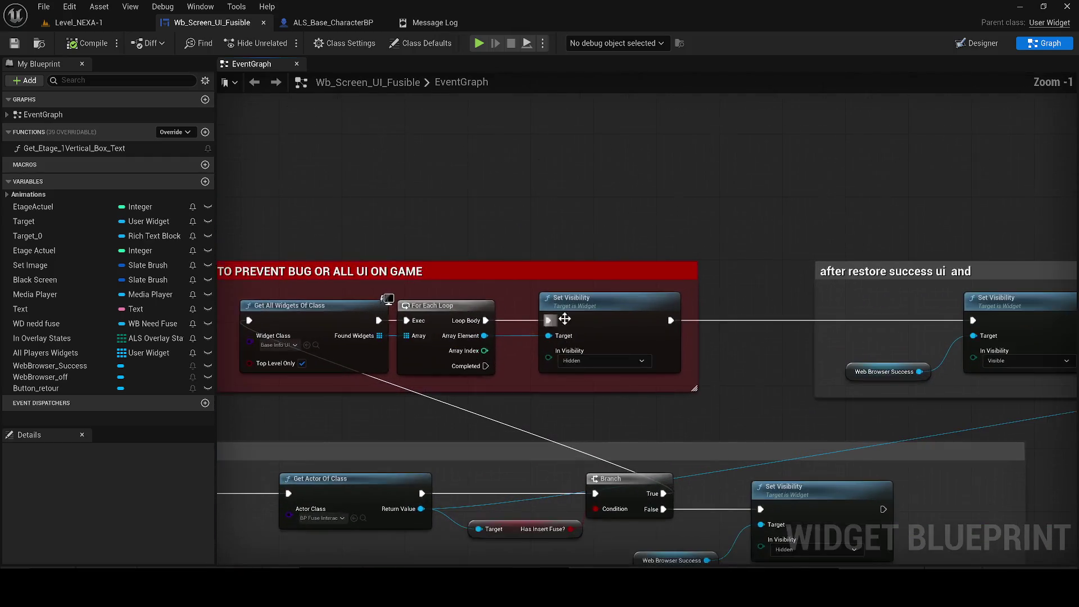
scroll(747, 359, down, 2)
drag(716, 356, 177, 322)
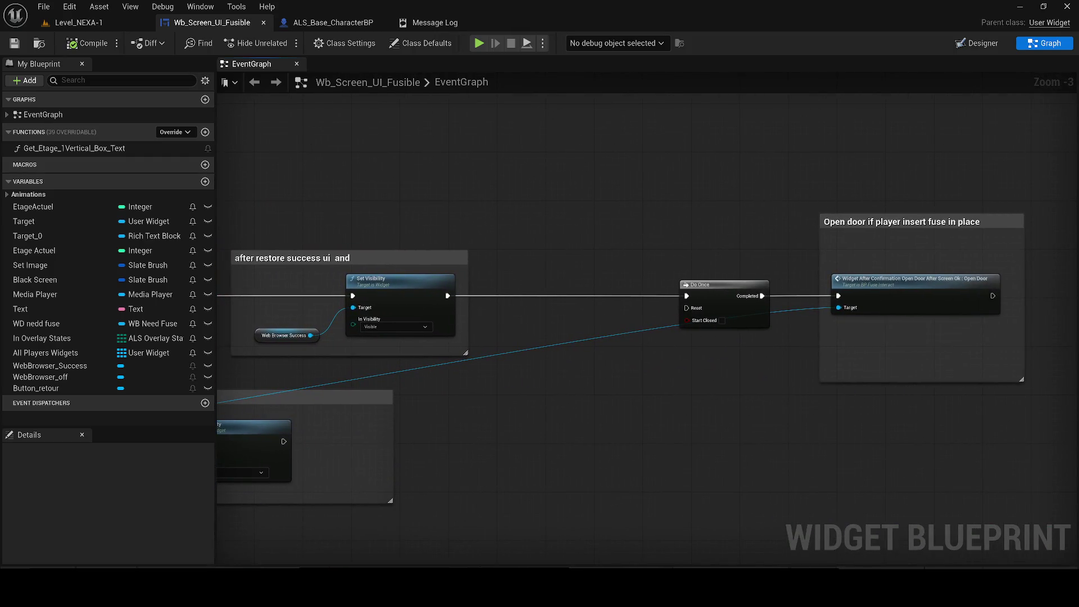
drag(361, 323, 631, 340)
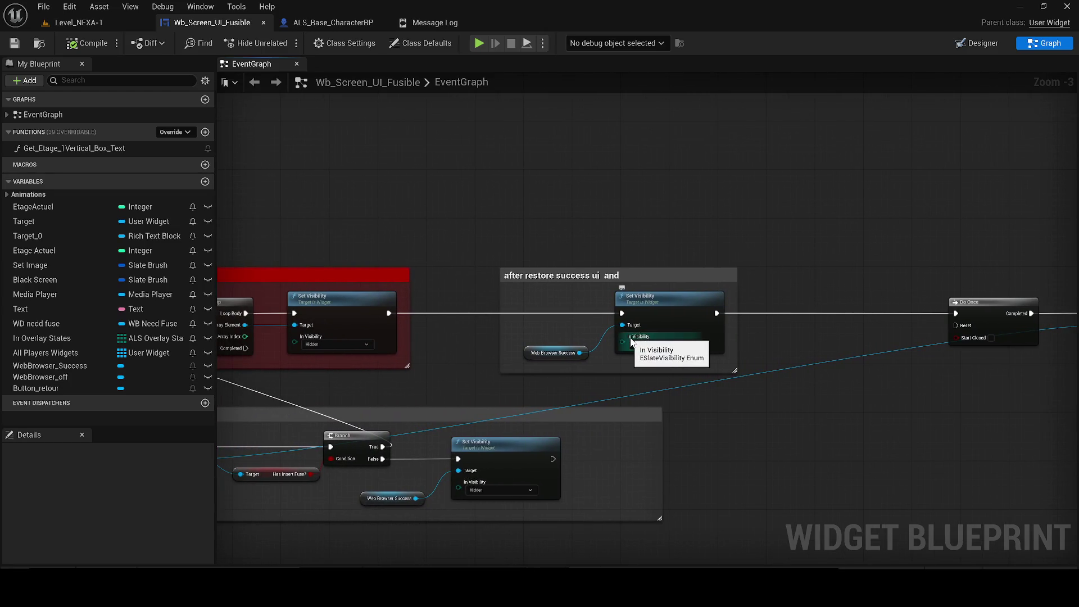
drag(484, 232, 766, 378)
key(Delete)
- Wire Set Visibility's exec output into Do Once and save the widget blueprint
drag(389, 313, 957, 316)
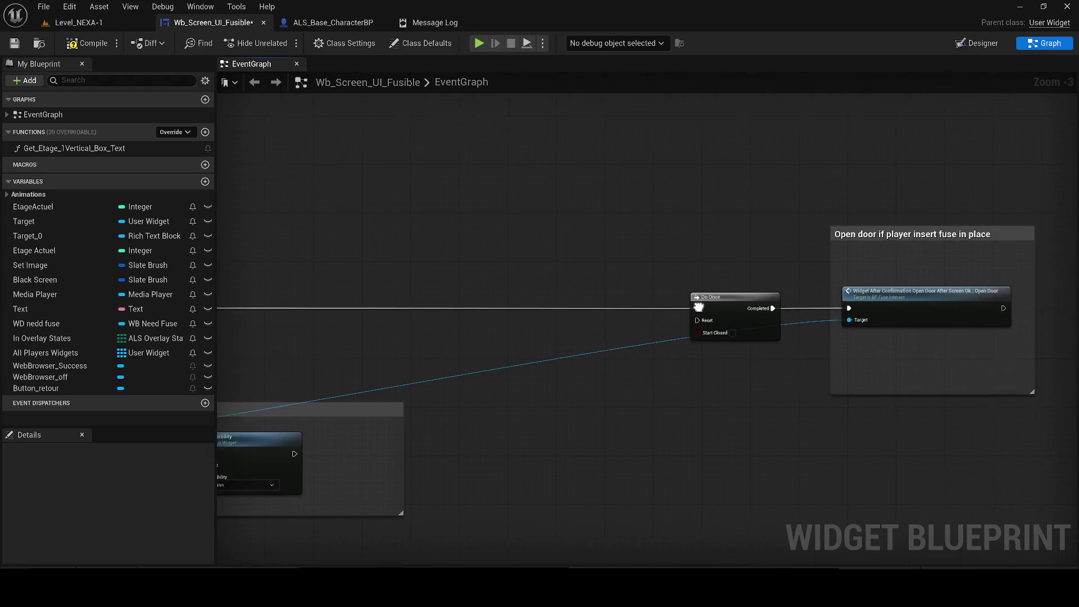
mouse_move(1016, 405)
mouse_down()
mouse_move(787, 241)
mouse_move(413, 207)
mouse_move(615, 214)
mouse_move(603, 208)
mouse_move(538, 249)
mouse_move(632, 245)
mouse_up()
scroll(615, 215, up, 2)
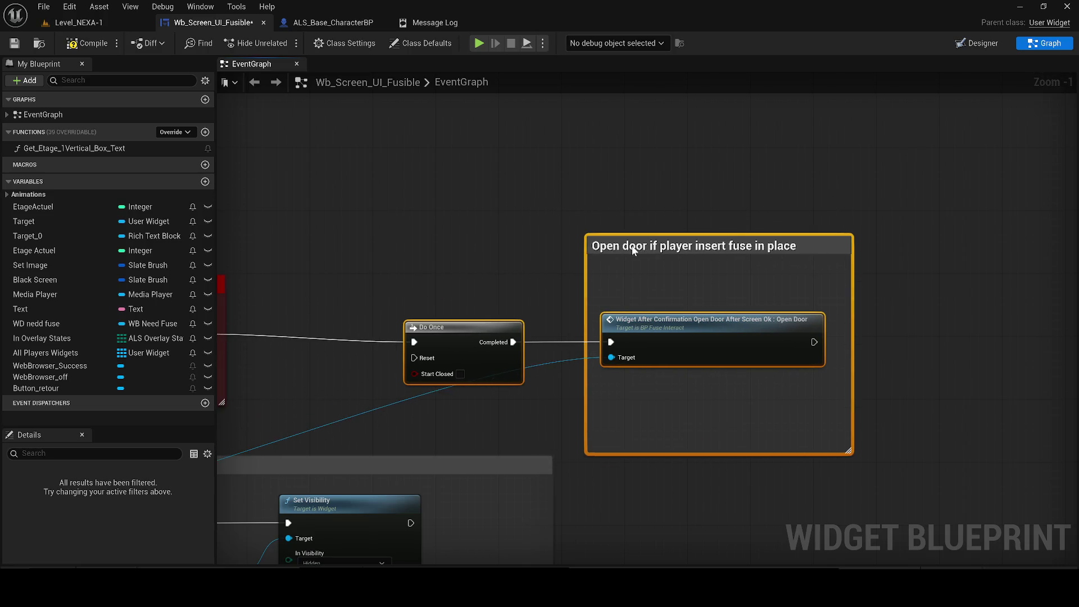
key(ctrl+s)
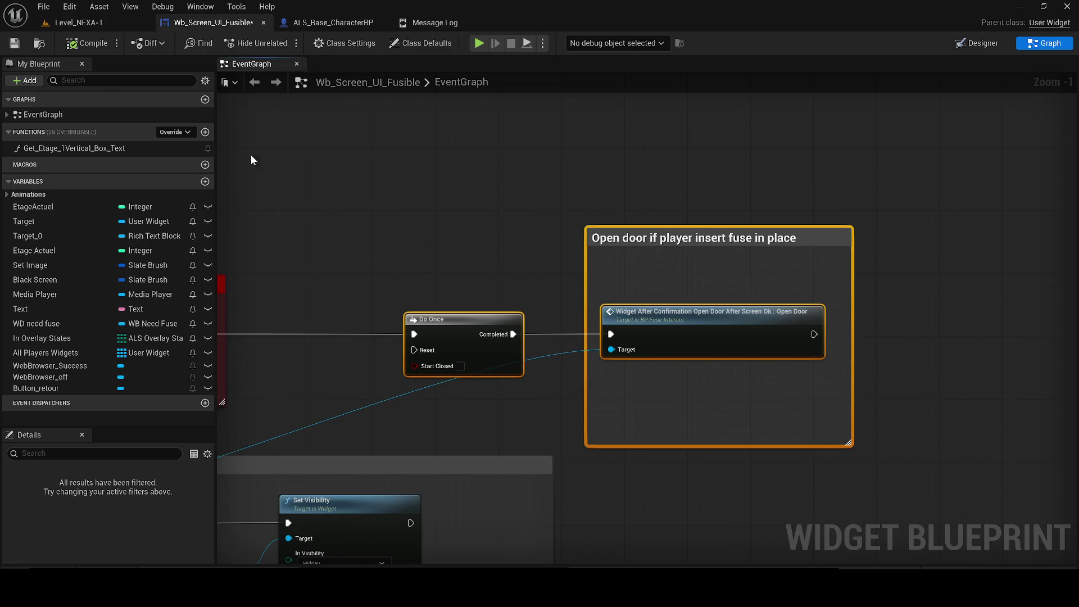
click(373, 258)
scroll(374, 258, down, 5)
scroll(618, 368, up, 3)
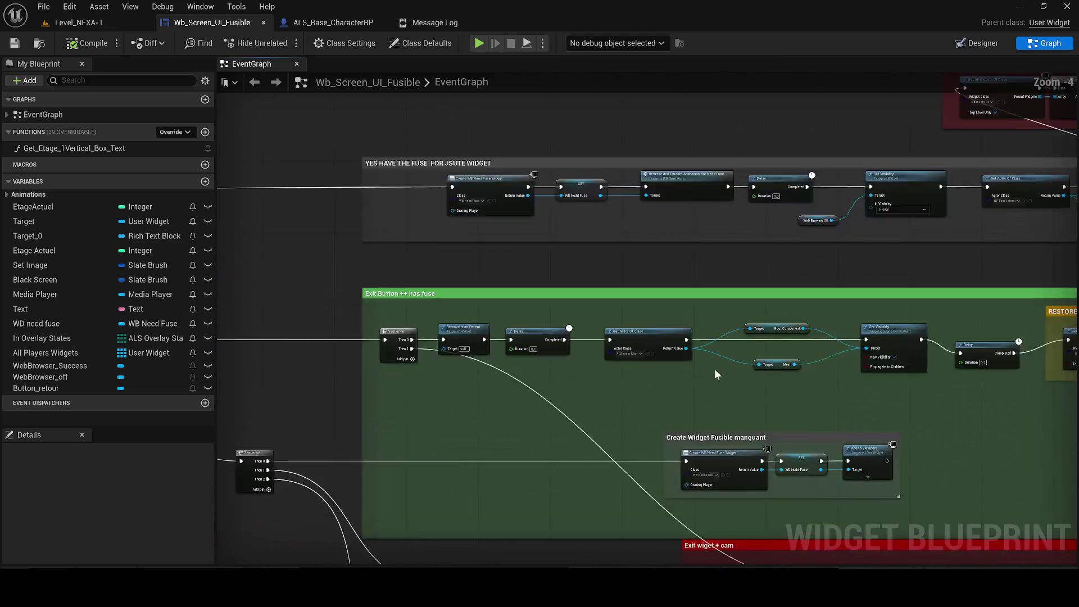
- Paste a Branch with a Has Insert Fuse? condition beside the Exit Button sequence
mouse_move(857, 412)
mouse_down()
mouse_move(605, 320)
mouse_move(810, 278)
mouse_move(970, 278)
mouse_move(889, 313)
mouse_up()
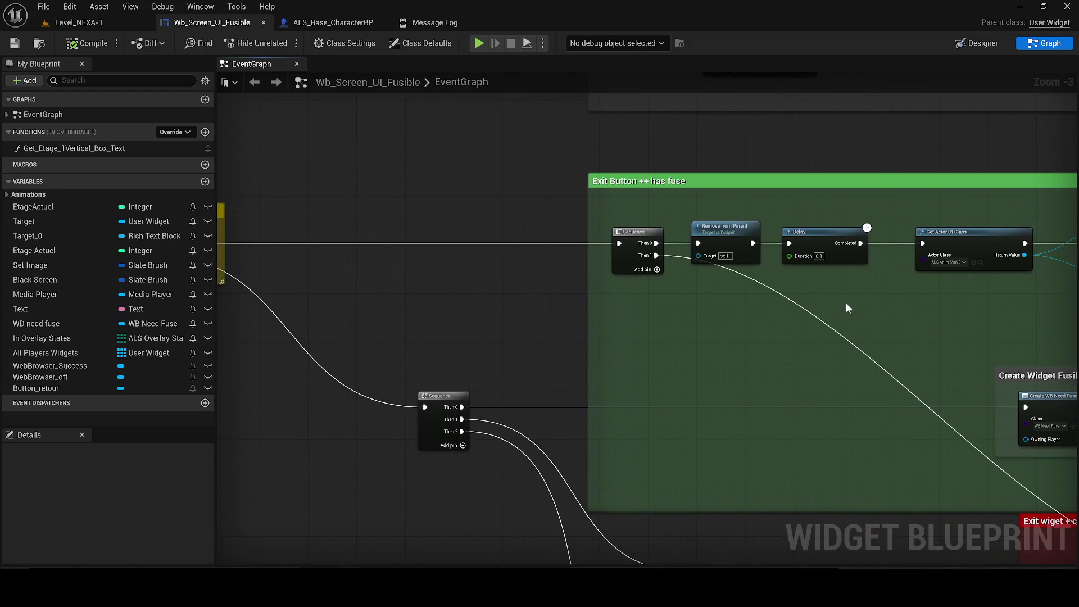
mouse_move(757, 279)
mouse_down()
mouse_move(445, 173)
mouse_move(270, 154)
mouse_move(443, 208)
mouse_up()
scroll(814, 345, down, 2)
mouse_move(815, 344)
mouse_down()
mouse_move(976, 356)
mouse_move(1054, 376)
mouse_move(654, 318)
mouse_up()
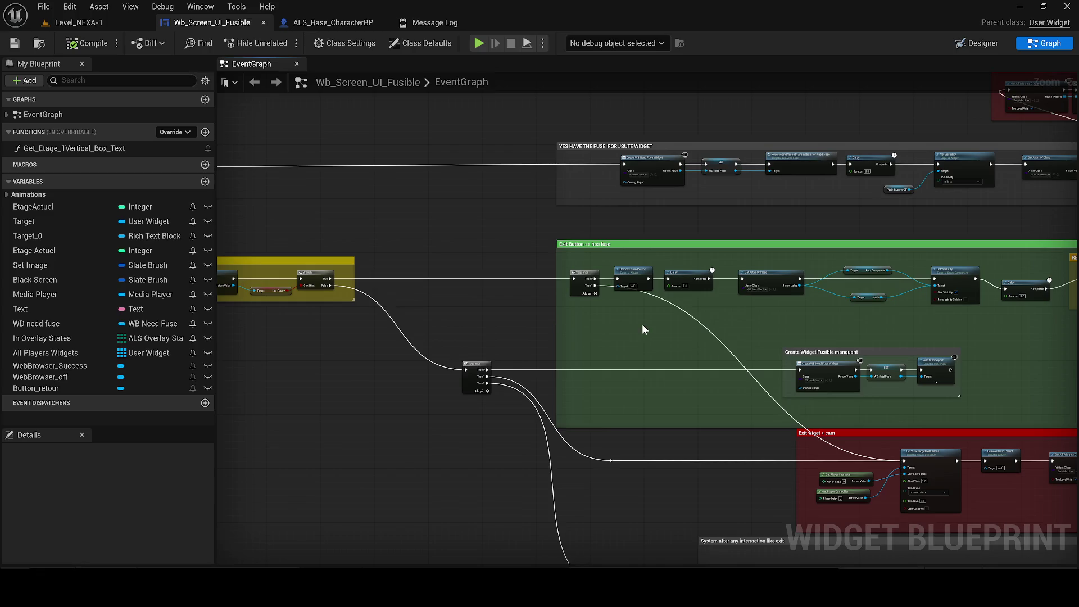
scroll(644, 330, up, 1)
mouse_move(643, 329)
mouse_down()
mouse_move(790, 345)
mouse_move(774, 359)
mouse_up()
mouse_move(669, 322)
mouse_down()
mouse_move(461, 314)
mouse_move(381, 326)
mouse_move(227, 380)
mouse_up()
mouse_move(519, 359)
mouse_down()
mouse_move(314, 393)
mouse_move(573, 357)
mouse_up()
drag(668, 393, 360, 375)
mouse_move(1038, 248)
mouse_down()
mouse_move(500, 275)
mouse_move(446, 319)
mouse_move(427, 313)
mouse_up()
mouse_move(492, 273)
mouse_down()
mouse_move(636, 229)
mouse_move(551, 352)
mouse_move(565, 379)
mouse_up()
drag(460, 287, 431, 372)
scroll(430, 372, up, 2)
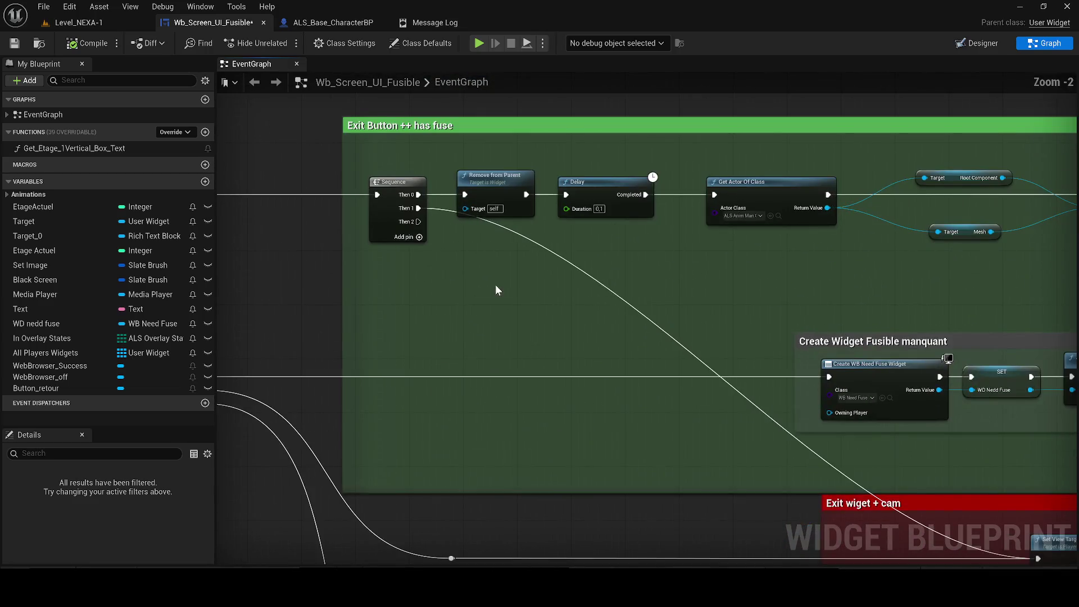
key(ctrl+v)
- Wire Sequence Then 2 into the new Branch and route a wire toward Do Once
mouse_move(419, 221)
mouse_down()
mouse_move(562, 264)
mouse_move(558, 283)
mouse_up()
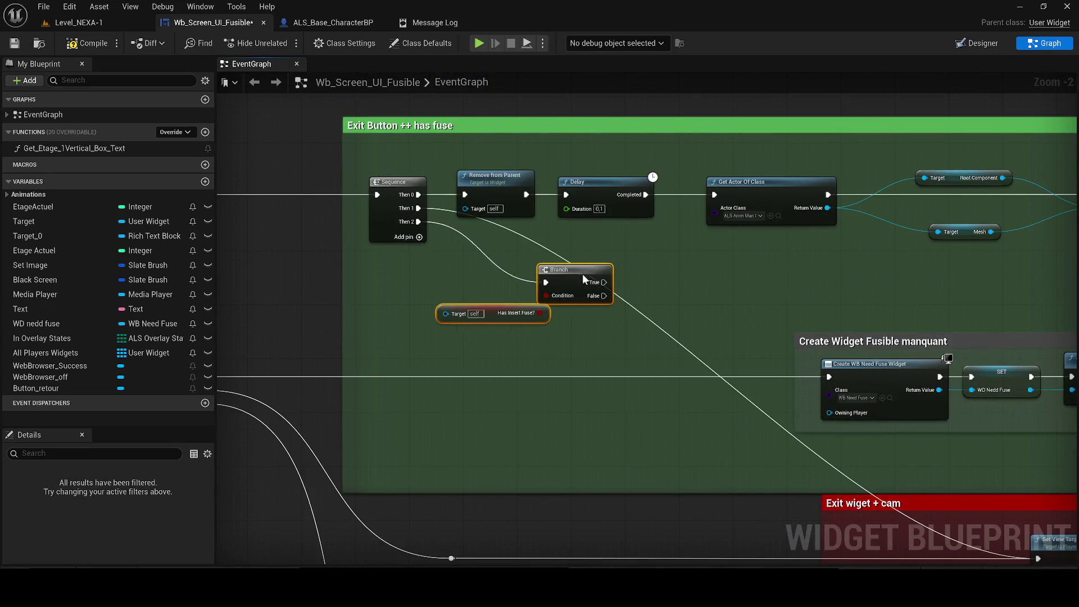
scroll(298, 367, down, 2)
scroll(298, 367, down, 1)
mouse_move(301, 380)
mouse_down()
mouse_move(1065, 163)
mouse_move(1075, 78)
mouse_move(1031, 174)
mouse_move(1053, 289)
mouse_move(646, 433)
mouse_move(613, 562)
mouse_move(624, 548)
mouse_move(222, 360)
mouse_move(372, 354)
mouse_move(435, 310)
mouse_up()
scroll(1040, 224, up, 2)
scroll(574, 438, down, 1)
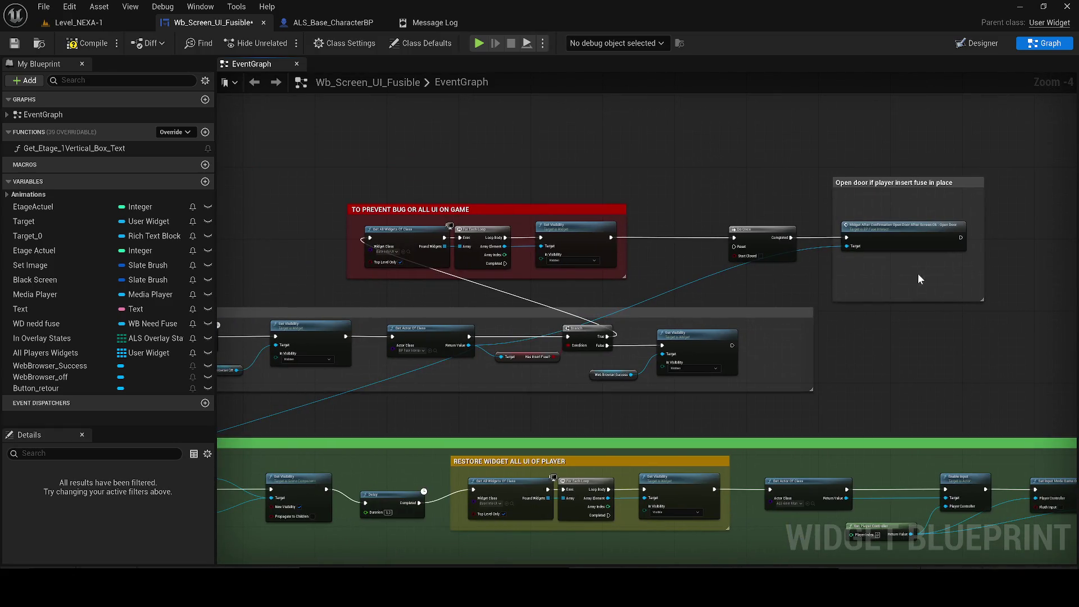
- Connect the Branch's True output onward, then go back to the Level_NEXA-1 level
mouse_move(312, 166)
mouse_down()
mouse_move(651, 270)
mouse_move(632, 291)
mouse_up()
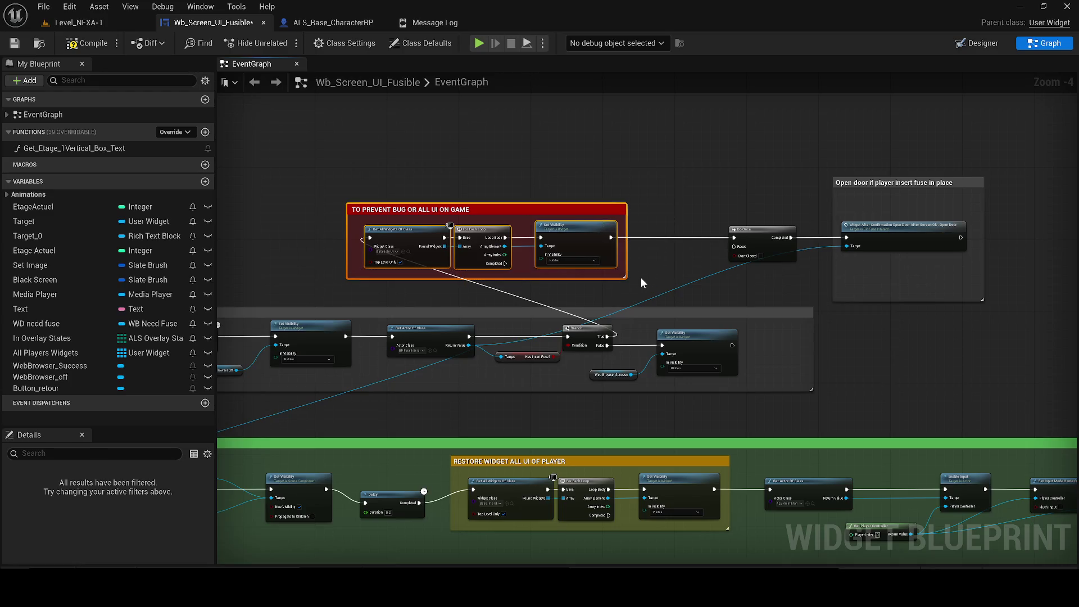
click(641, 277)
scroll(562, 322, down, 3)
scroll(520, 254, up, 3)
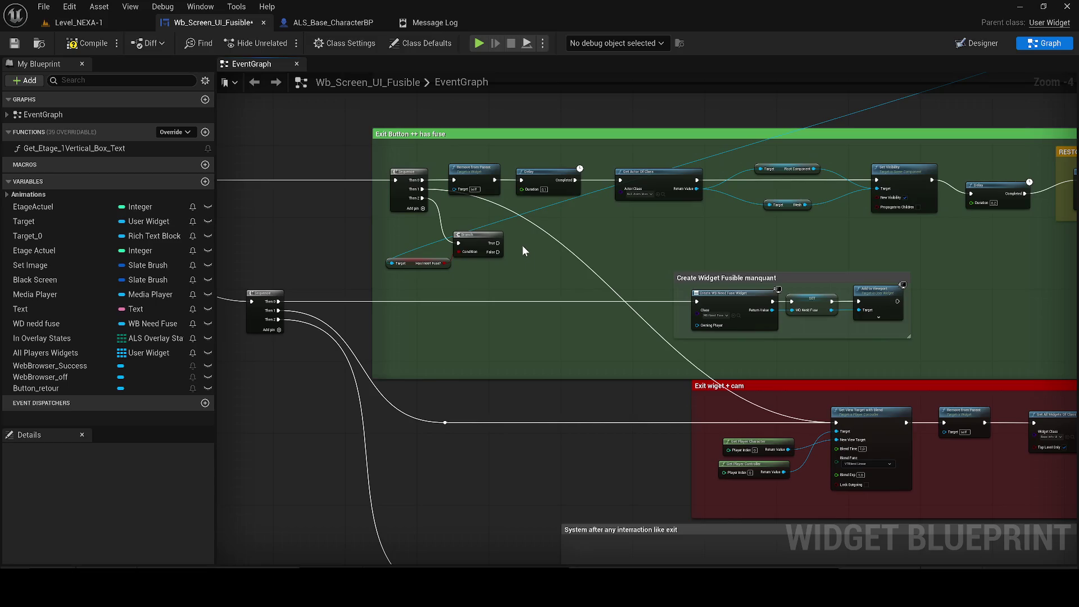
mouse_move(548, 242)
mouse_down()
mouse_move(410, 271)
mouse_move(223, 285)
mouse_up()
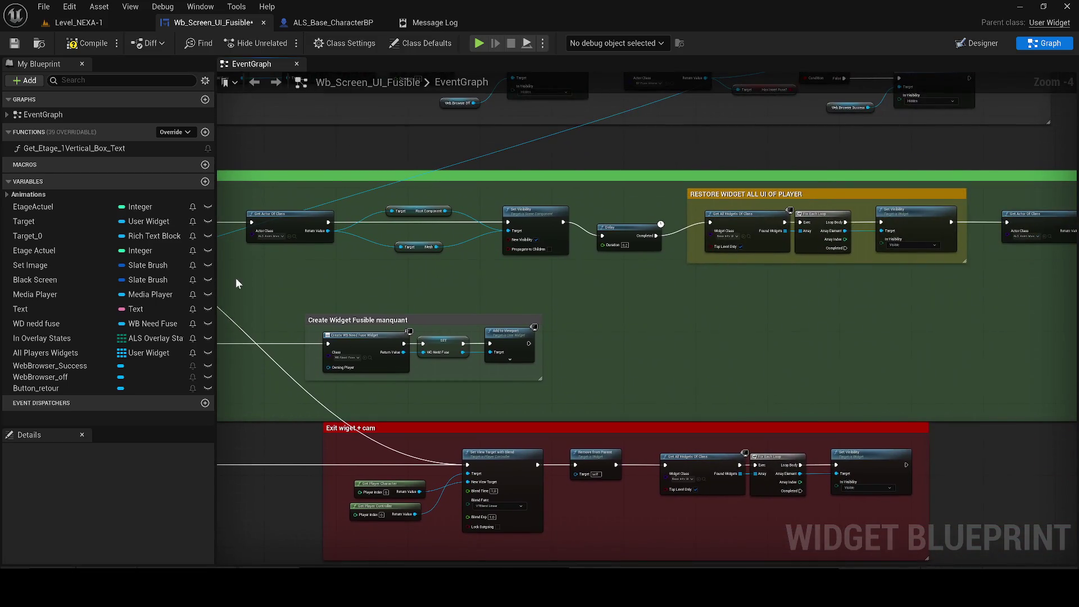
mouse_move(609, 288)
mouse_down()
mouse_move(525, 308)
mouse_move(597, 290)
mouse_up()
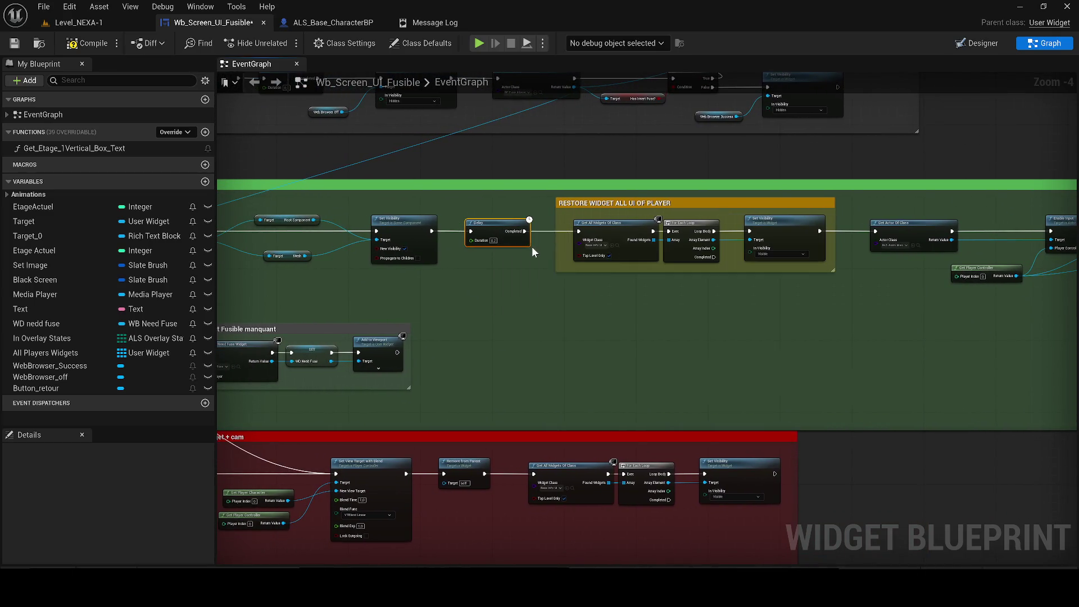
drag(532, 246, 755, 210)
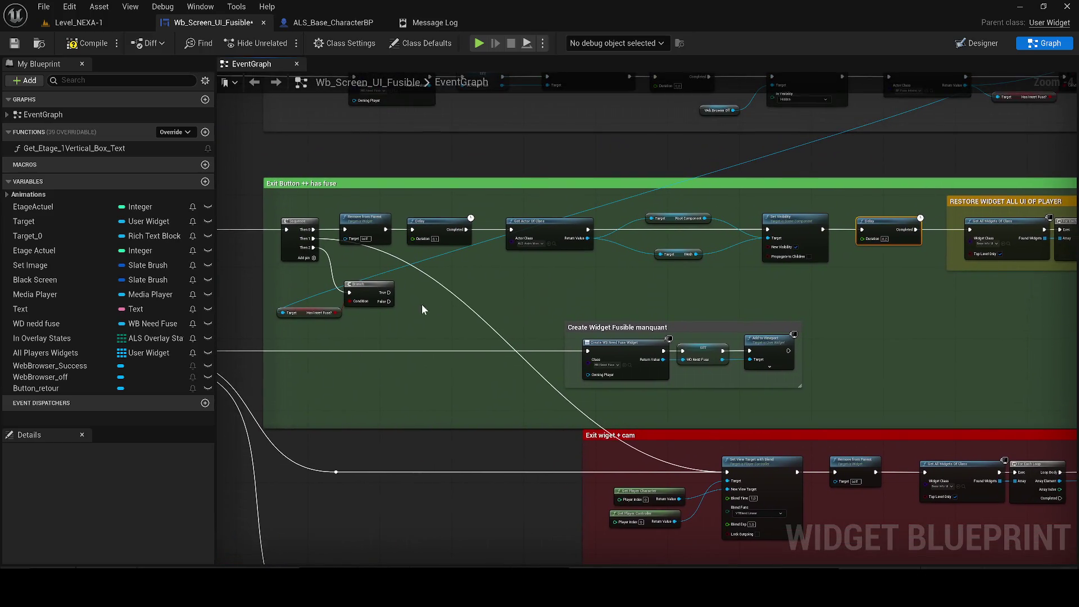
drag(422, 305, 281, 251)
mouse_move(397, 284)
mouse_down()
mouse_move(329, 312)
mouse_move(436, 323)
mouse_move(427, 340)
mouse_move(787, 253)
mouse_move(814, 284)
mouse_move(891, 284)
mouse_move(907, 251)
mouse_move(895, 260)
mouse_up()
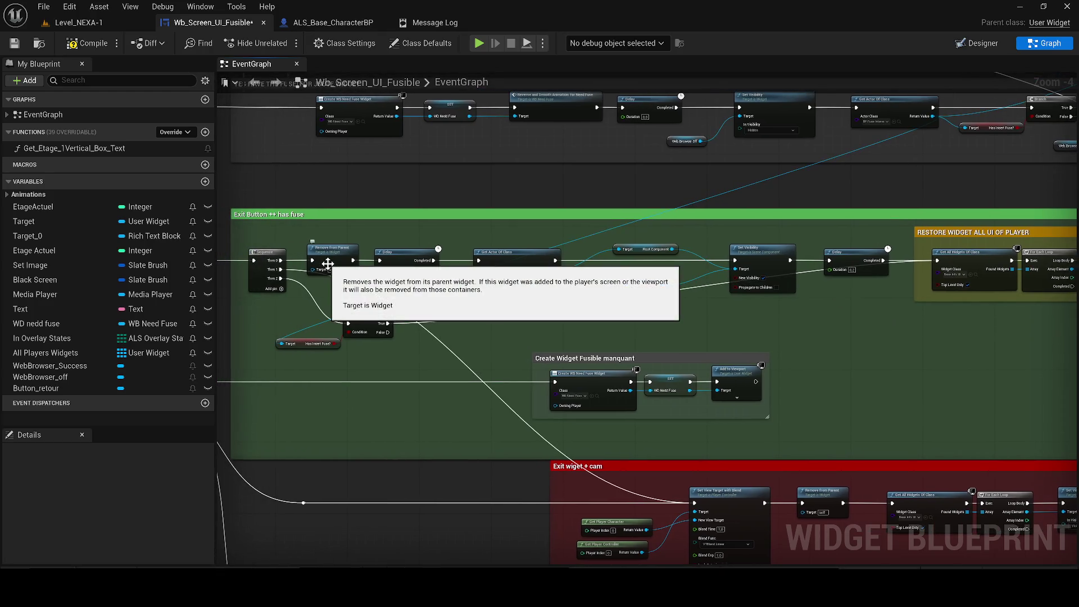
click(74, 23)
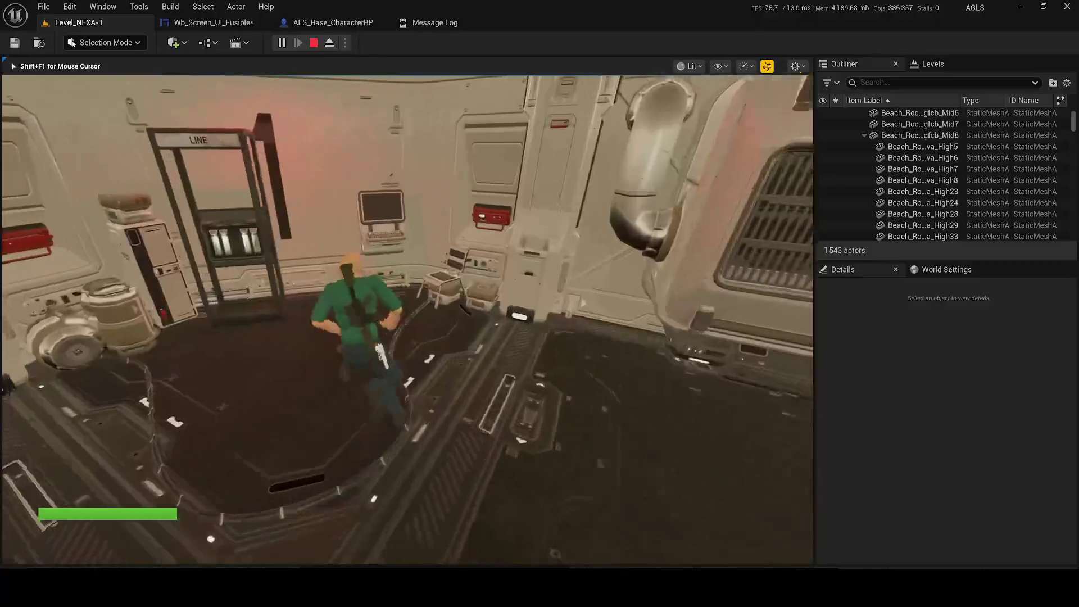
- In the running level, use the fuse panel, close the Accès refusé screen, and stop play
key(Tab)
key(Tab)
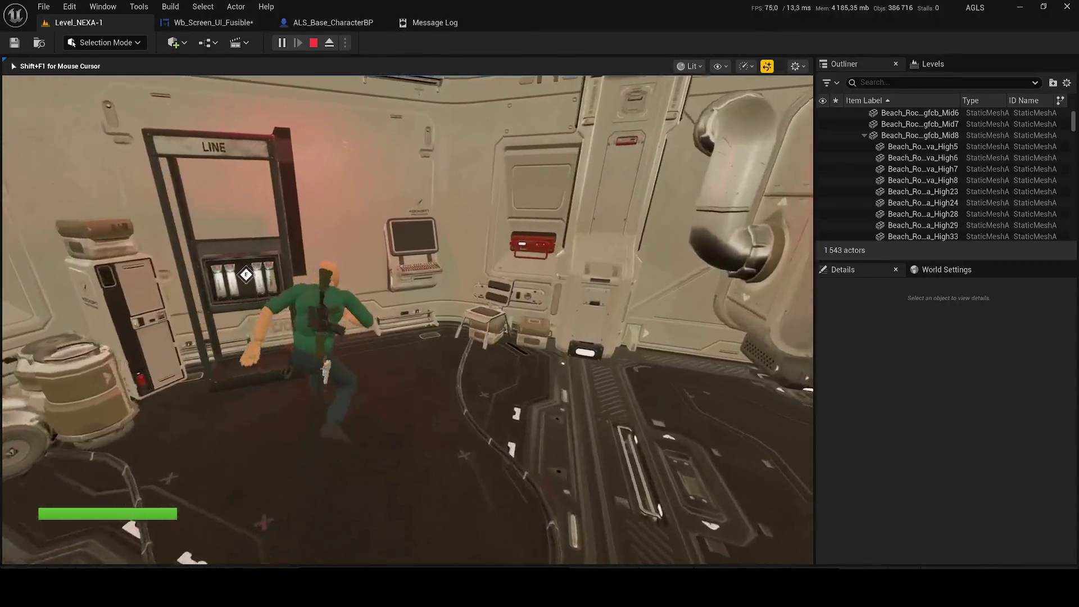
key(e)
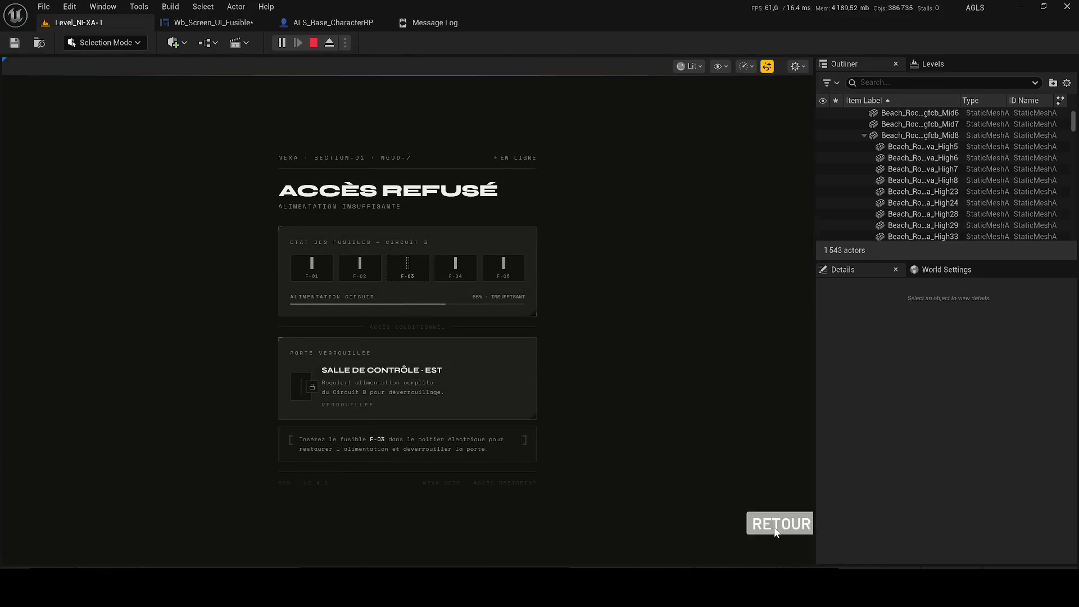
click(776, 533)
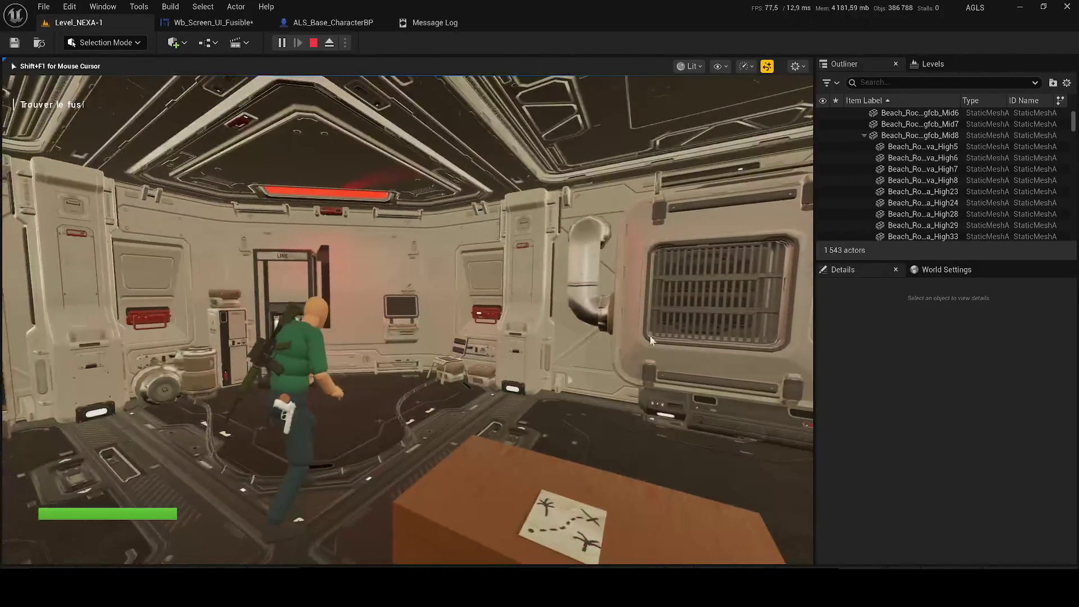
key(Escape)
- Replay, open and close the fuse panel again, then stop and return to Wb_Screen_UI_Fusible
key(alt+p)
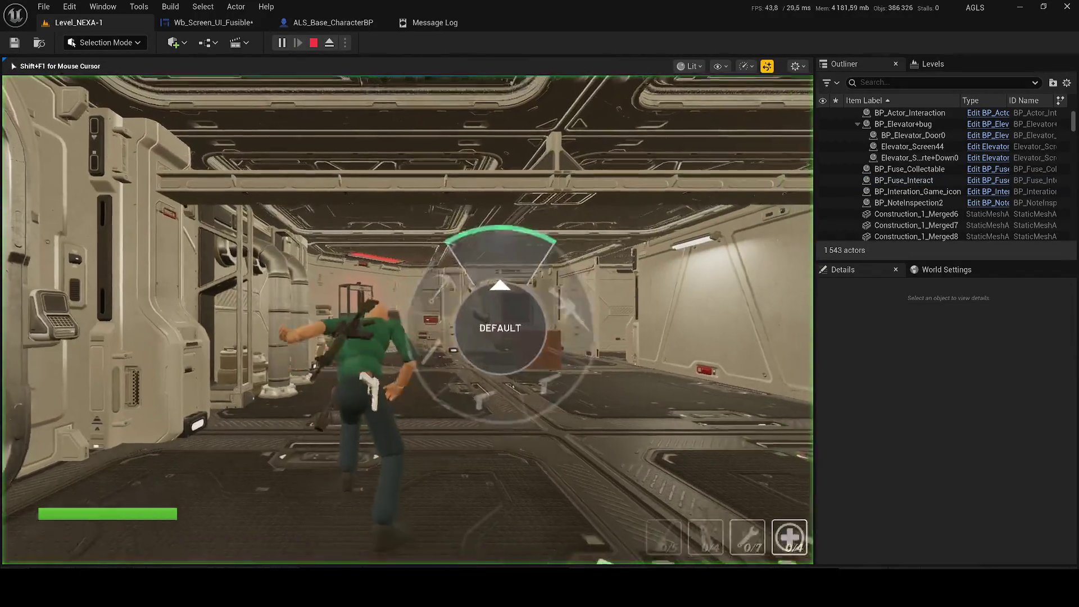
key(w)
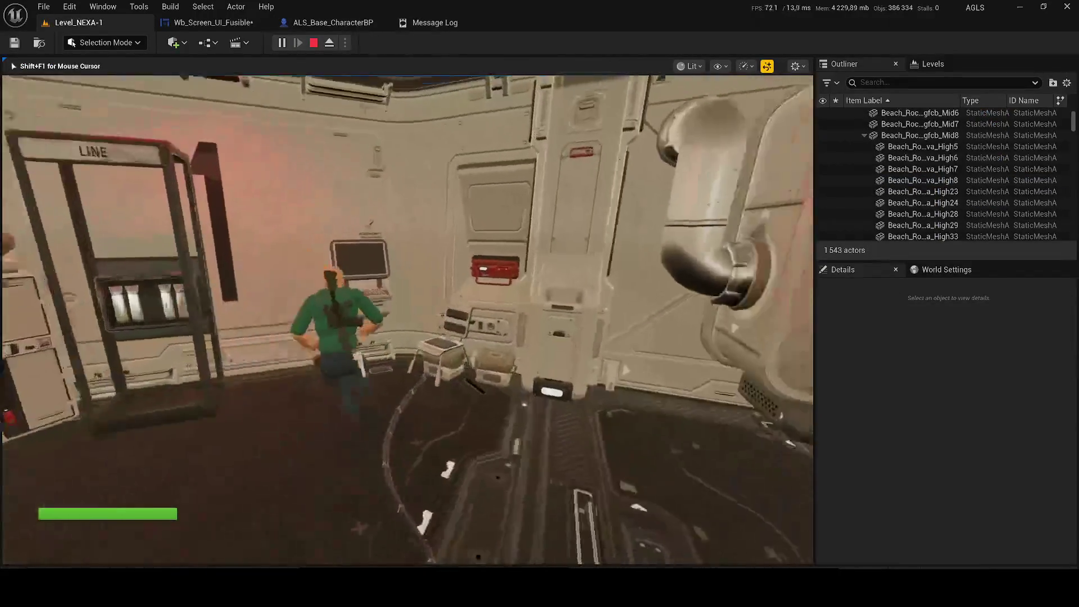
key(e)
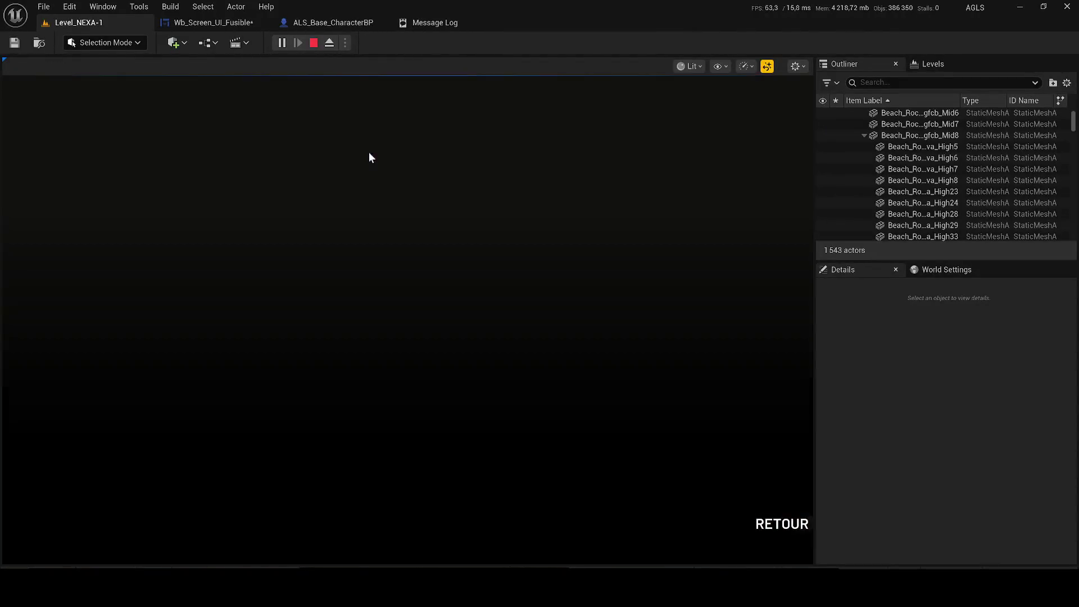
click(776, 524)
key(w)
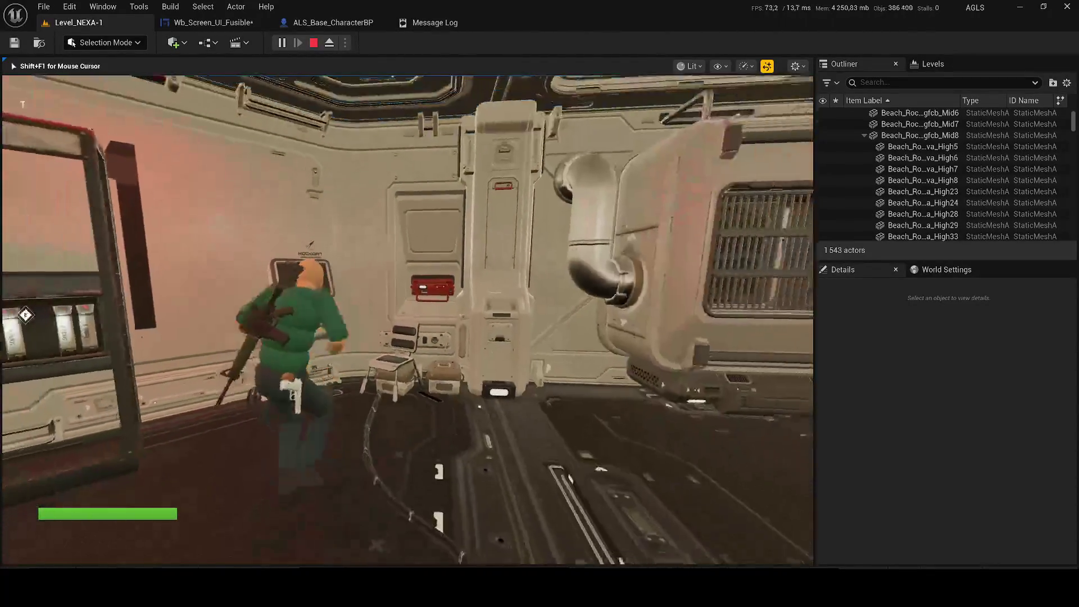
key(Tab)
key(w)
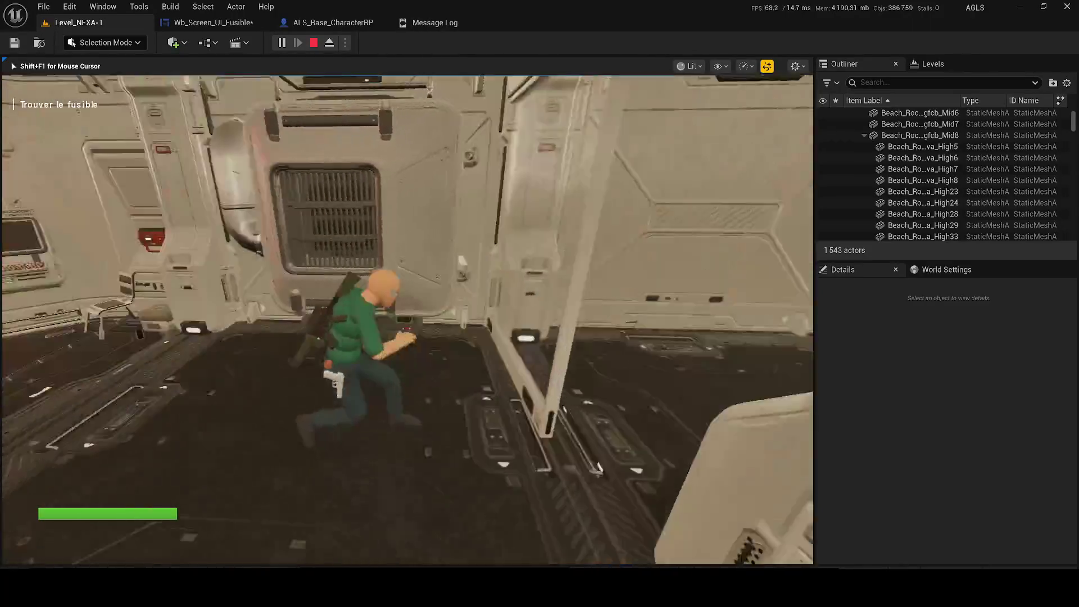
key(Escape)
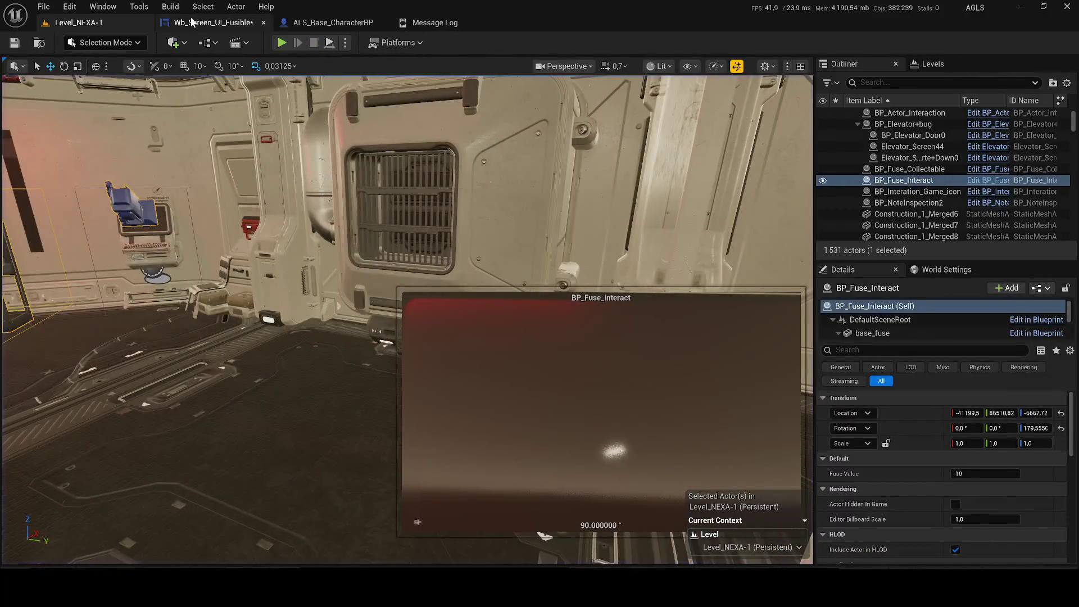
click(212, 22)
- Delete the Branch and Has Insert Fuse? nodes, remove Sequence pin Then 2, and compile
drag(416, 365, 273, 311)
key(Delete)
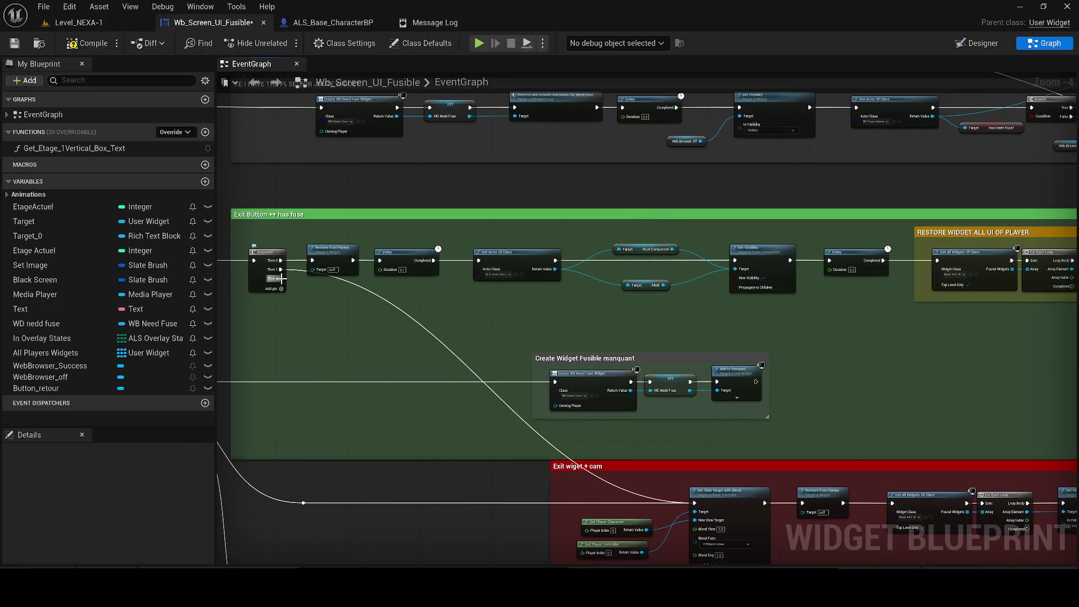
right_click(281, 278)
click(304, 341)
click(63, 44)
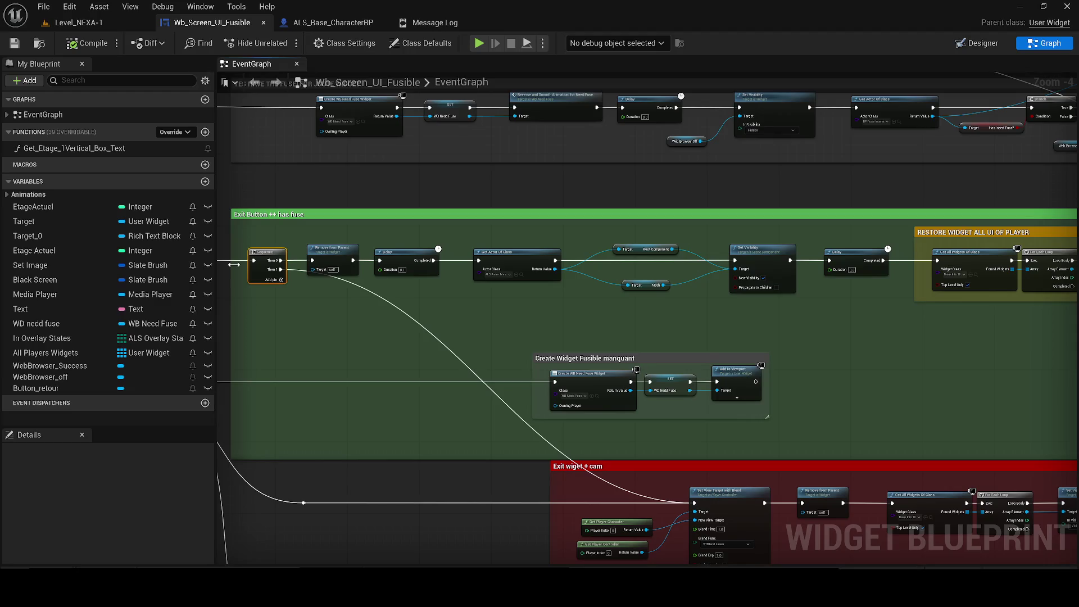
- Insert a Delay between Remove from Parent and Get All Widgets Of Class
drag(337, 323, 618, 364)
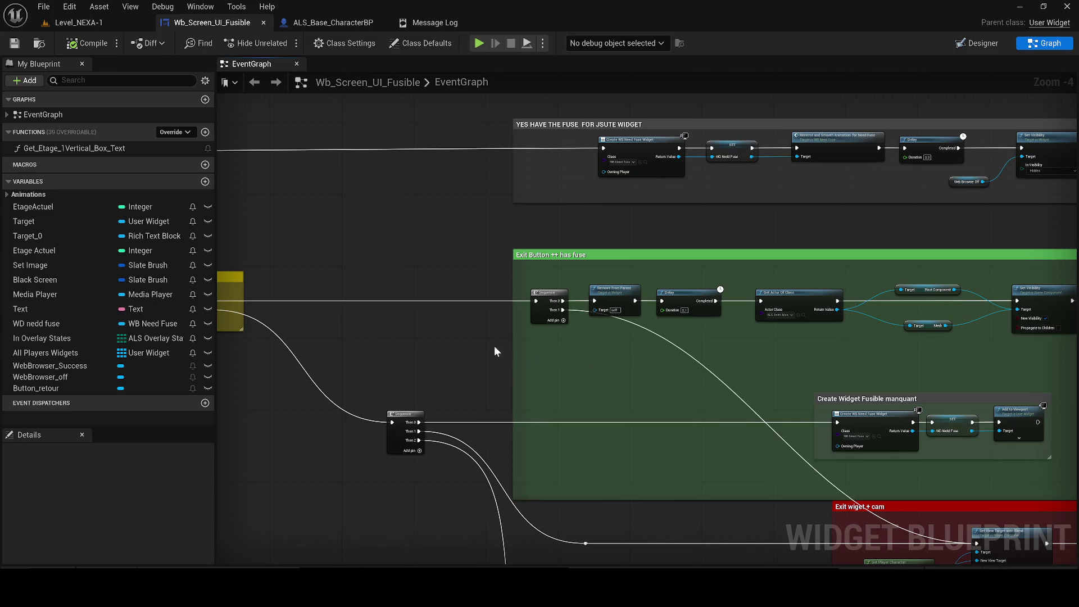
drag(396, 351, 470, 312)
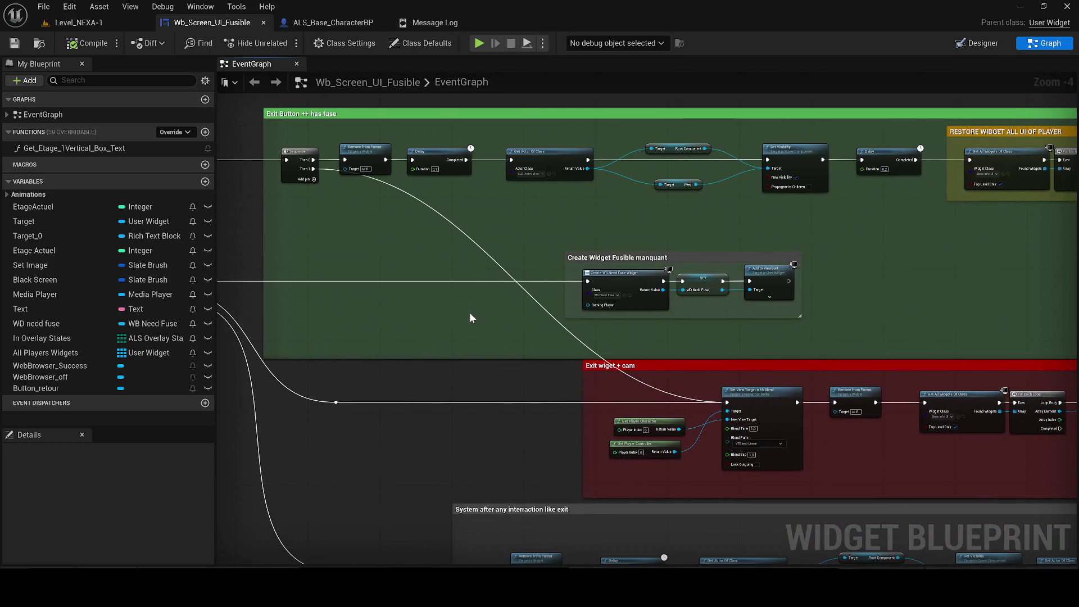
drag(511, 342, 254, 328)
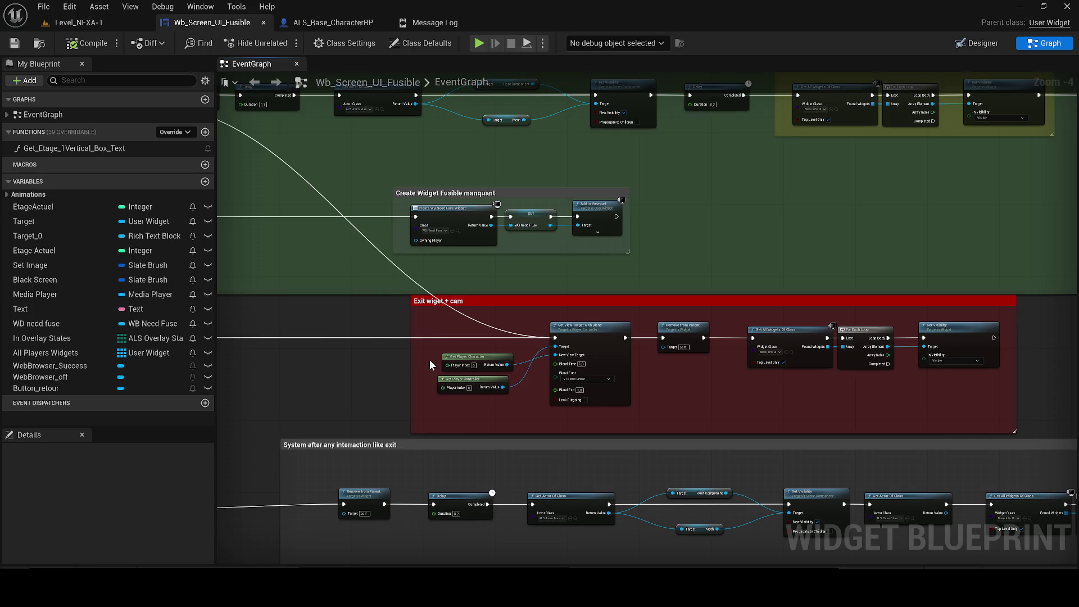
scroll(427, 369, down, 3)
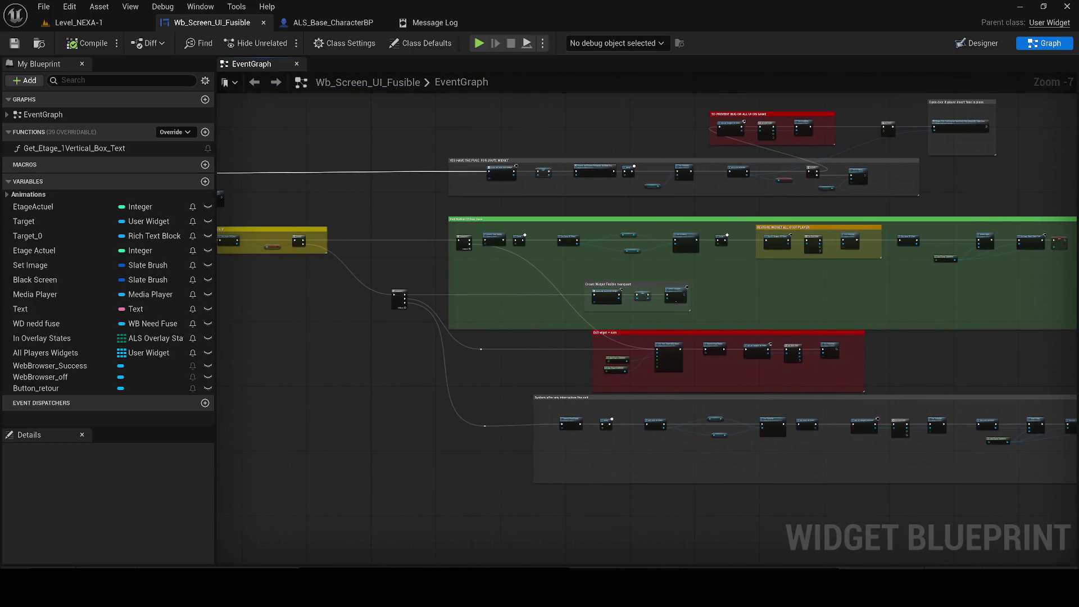
drag(400, 329, 481, 343)
scroll(342, 229, up, 2)
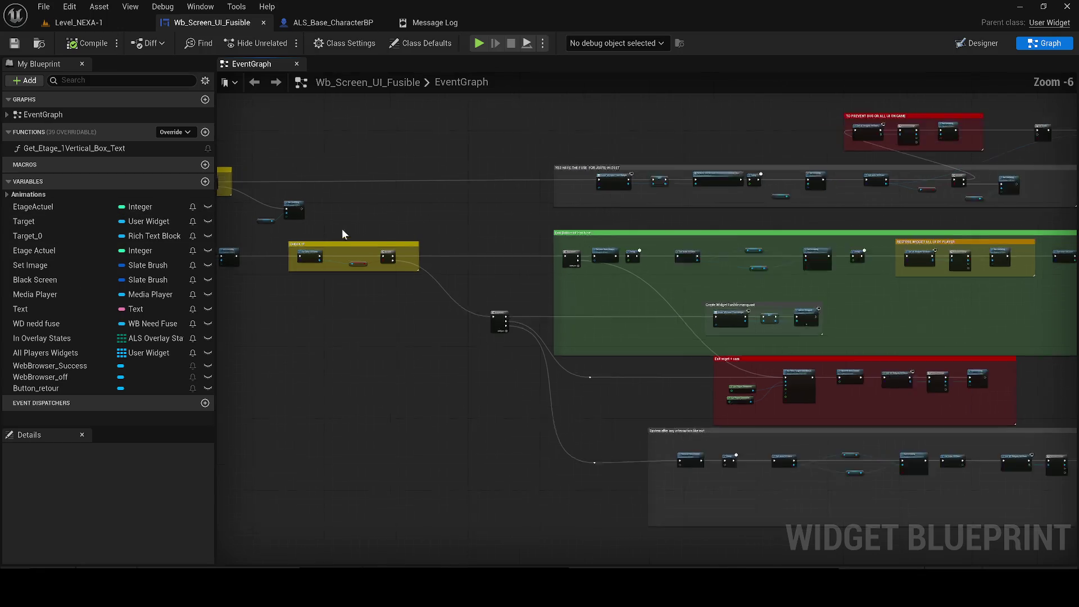
drag(676, 312, 79, 189)
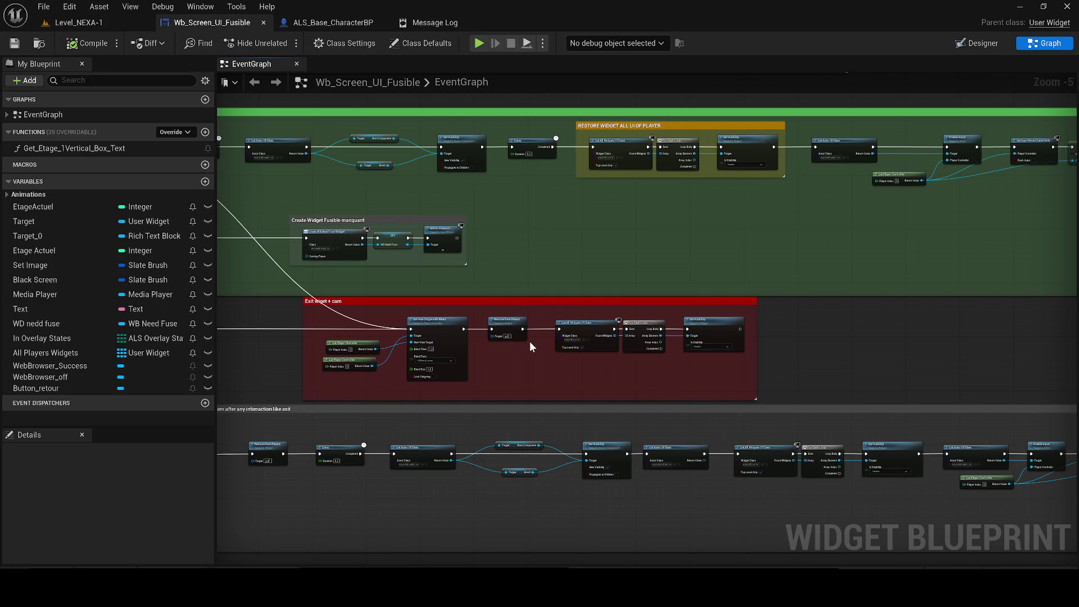
drag(527, 343, 438, 351)
scroll(514, 352, up, 1)
scroll(377, 383, up, 1)
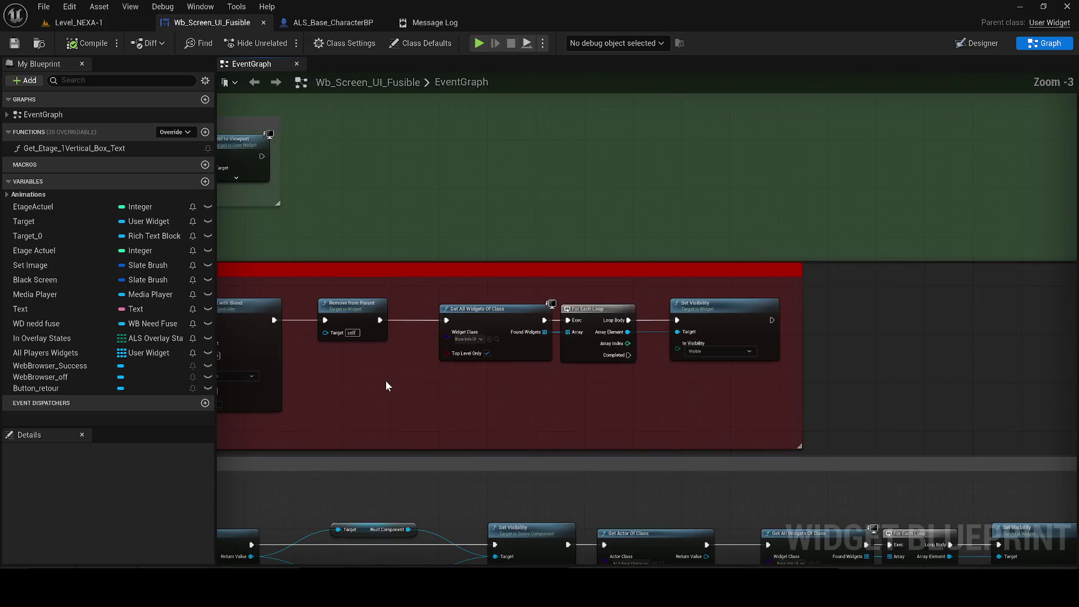
key(ctrl+v)
drag(380, 320, 386, 400)
drag(458, 399, 447, 320)
- Realign the restore nodes with the Delay, widen the Exit wiget + cam comment, and save
drag(764, 384, 510, 318)
drag(510, 318, 674, 330)
mouse_move(402, 392)
mouse_down()
mouse_move(477, 318)
mouse_move(468, 313)
mouse_up()
mouse_move(938, 395)
mouse_down()
mouse_move(934, 407)
mouse_move(596, 307)
mouse_up()
drag(647, 321, 598, 310)
drag(801, 290, 905, 289)
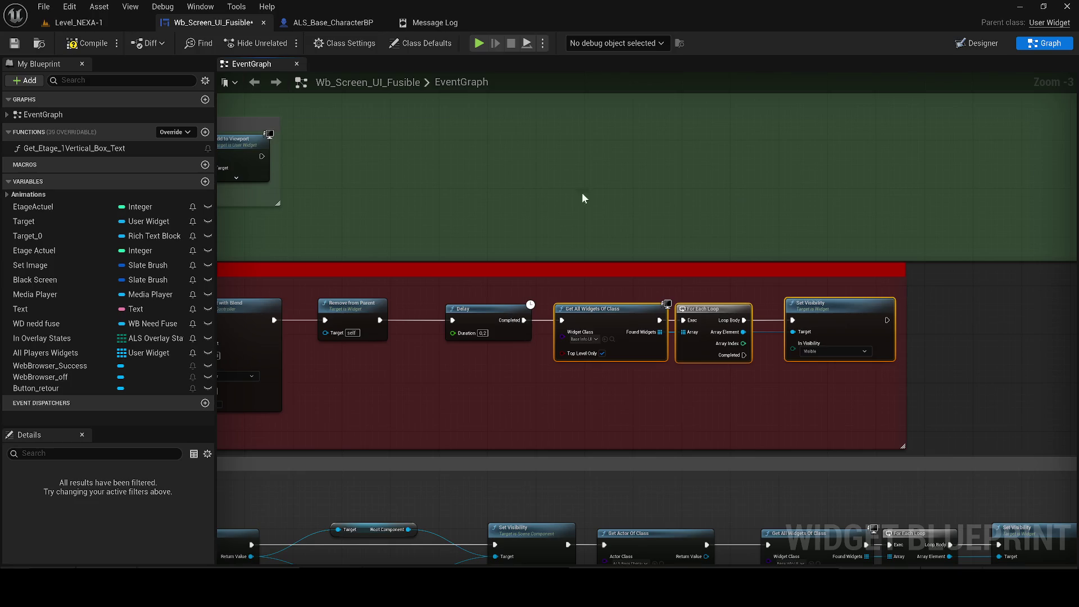
click(16, 45)
click(932, 346)
scroll(935, 339, down, 4)
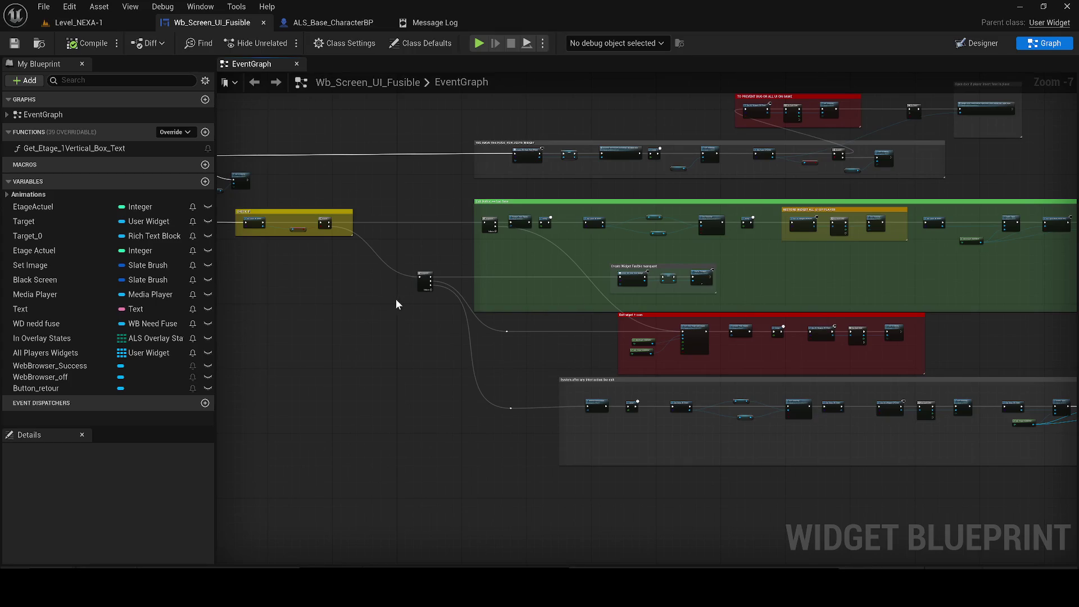
drag(464, 342, 337, 306)
scroll(414, 366, up, 1)
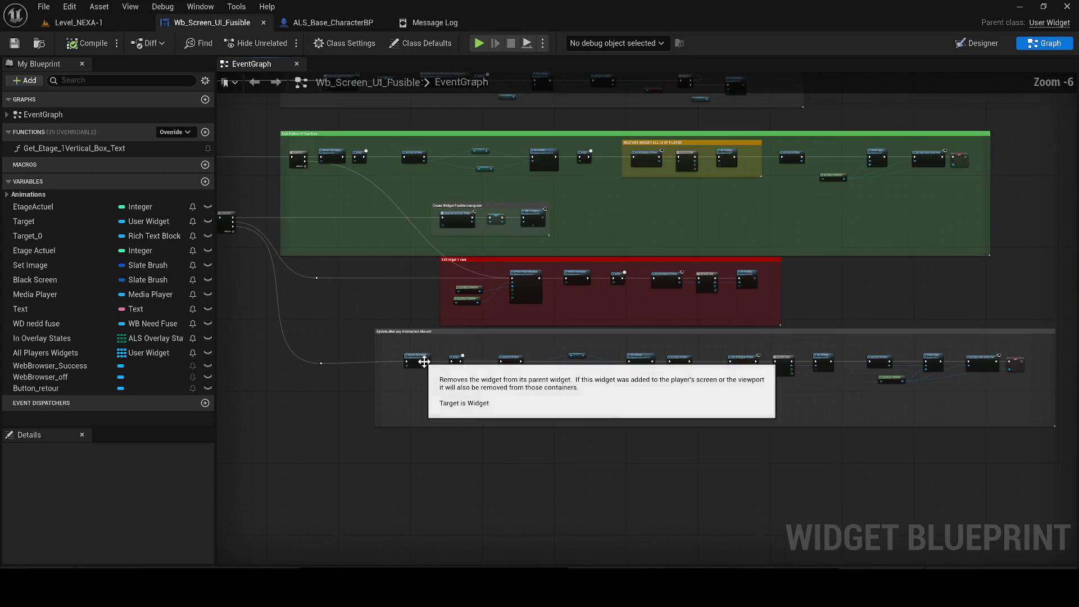
scroll(764, 387, down, 1)
scroll(777, 388, up, 1)
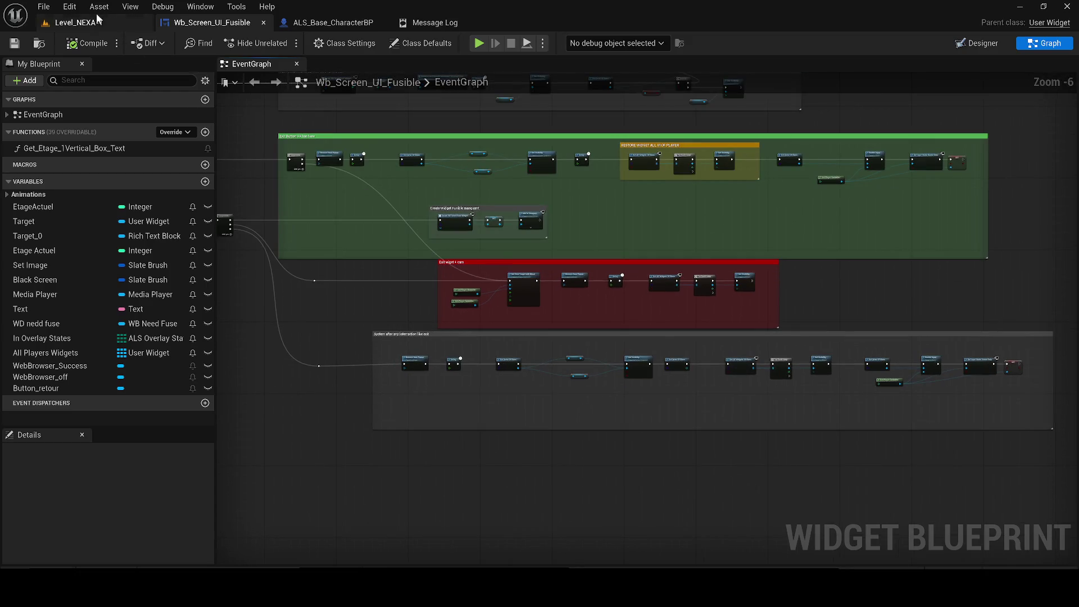
- Play Level_NEXA-1, open the wall fuse screen, and close the ACCÈS REFUSÉ screen
click(124, 26)
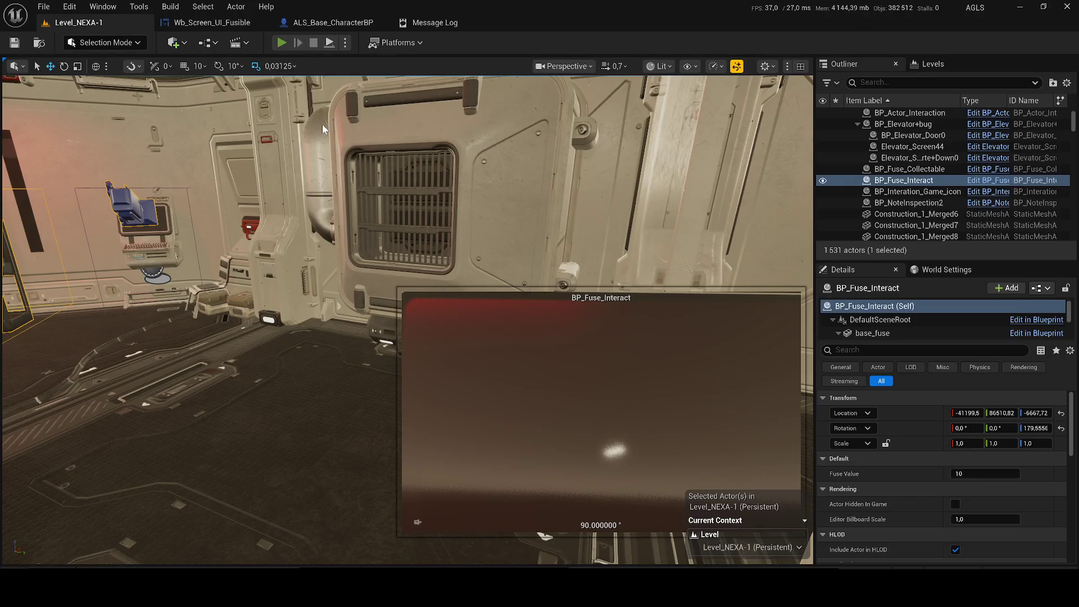
key(alt+p)
key(w)
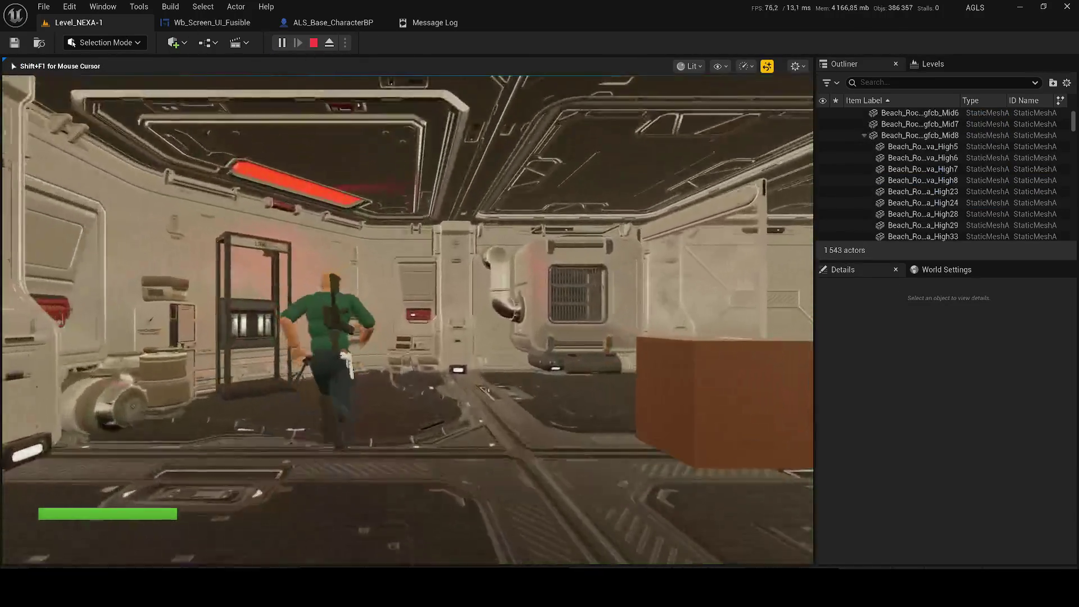
key(w)
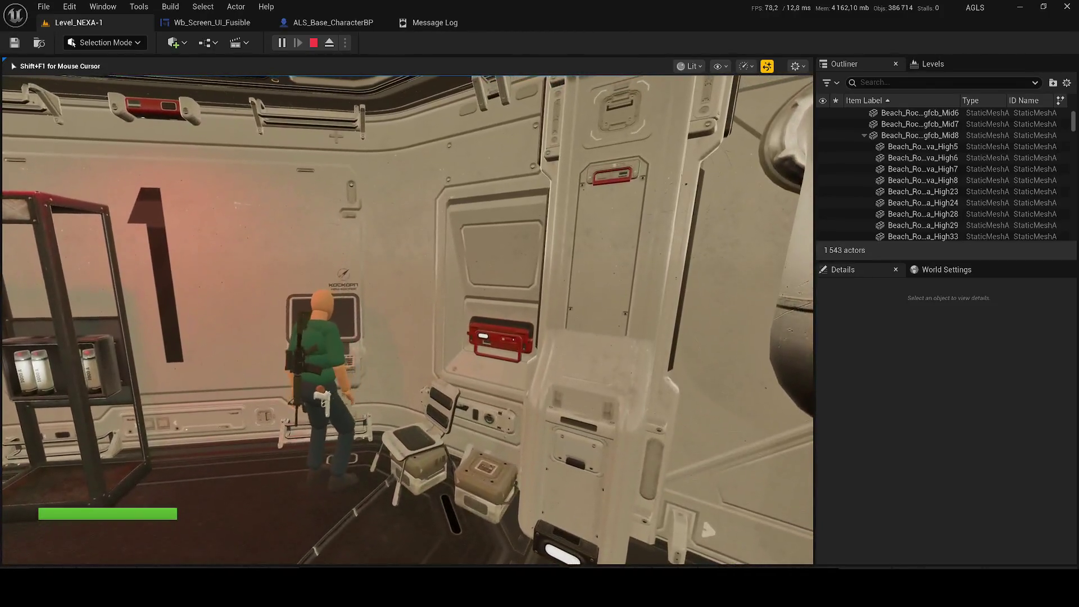
key(e)
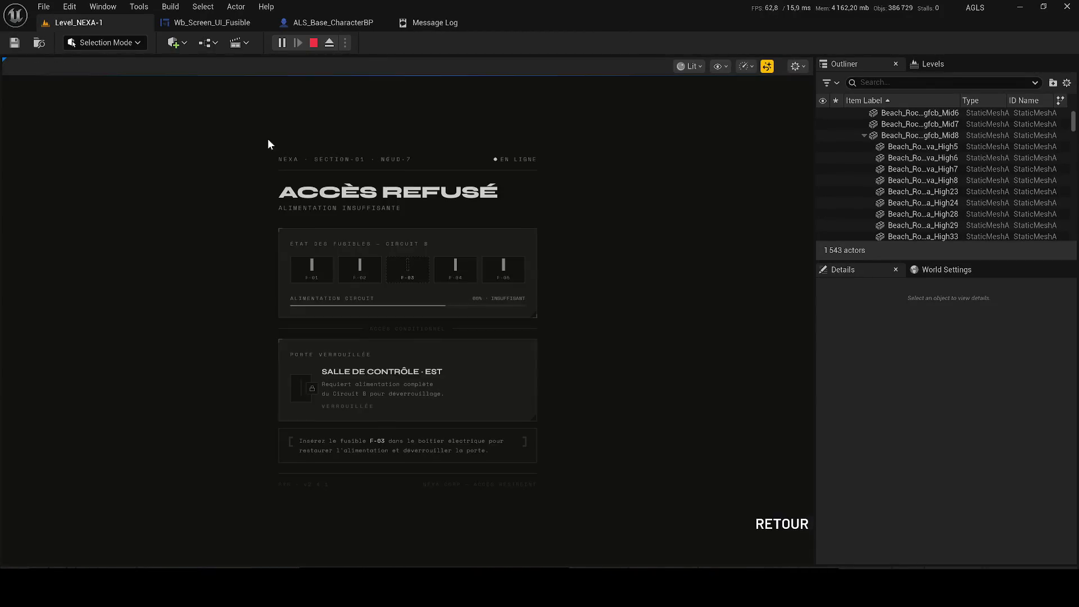
click(786, 514)
- Walk to the fuse terminal, open and close its screen twice, then stop the session
key(w)
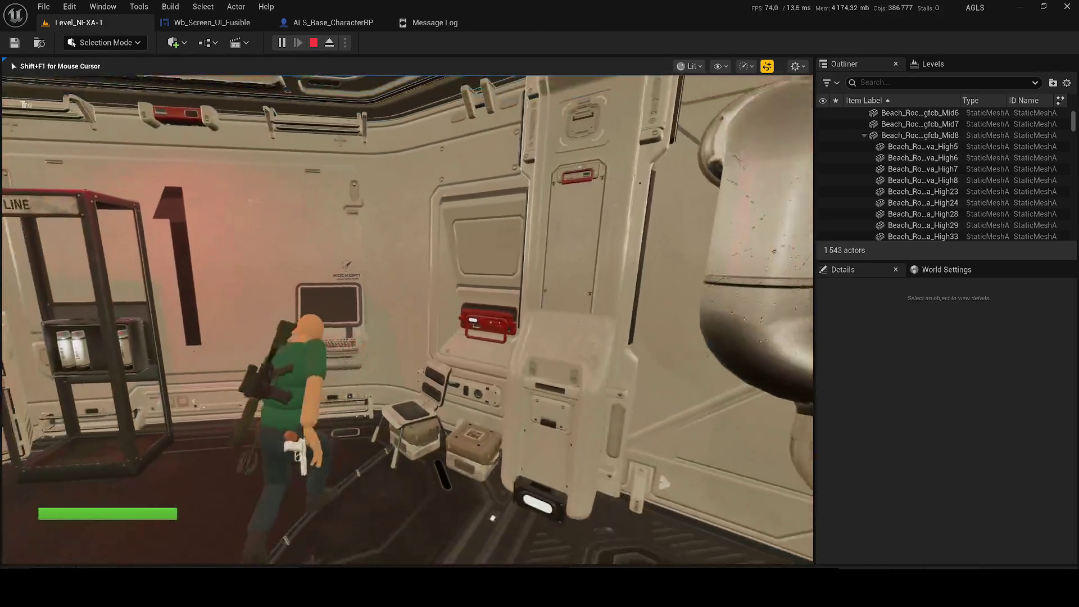
key(w)
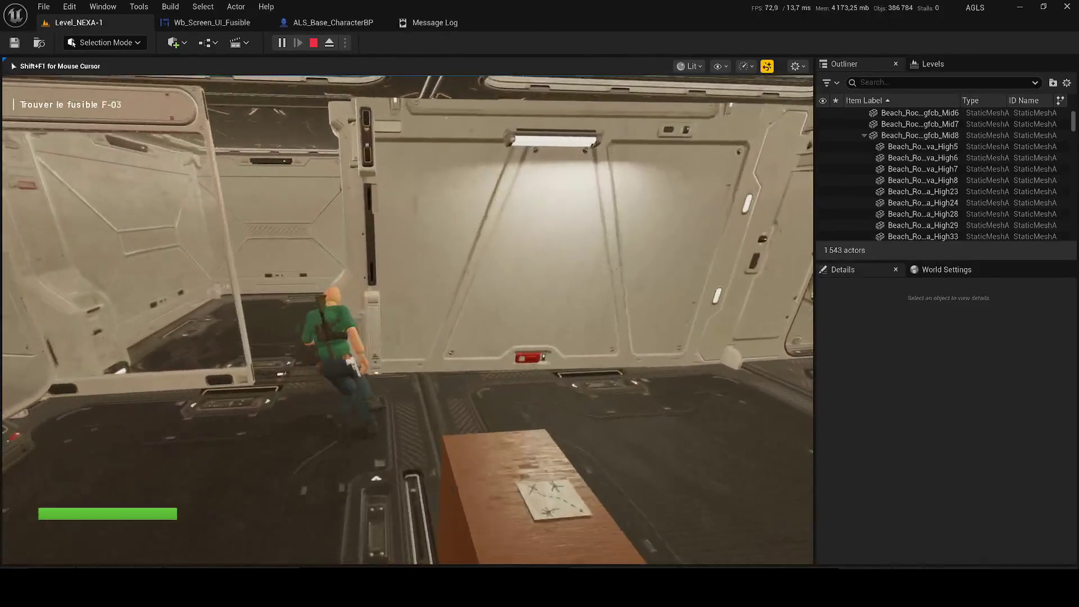
key(w)
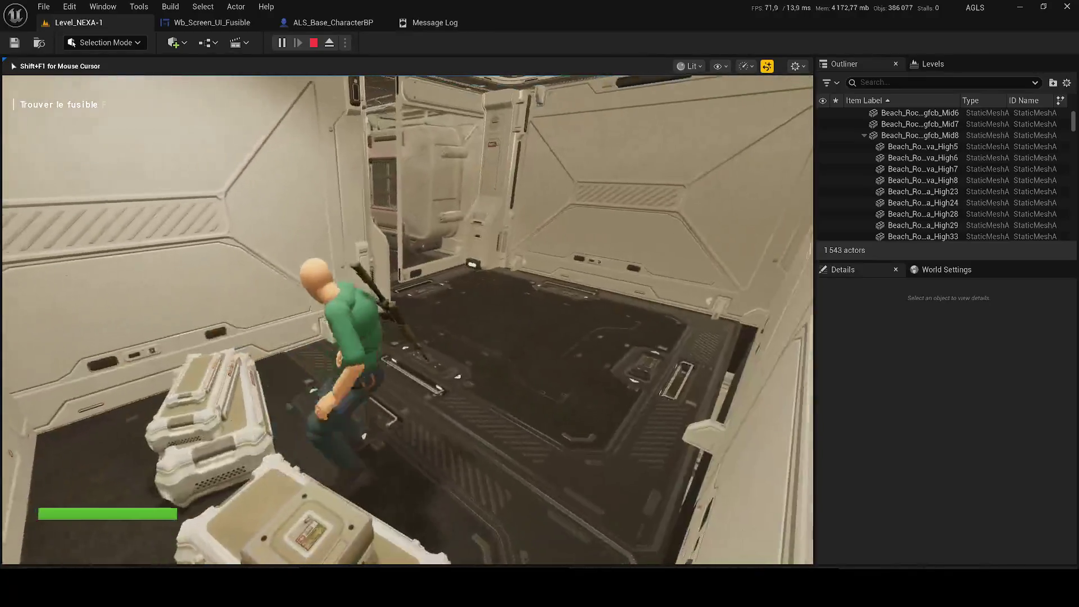
key(w)
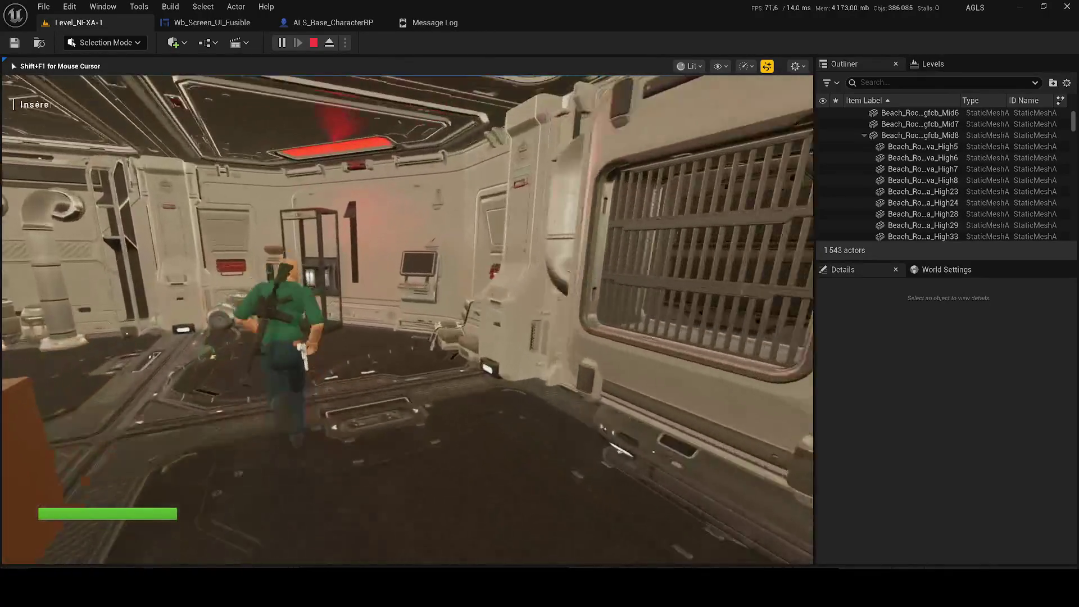
key(w)
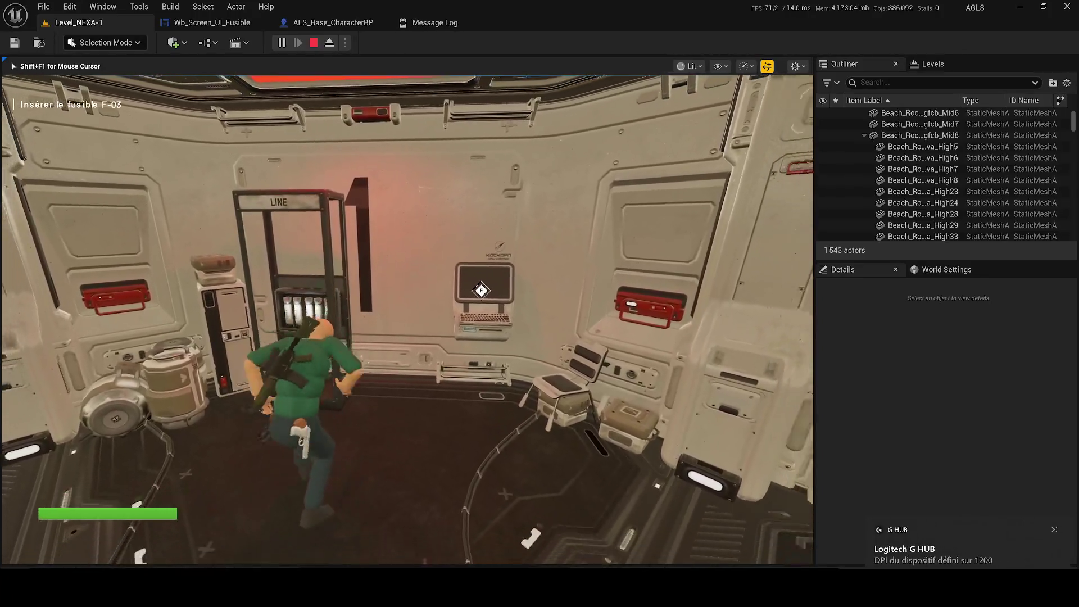
key(w)
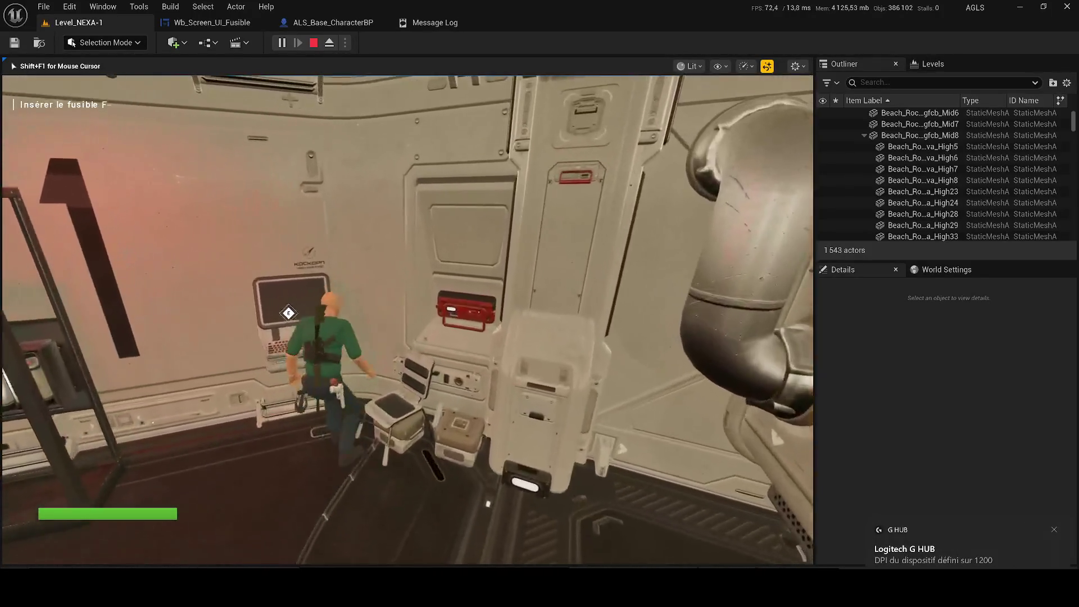
key(e)
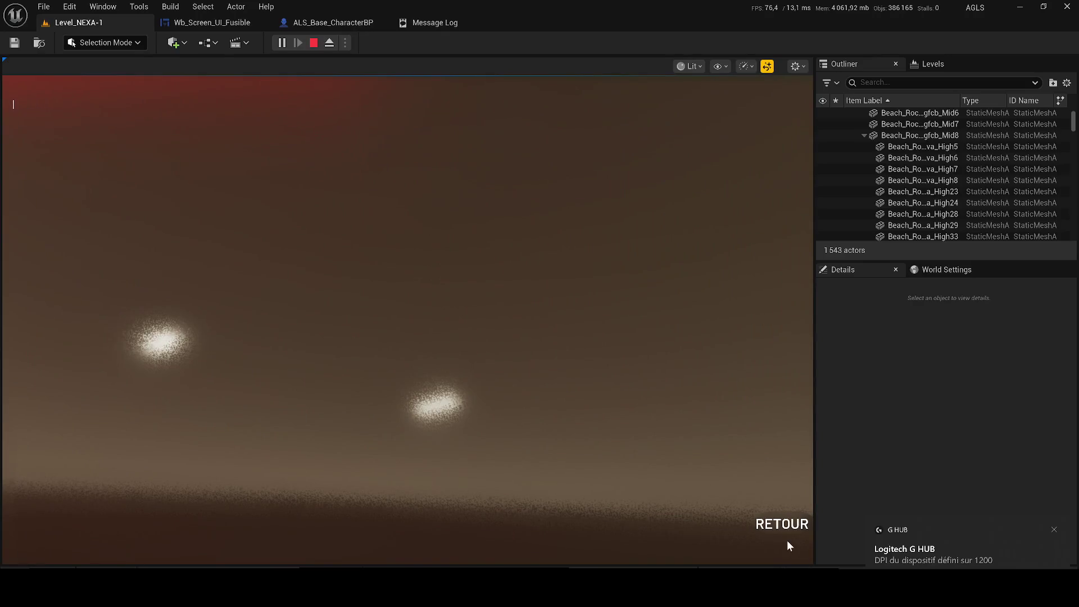
click(753, 524)
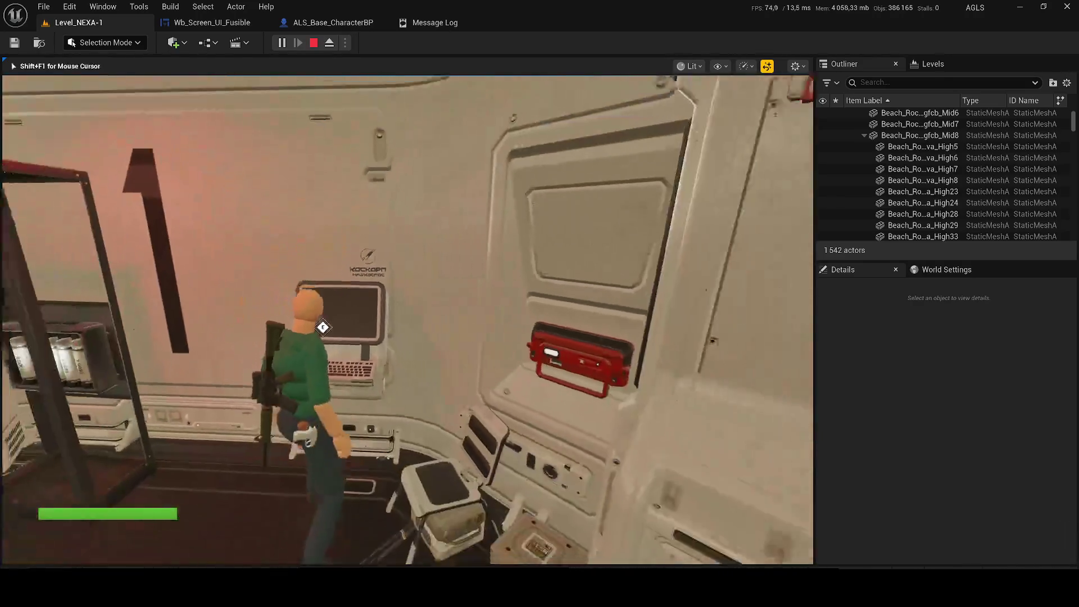
key(e)
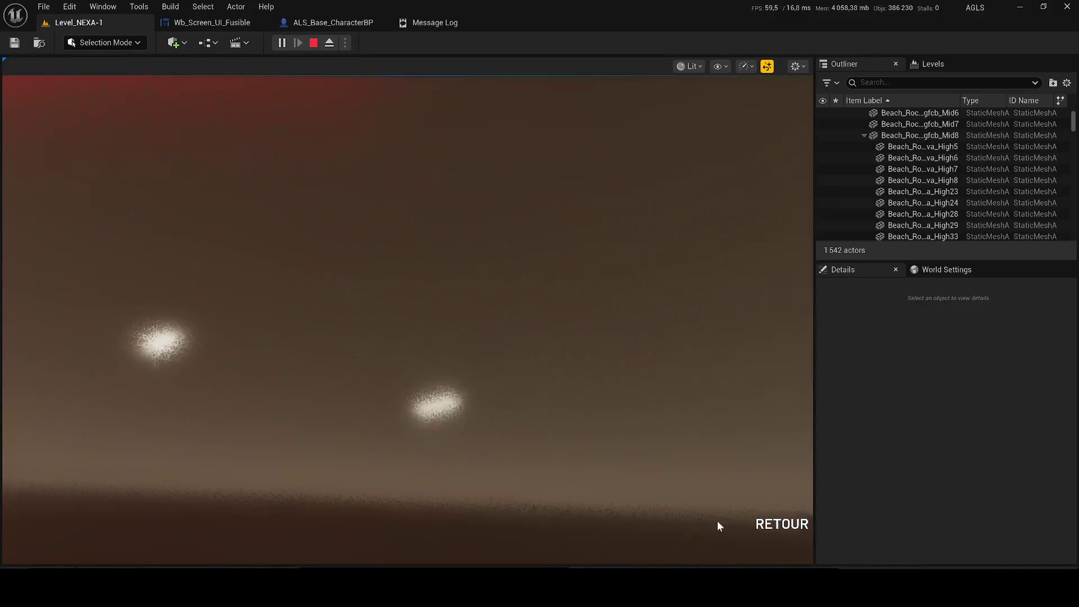
click(781, 525)
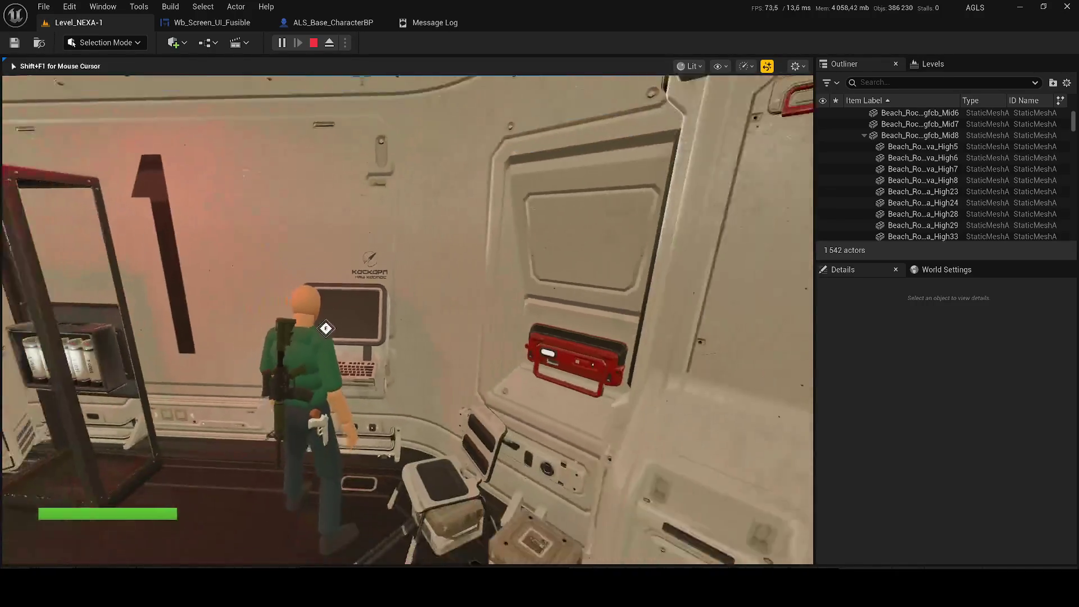
key(Escape)
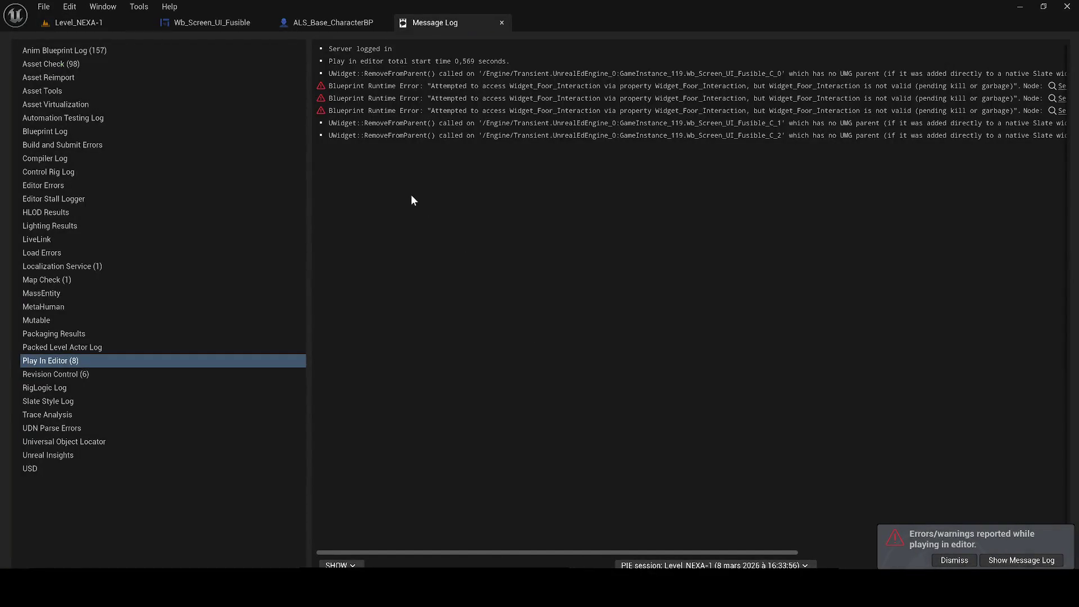
- Switch to the Wb_Screen_UI_Fusible event graph, zoom out, and marquee-select all nodes to review
click(205, 23)
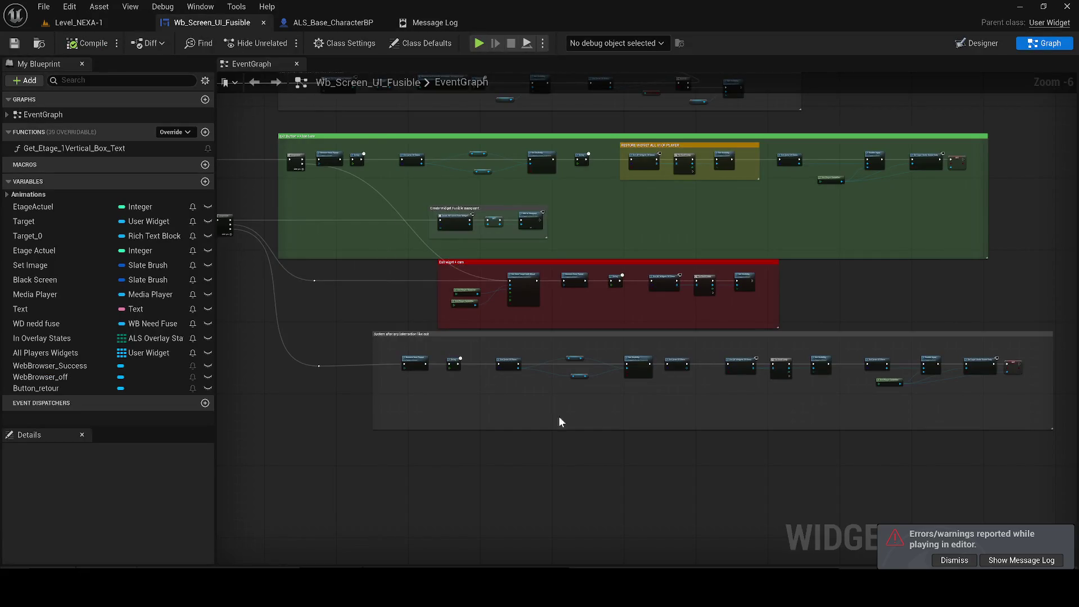
scroll(641, 425, down, 6)
drag(819, 464, 245, 248)
click(382, 245)
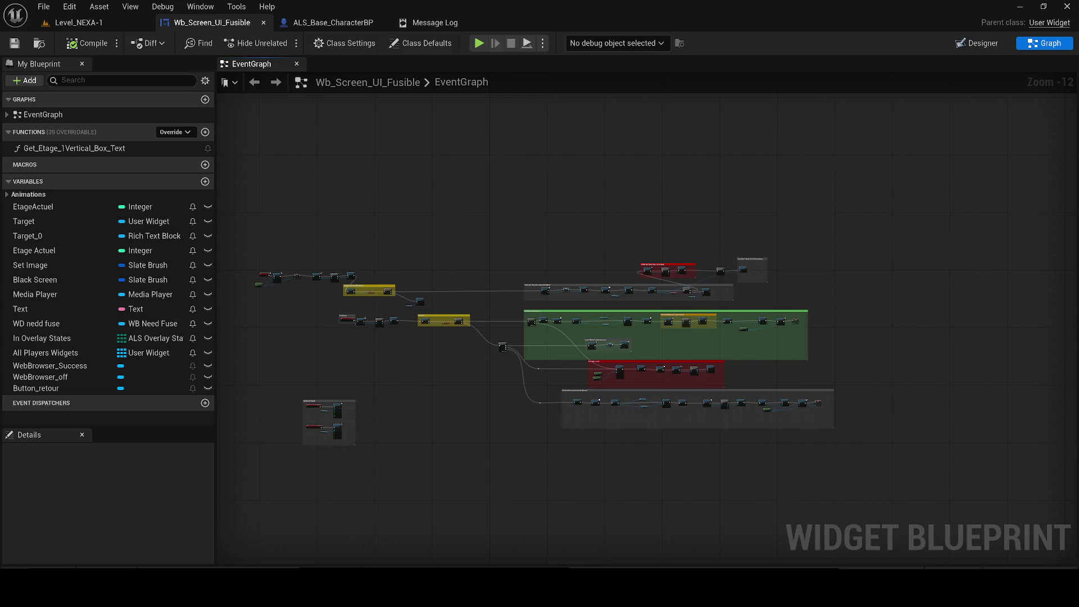
drag(854, 495, 255, 225)
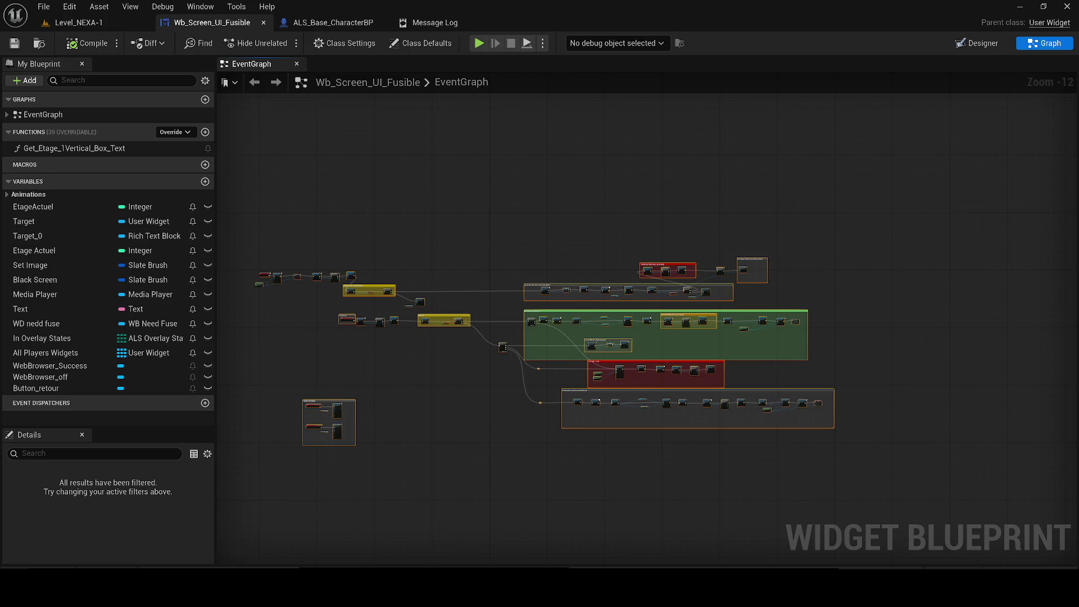
- Pan and zoom around the widget event graph, then return to the Level_NEXA-1 viewport
scroll(356, 387, up, 5)
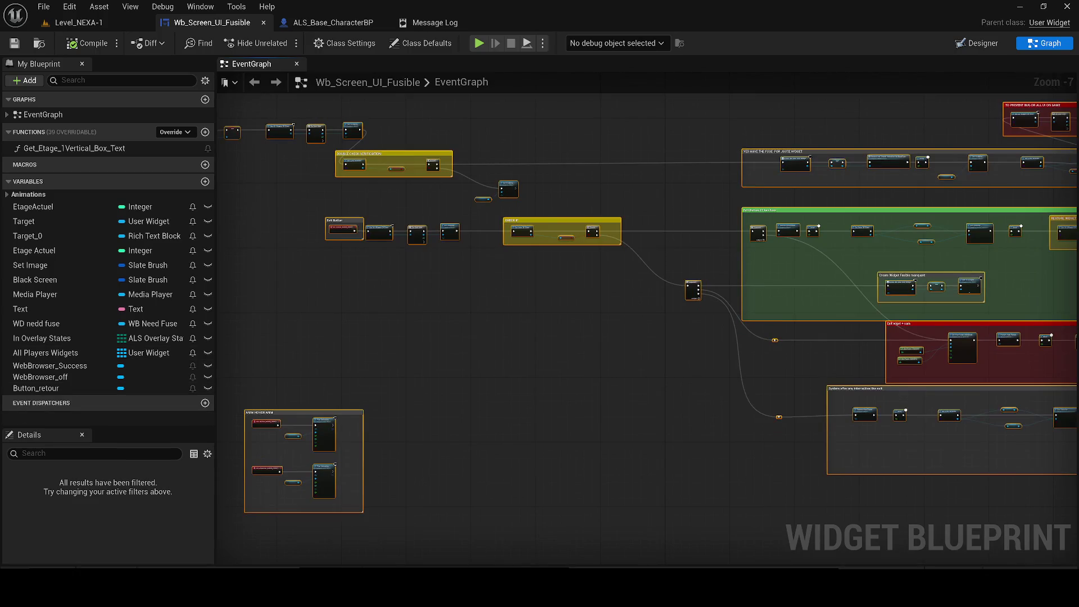
drag(278, 282, 240, 341)
scroll(461, 378, up, 5)
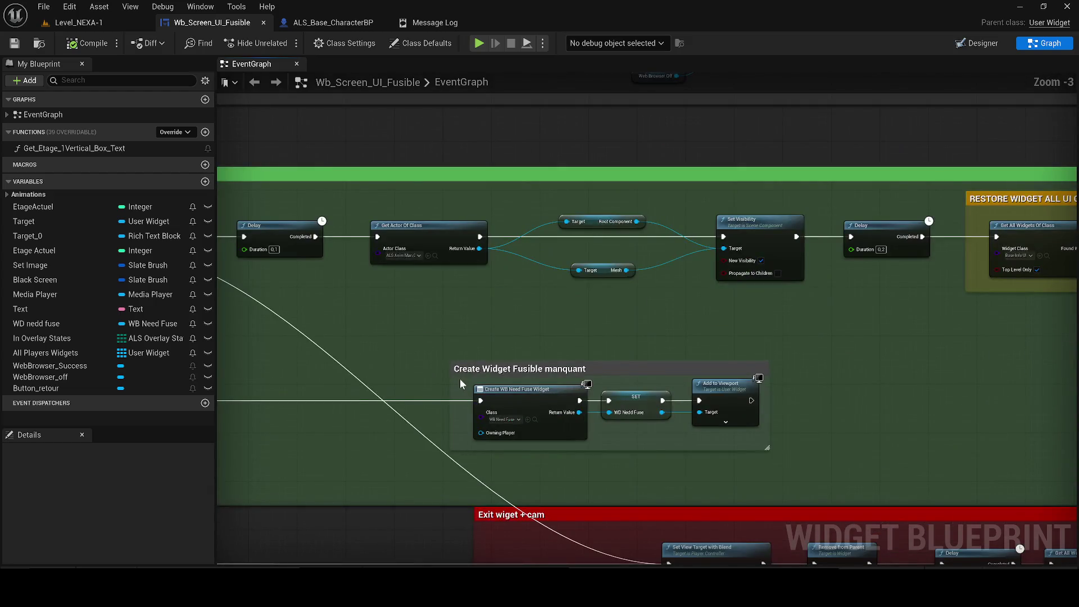
scroll(546, 355, down, 5)
mouse_move(546, 355)
mouse_down()
mouse_move(656, 354)
mouse_move(354, 485)
mouse_up()
scroll(454, 387, up, 3)
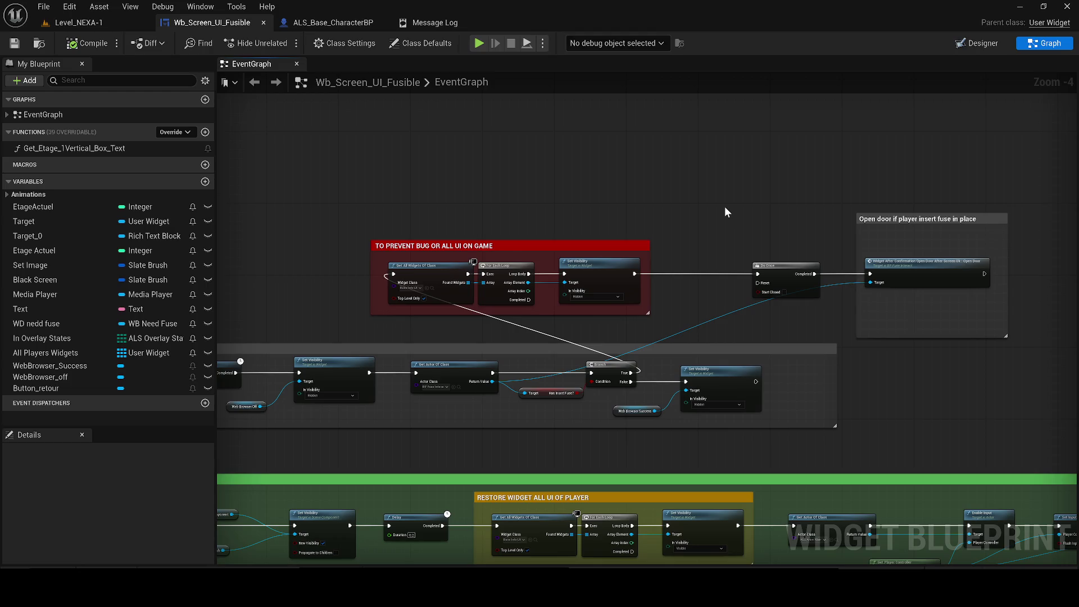
scroll(617, 268, down, 5)
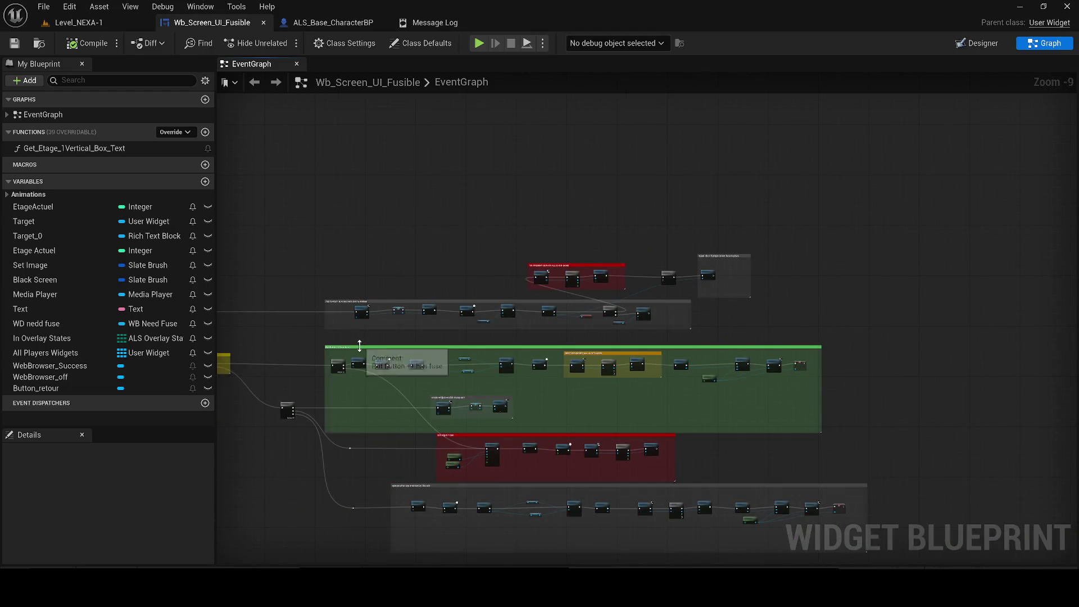
drag(232, 381, 398, 337)
scroll(398, 336, up, 2)
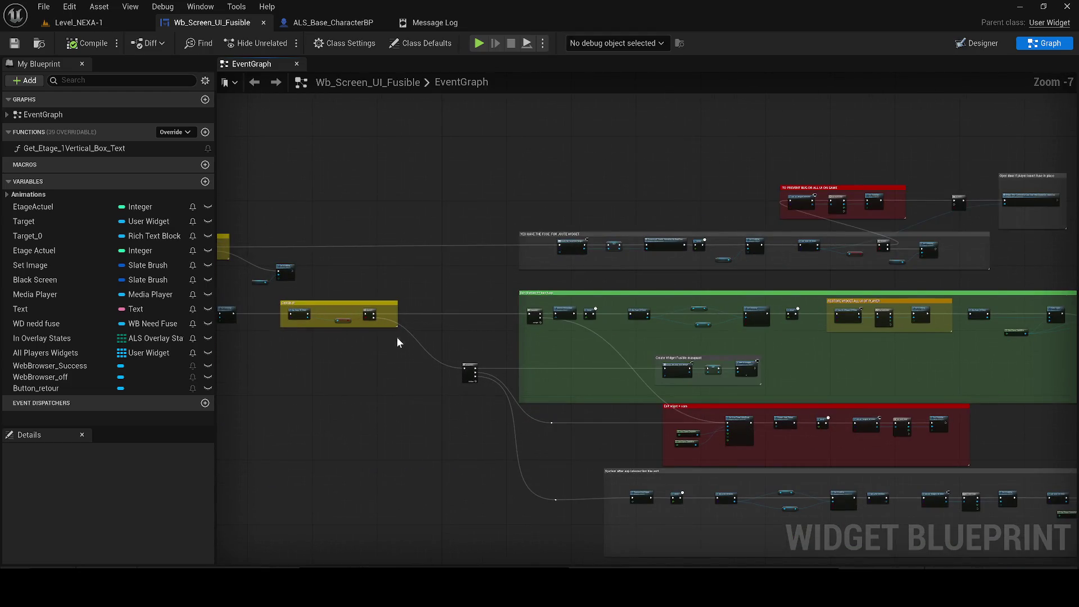
click(76, 22)
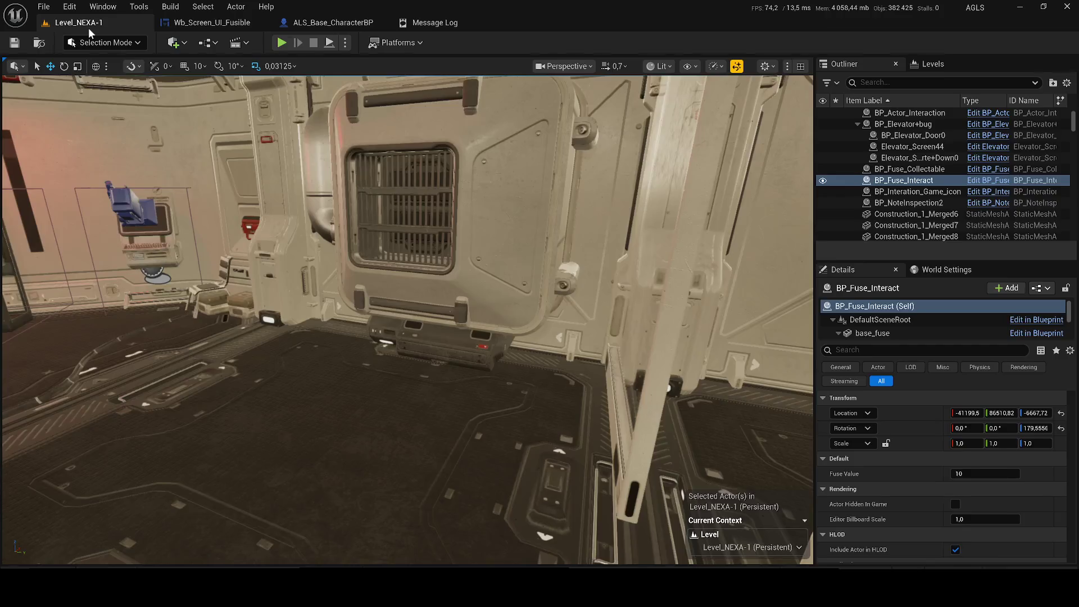
- Open the Level Blueprint from the Blueprints dropdown and move Is Valid left beside the overlap events
click(870, 225)
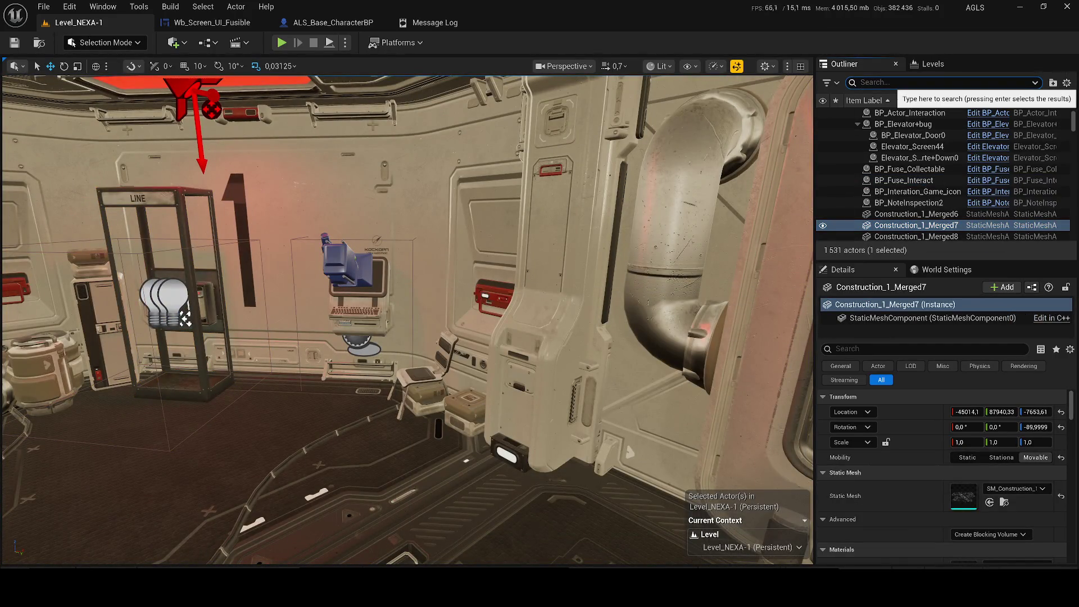
click(225, 42)
click(261, 116)
scroll(390, 318, down, 3)
mouse_move(570, 366)
mouse_down()
mouse_move(547, 369)
mouse_move(506, 313)
mouse_move(436, 346)
mouse_move(406, 444)
mouse_move(424, 431)
mouse_move(395, 431)
mouse_up()
scroll(547, 369, up, 1)
mouse_move(530, 424)
mouse_down()
mouse_move(507, 424)
mouse_move(576, 406)
mouse_up()
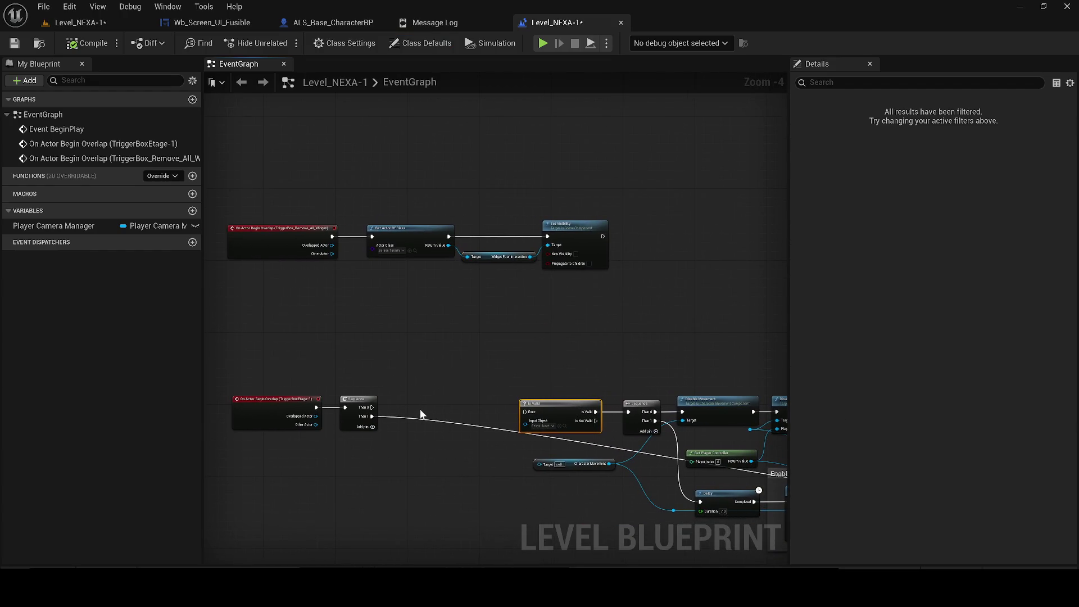
- Compile the level blueprint to reveal the errors around the overlap chain
scroll(421, 415, down, 1)
mouse_move(374, 380)
mouse_down()
mouse_move(362, 299)
mouse_move(479, 312)
mouse_up()
scroll(342, 306, up, 1)
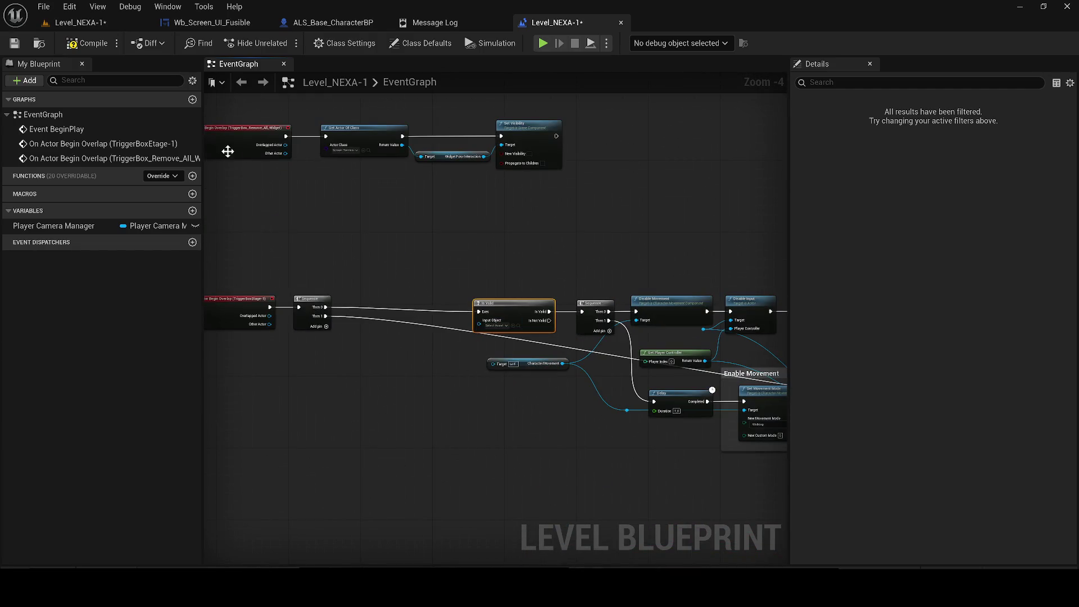
click(92, 43)
scroll(530, 313, up, 1)
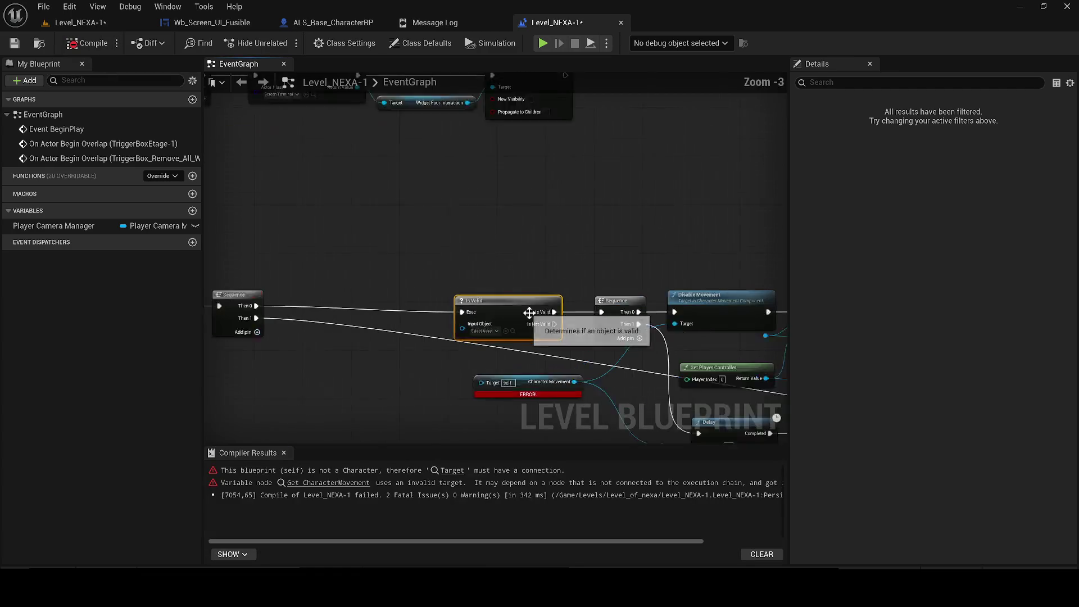
scroll(530, 313, up, 1)
click(274, 298)
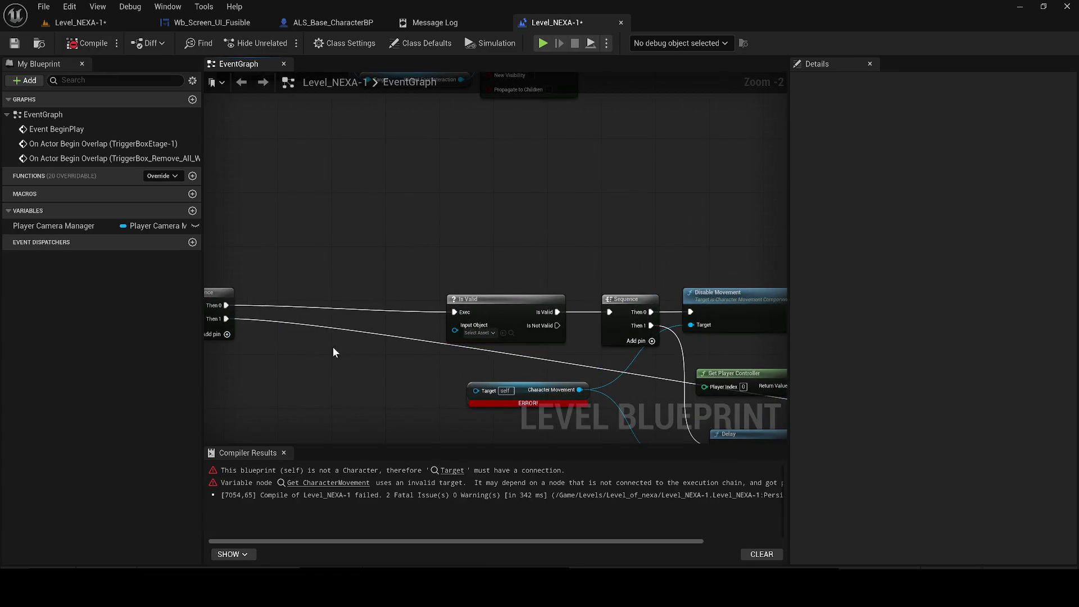
- Add Get Actor Of Class for the ALS character, feed Character Movement and Is Valid, and recompile
drag(310, 310, 295, 367)
text(get actor)
key(Return)
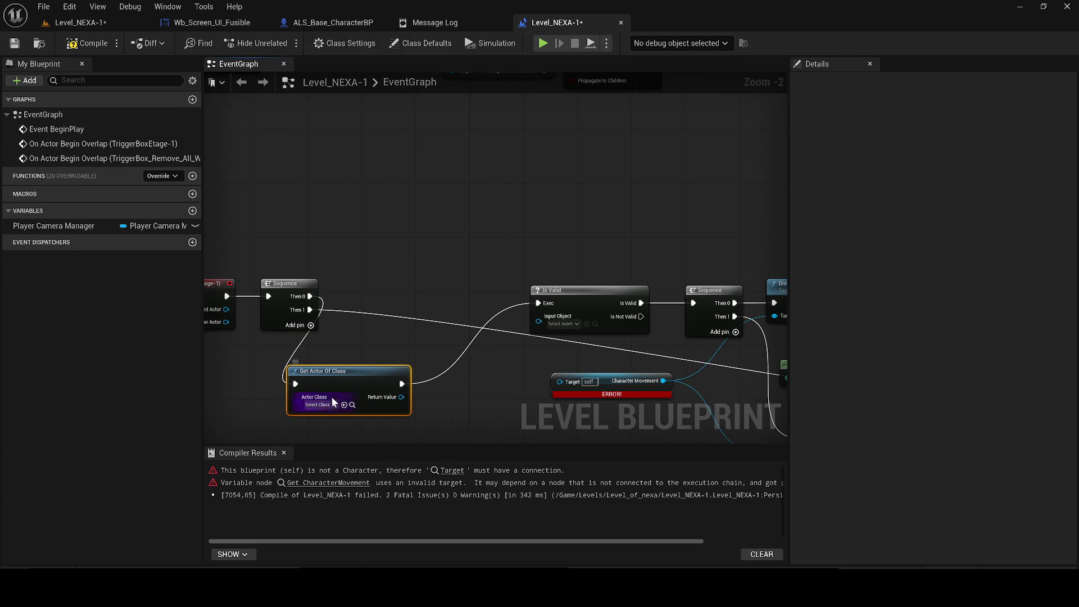
click(333, 398)
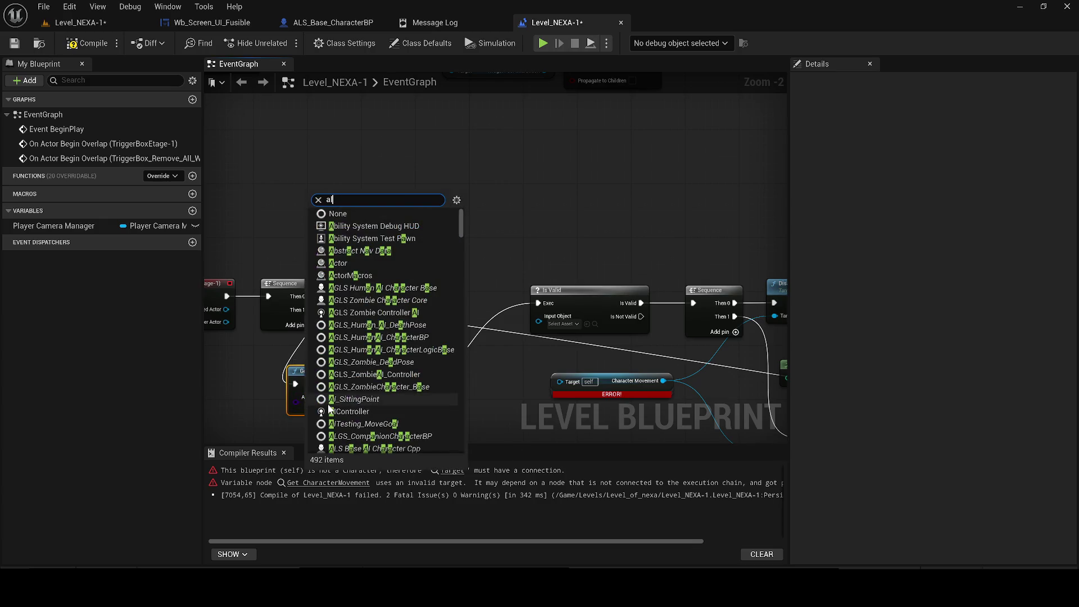
text(s)
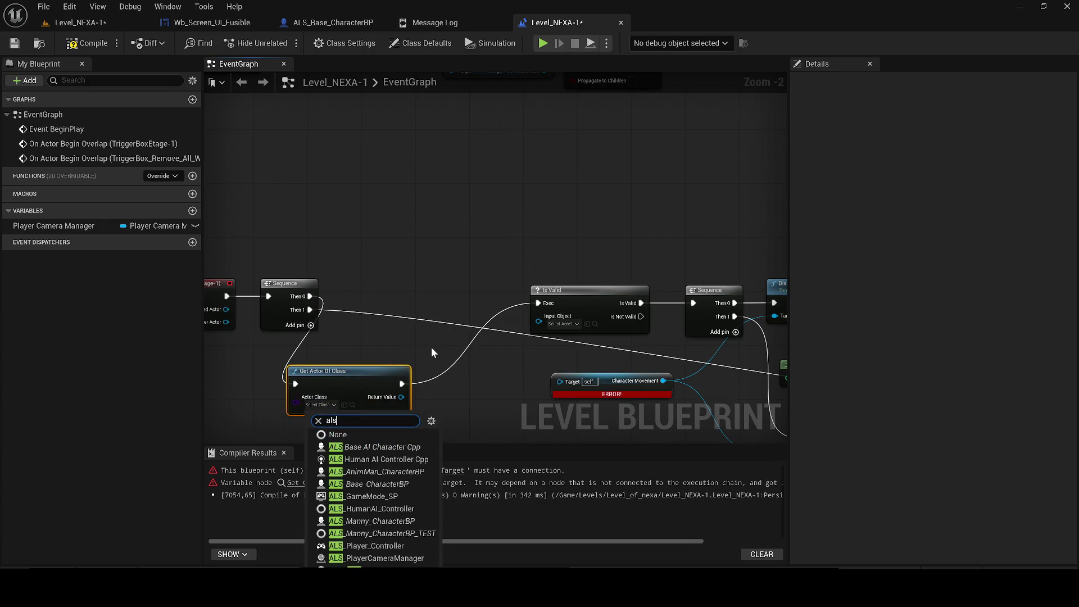
click(394, 472)
drag(410, 397, 560, 382)
drag(406, 398, 538, 321)
drag(349, 376, 410, 287)
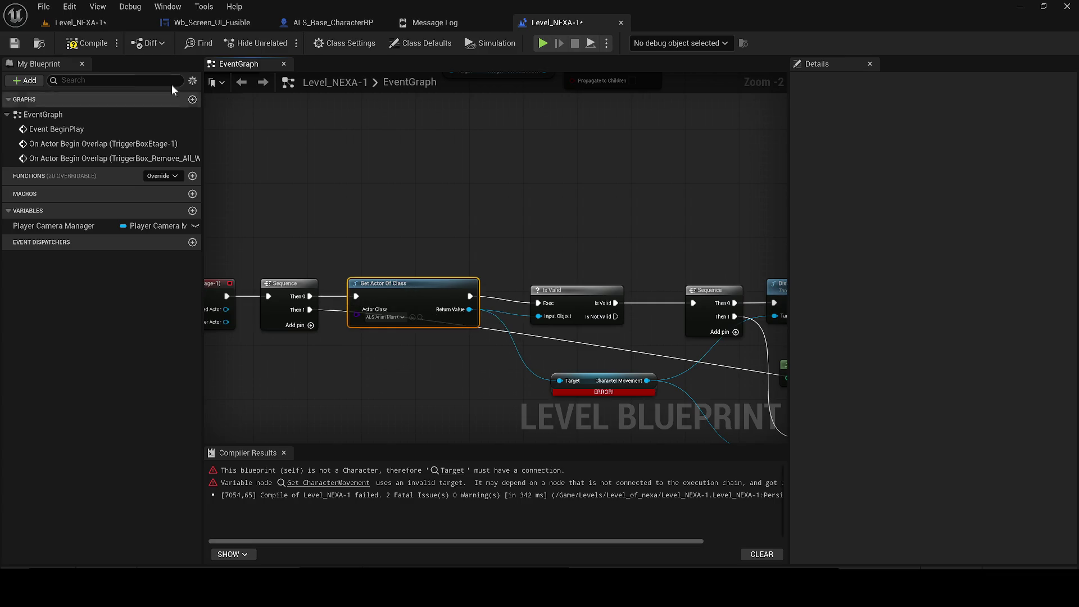
click(73, 48)
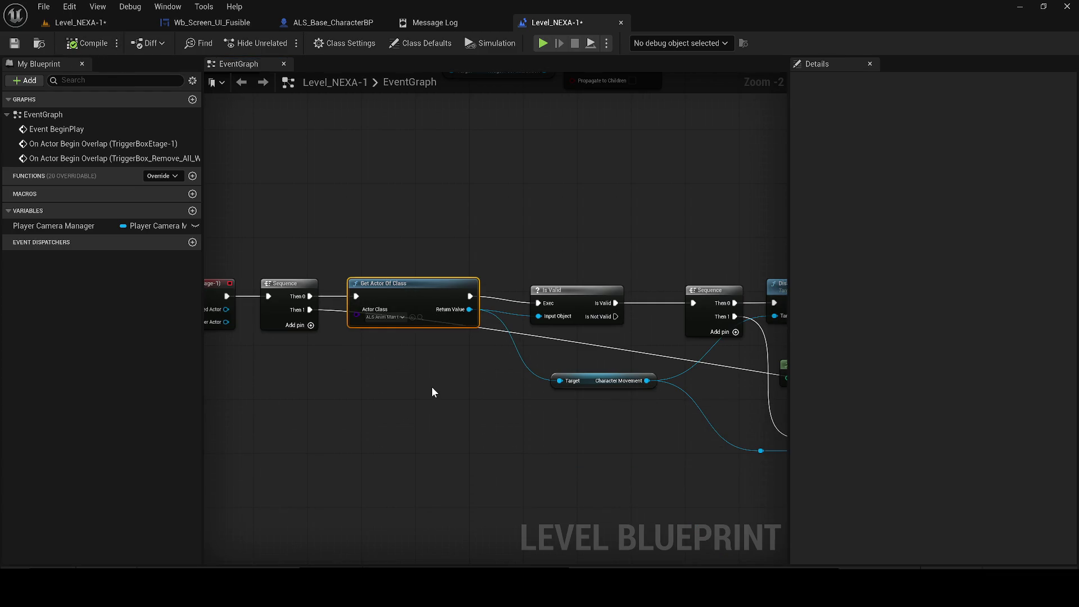
- Align the overlap chain, move Event BeginPlay up and left, and save the level
mouse_move(433, 392)
mouse_down()
mouse_move(290, 414)
mouse_move(618, 340)
mouse_move(349, 323)
mouse_up()
key(q)
click(18, 44)
scroll(540, 410, down, 3)
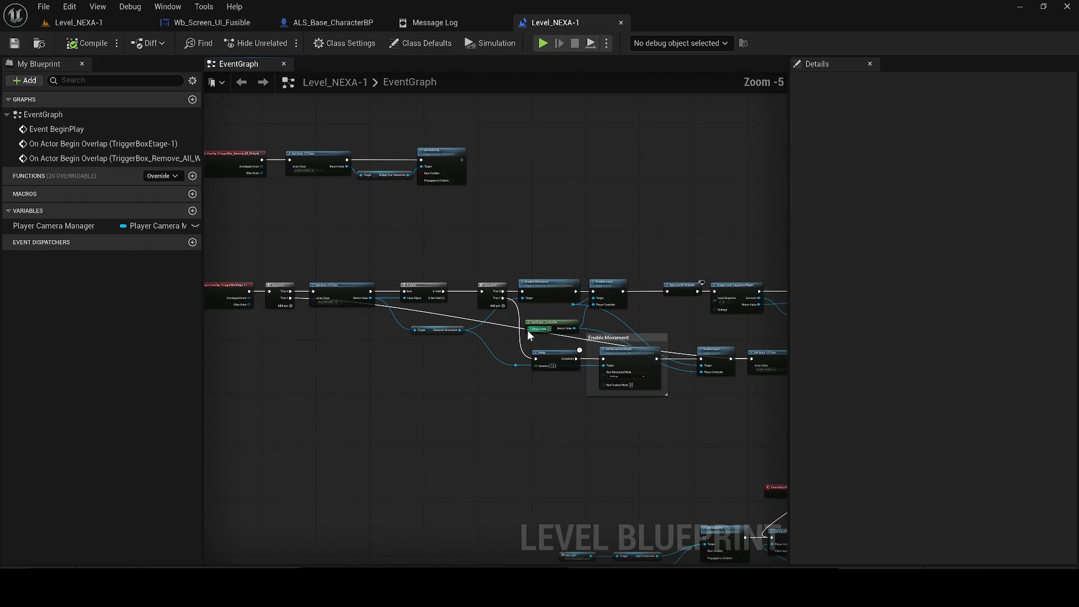
drag(528, 336, 436, 303)
drag(491, 422, 444, 413)
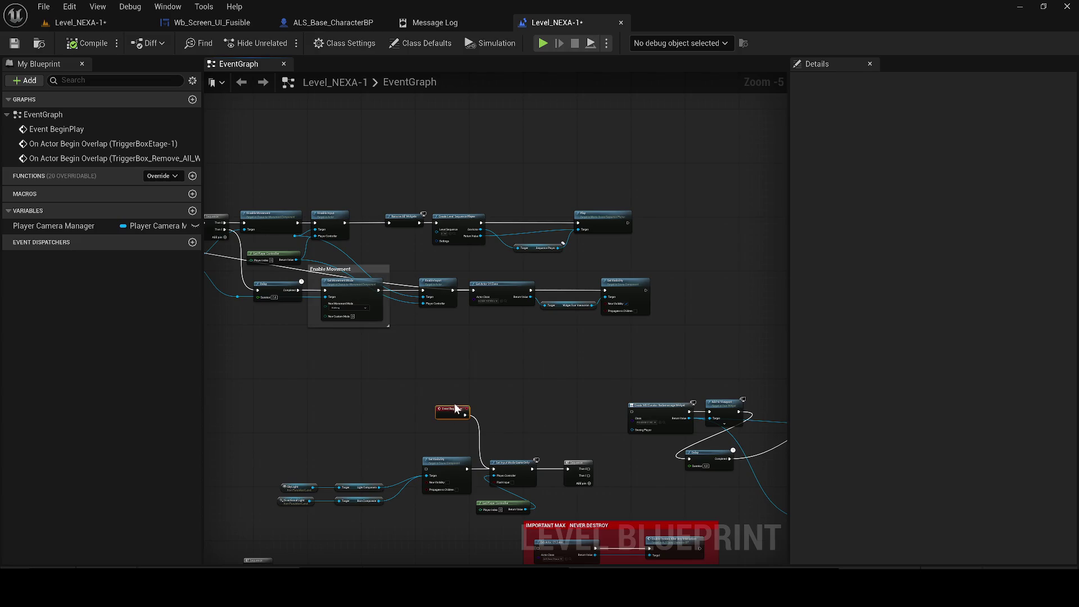
click(15, 44)
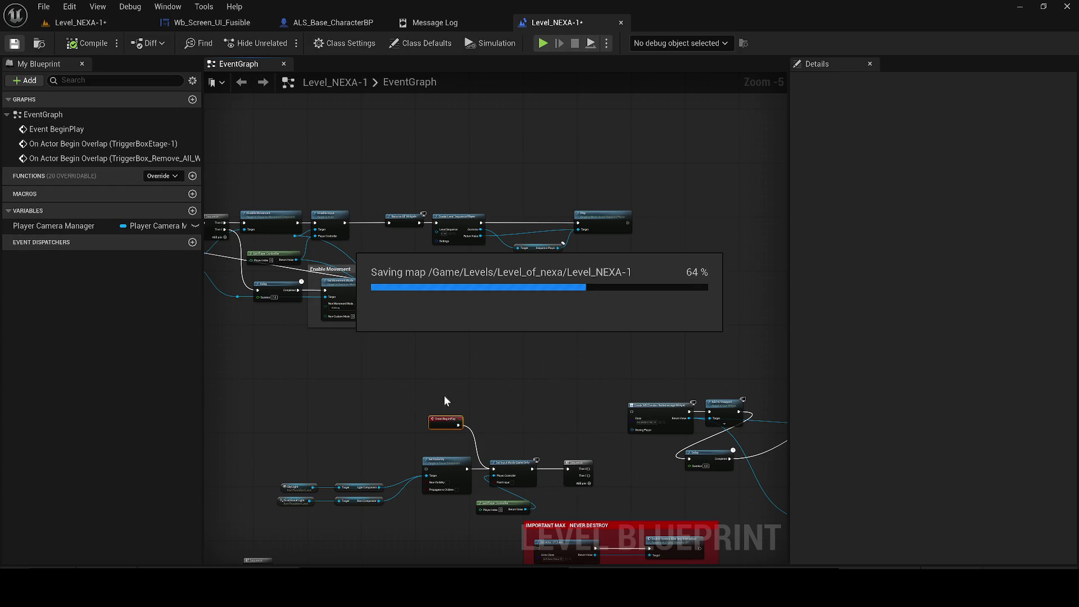
- Delete the widget, delay and Loop Anim Restart nodes from the graph
drag(535, 429, 340, 371)
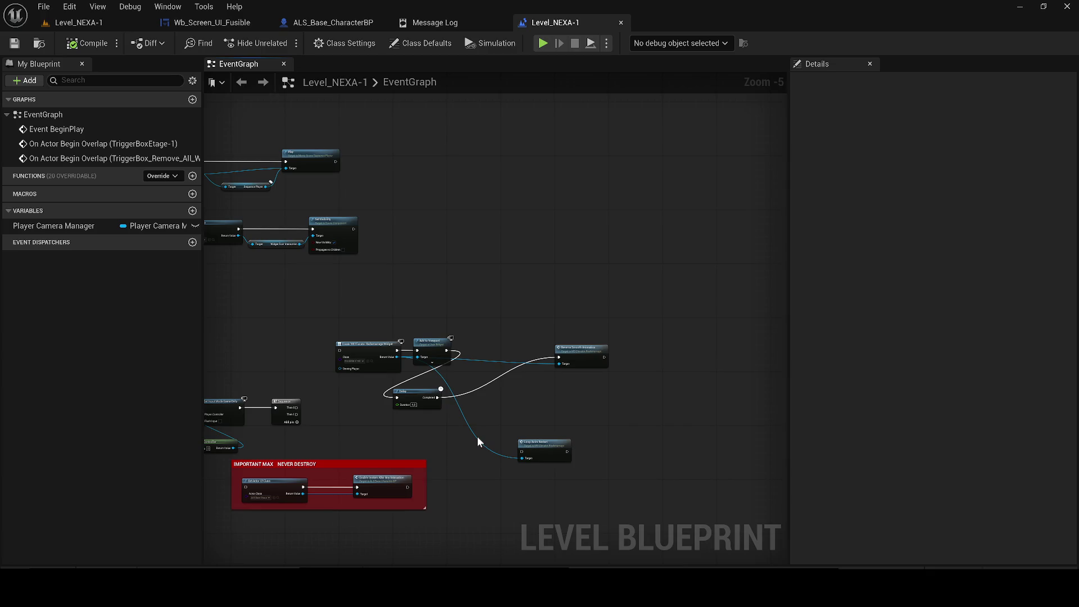
drag(524, 448, 511, 404)
scroll(343, 349, up, 2)
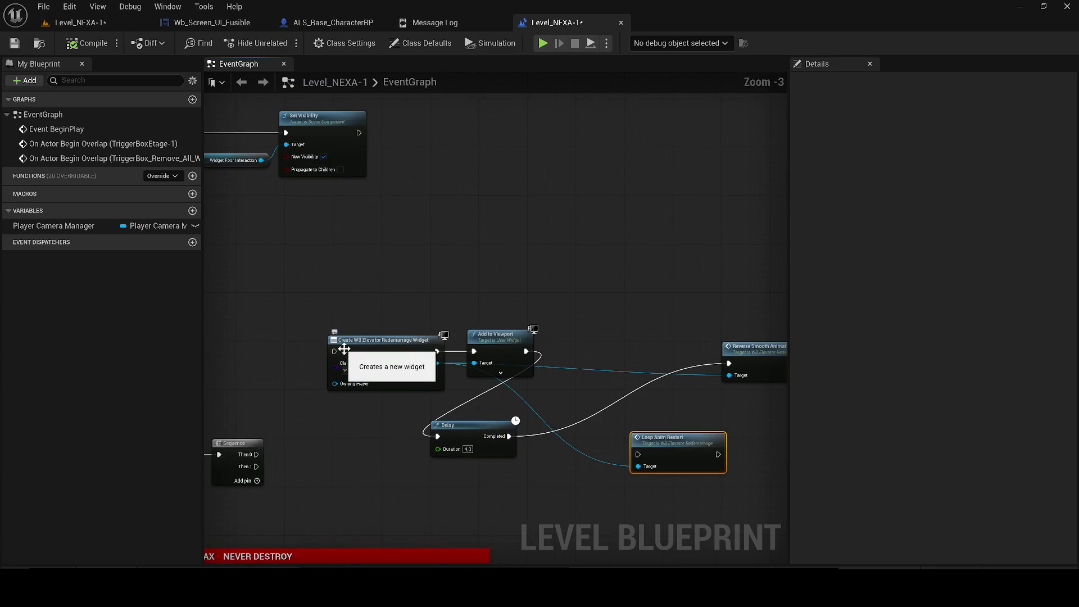
scroll(344, 349, down, 2)
drag(363, 316, 645, 409)
key(Delete)
- Wire Event BeginPlay's execution output into Set Visibility
double_click(56, 129)
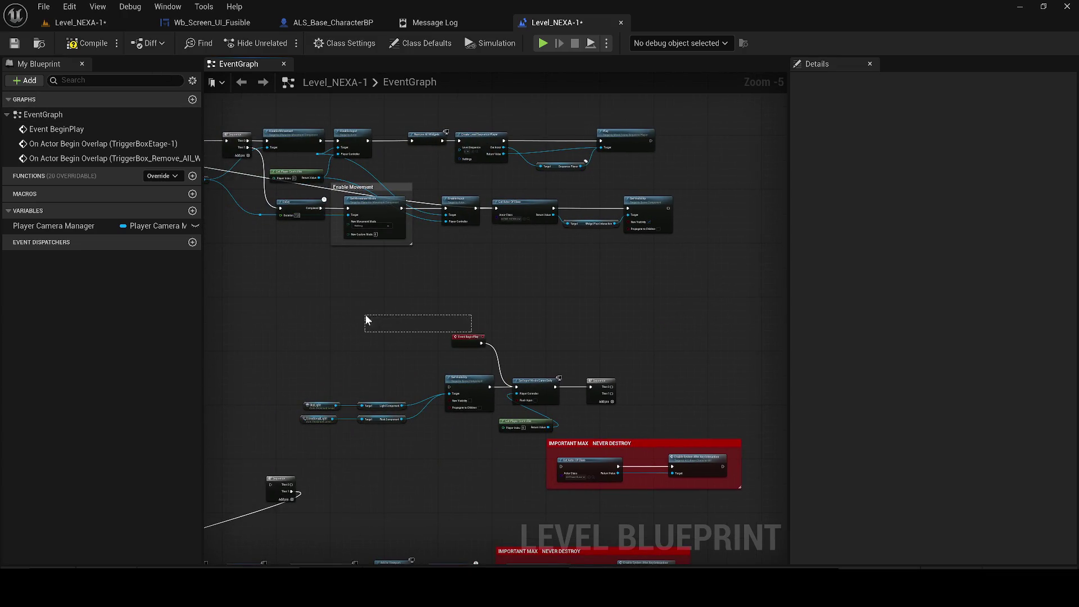
drag(365, 319, 365, 319)
scroll(469, 346, up, 1)
mouse_move(468, 337)
mouse_down()
mouse_move(349, 337)
mouse_move(372, 351)
mouse_up()
drag(430, 390, 442, 403)
- Playtest the level by walking into the red room toward the vent and box, then stop
click(89, 29)
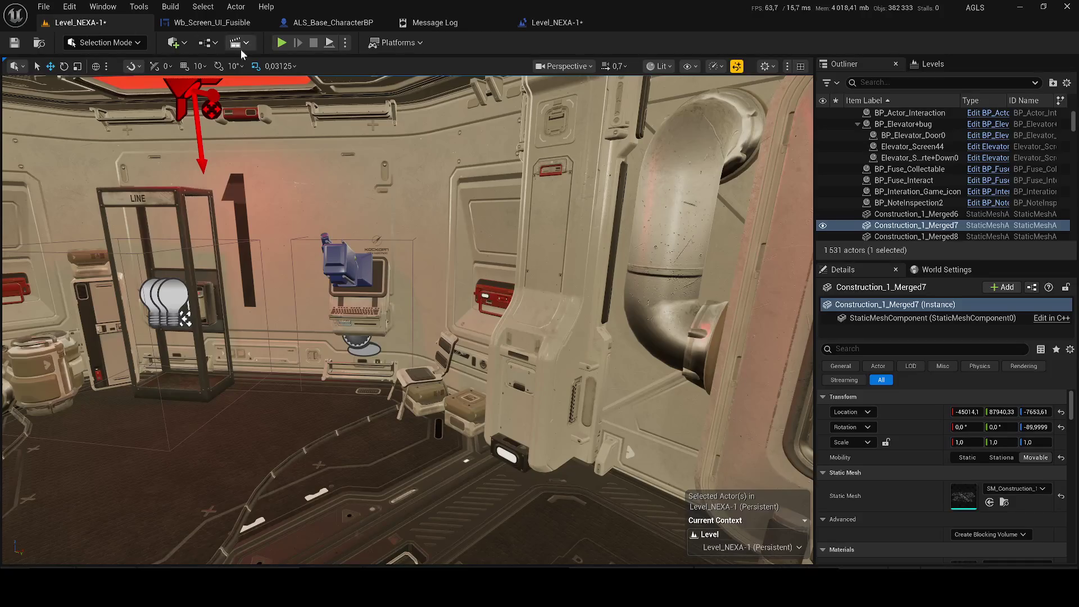
click(282, 43)
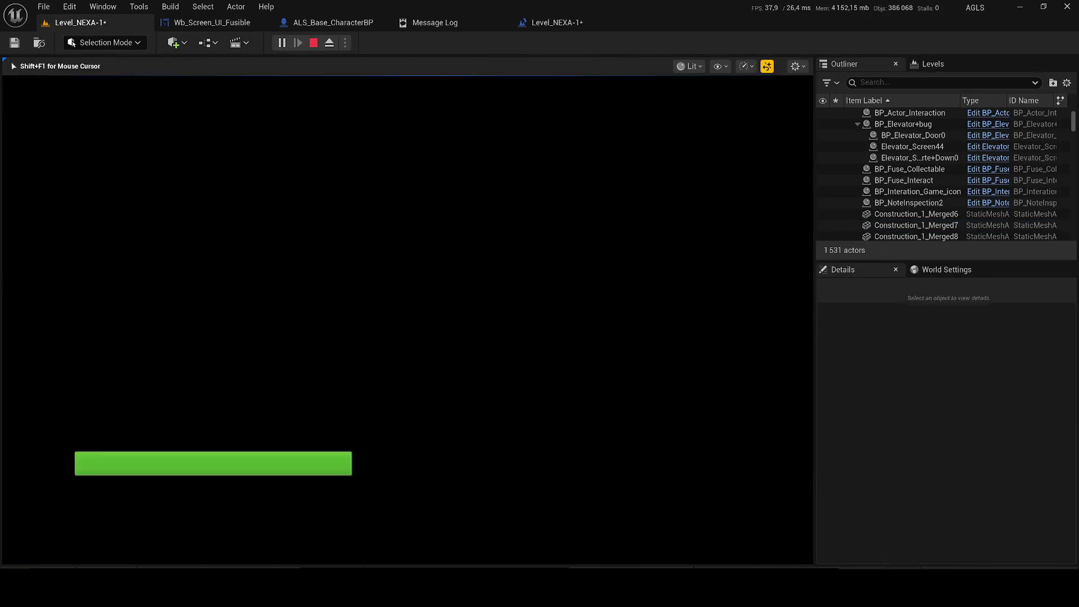
key(w)
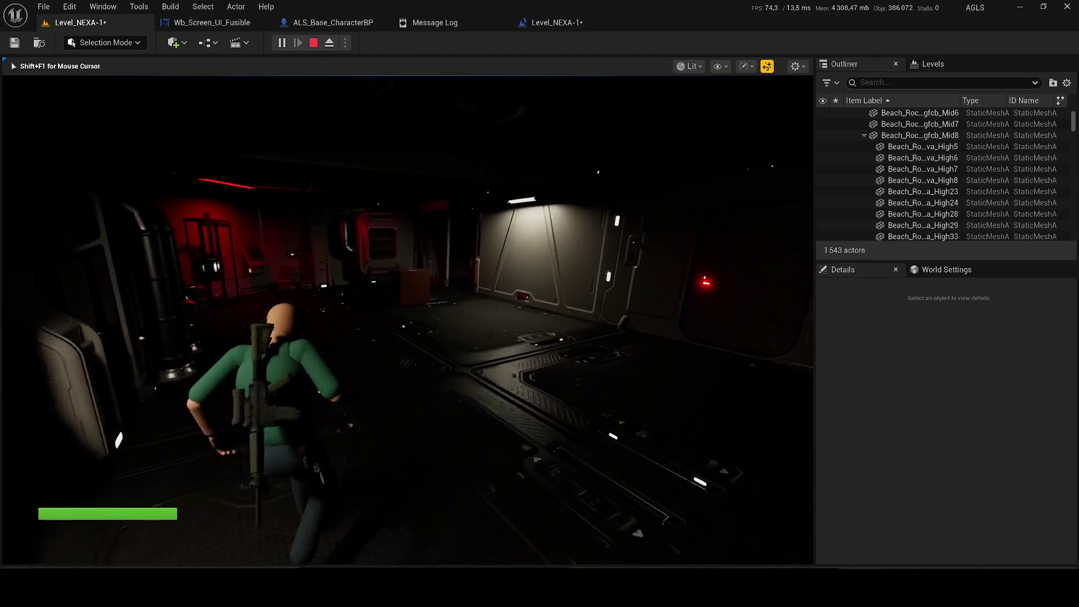
key(w)
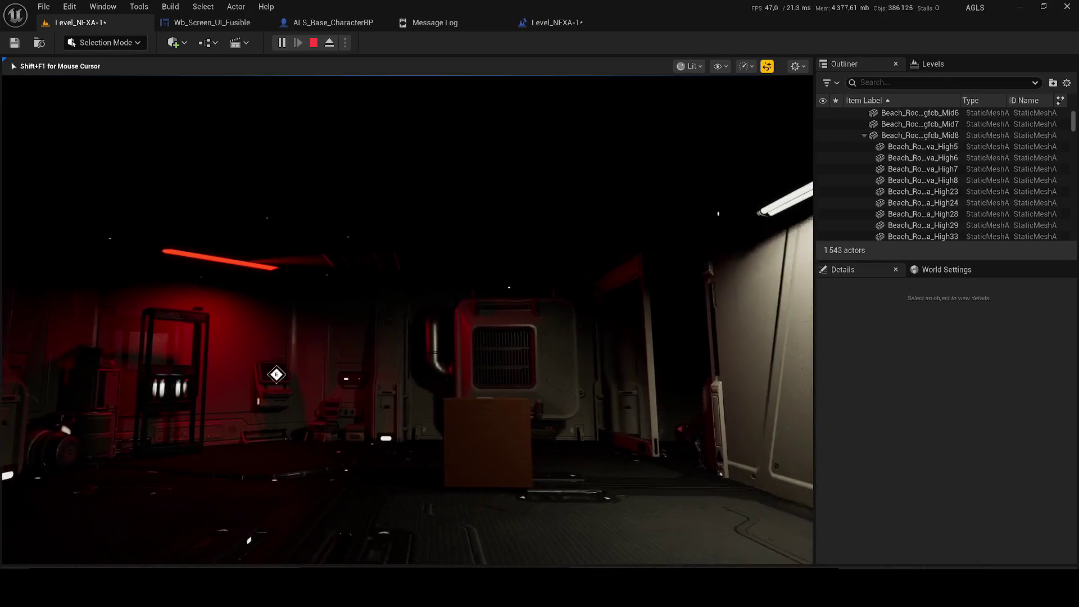
key(w)
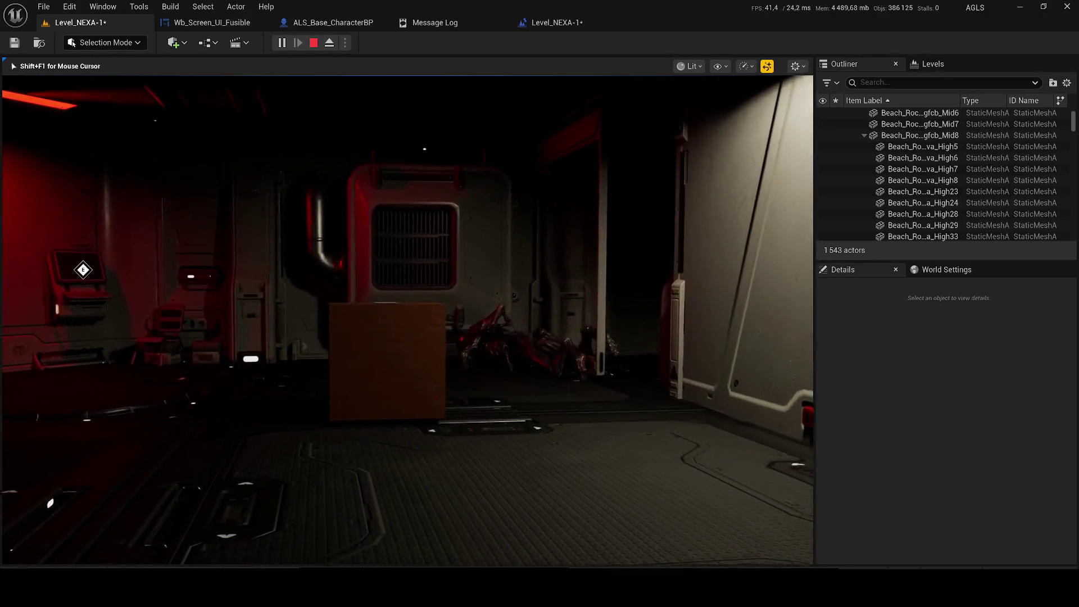
key(v)
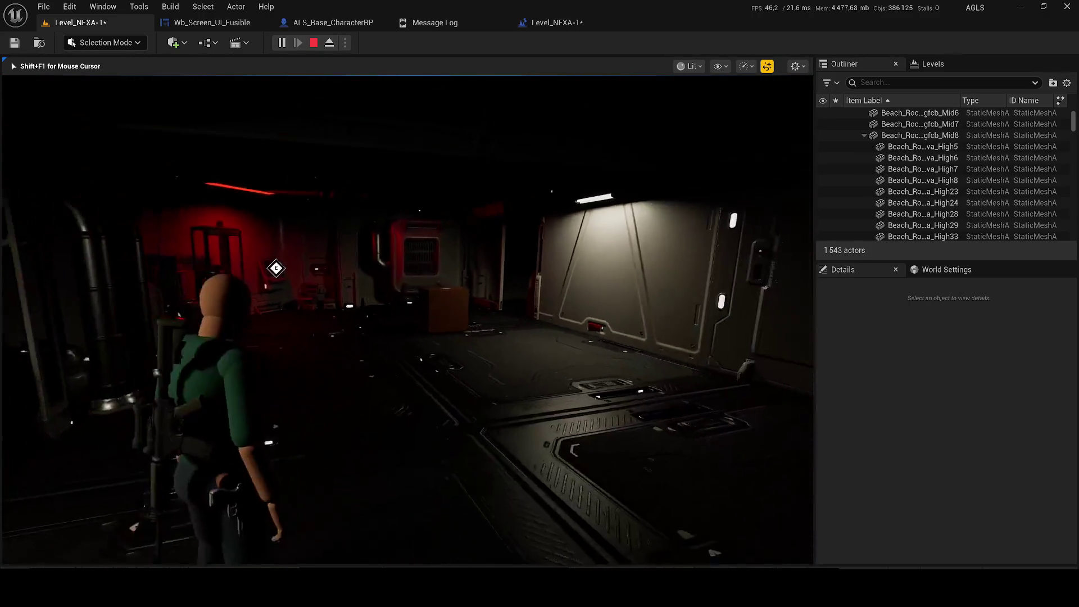
key(Escape)
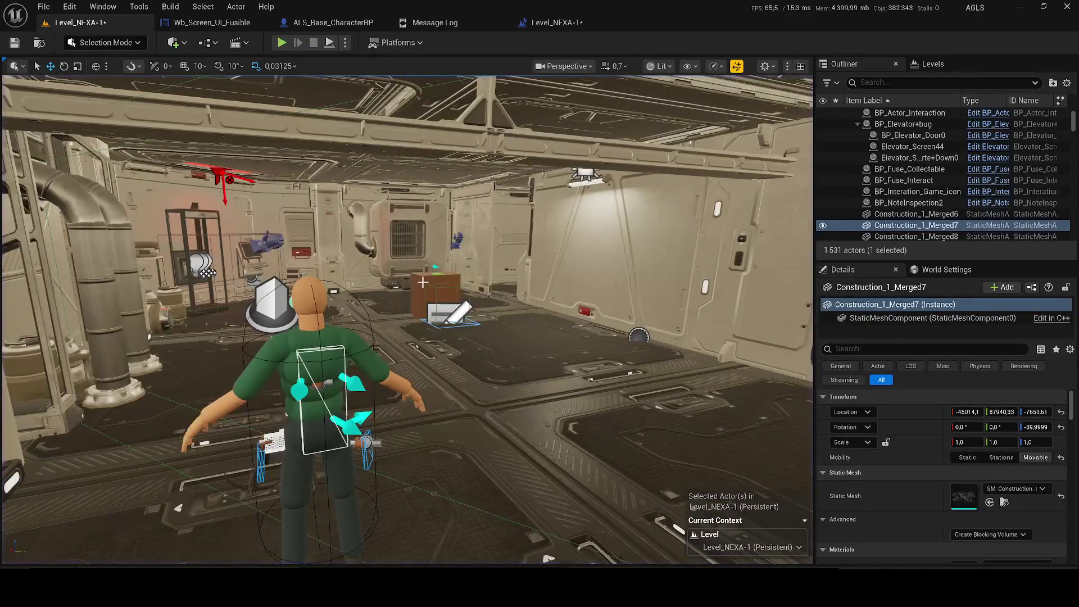
- Delete BP_NoteInspection2 from the level and save the Level_NEXA-1 map
click(450, 312)
key(Delete)
key(super)
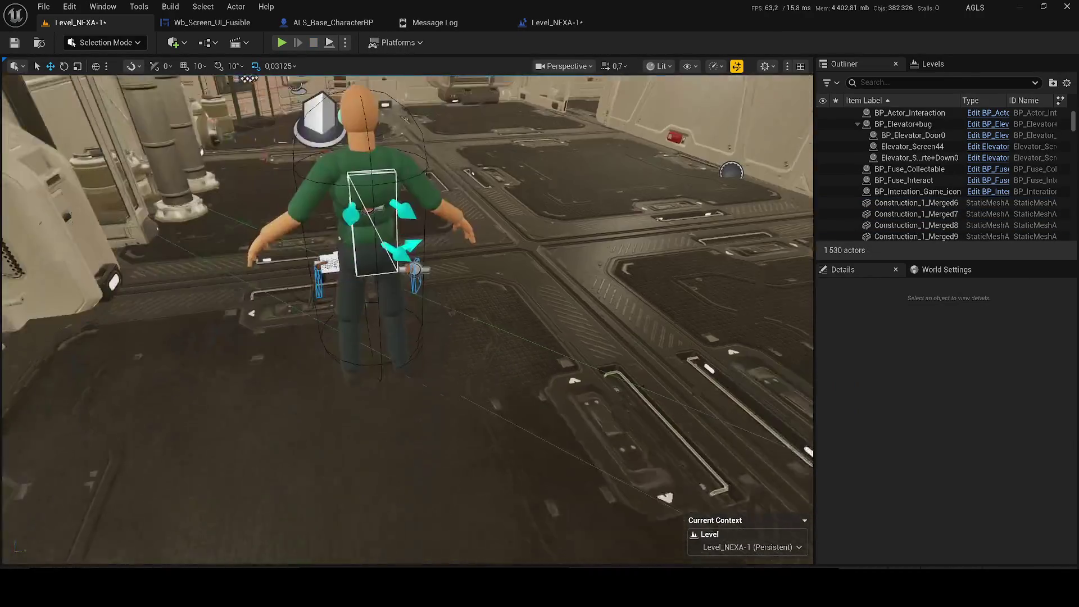
key(ctrl+s)
- Play the level and walk down the corridor, through the vent doorway, into the red-lit room
click(283, 44)
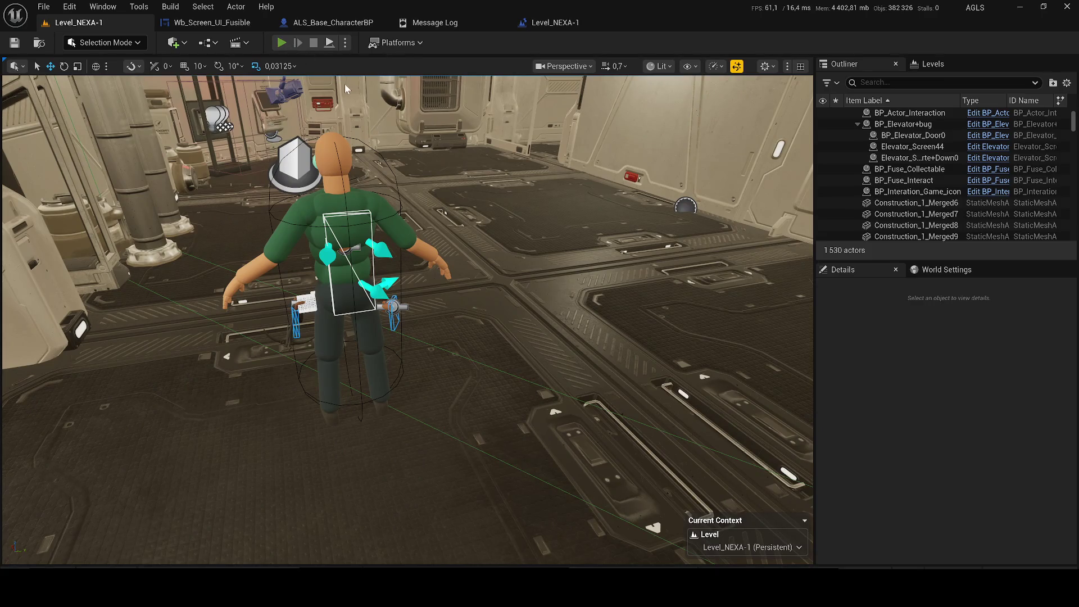
key(w)
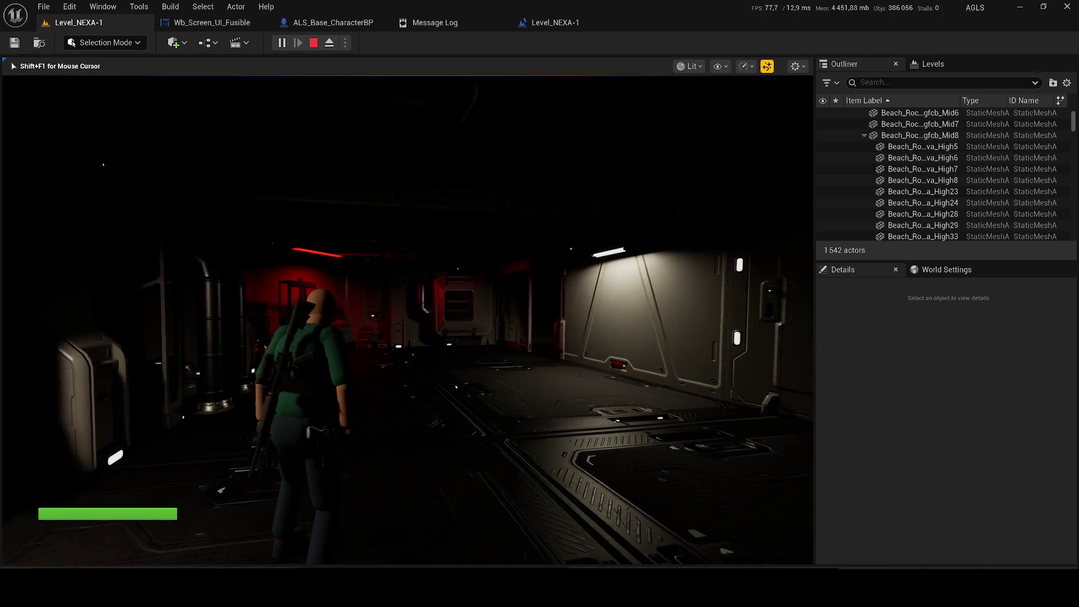
key(w)
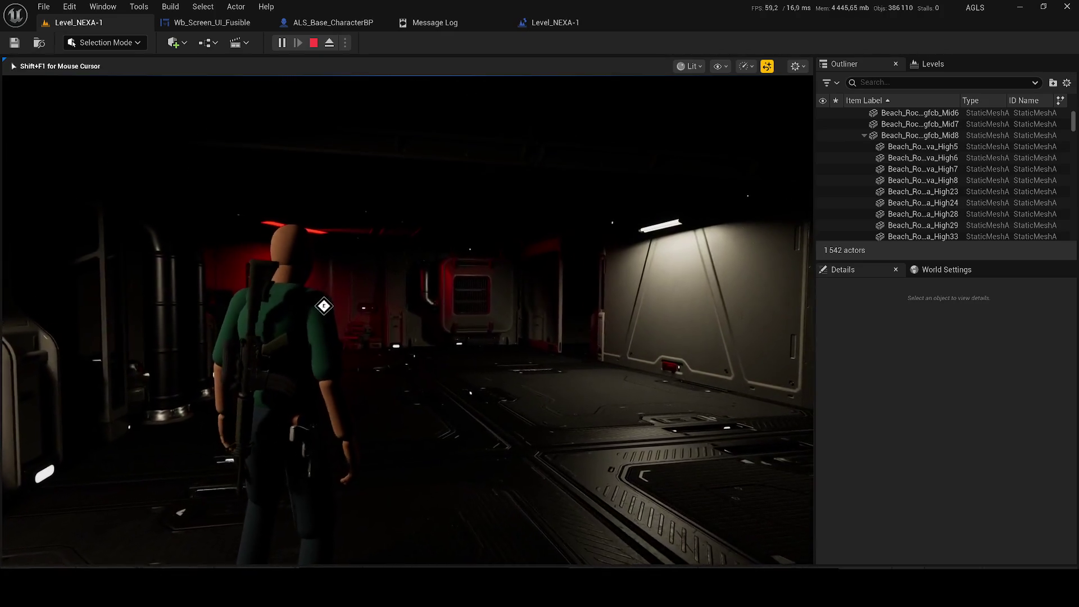
mouse_move(407, 320)
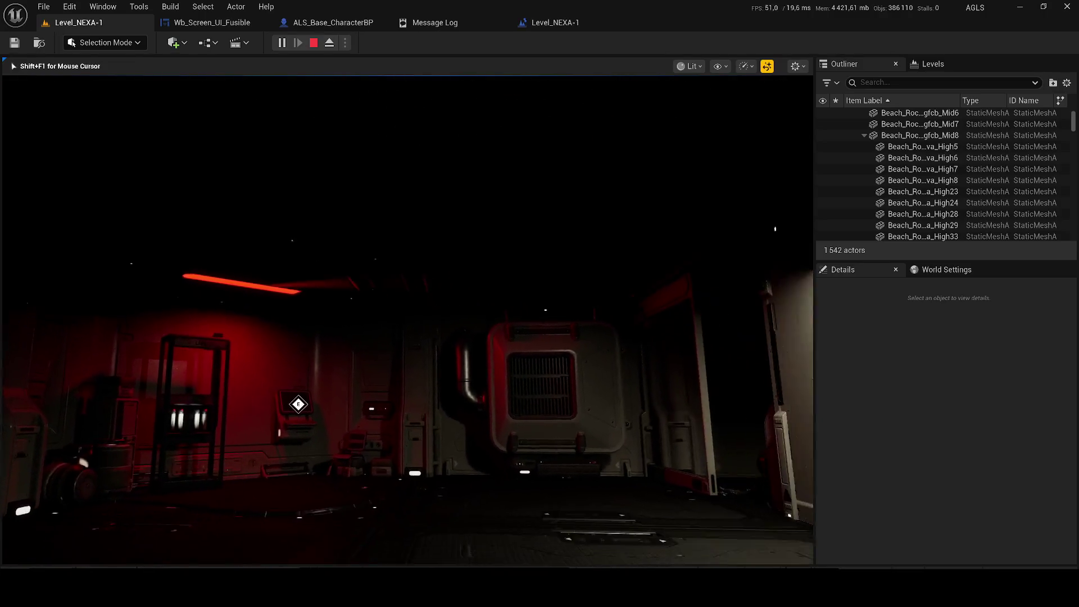
key(w)
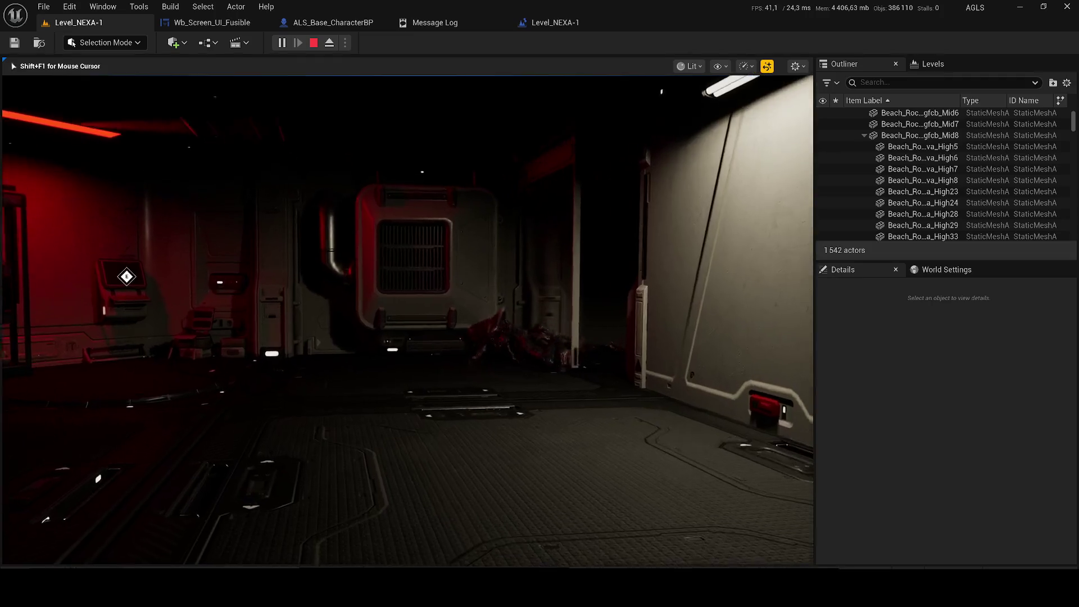
key(s)
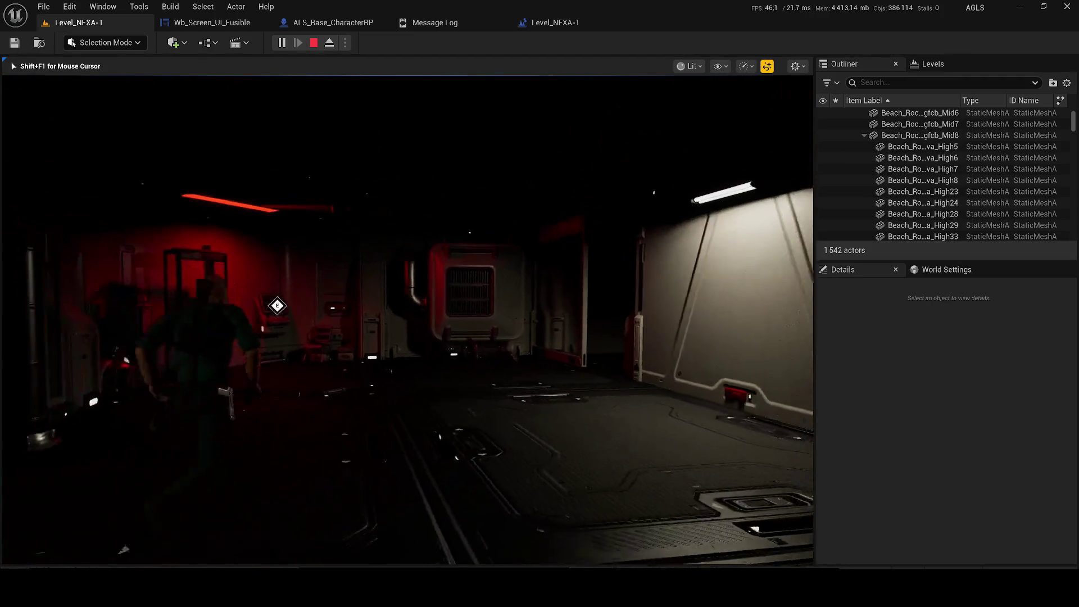
key(w)
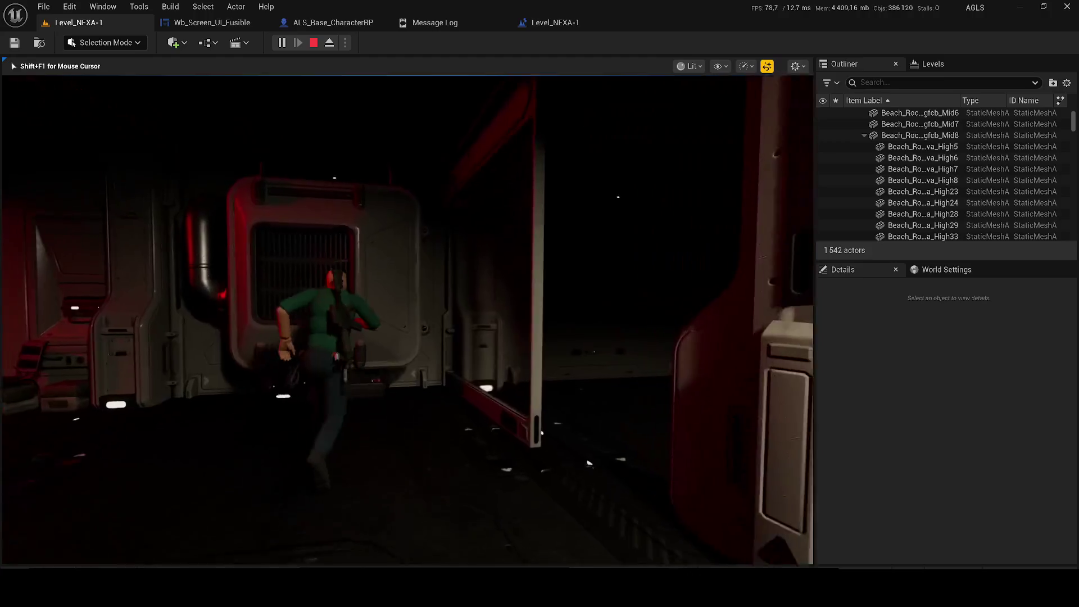
key(w)
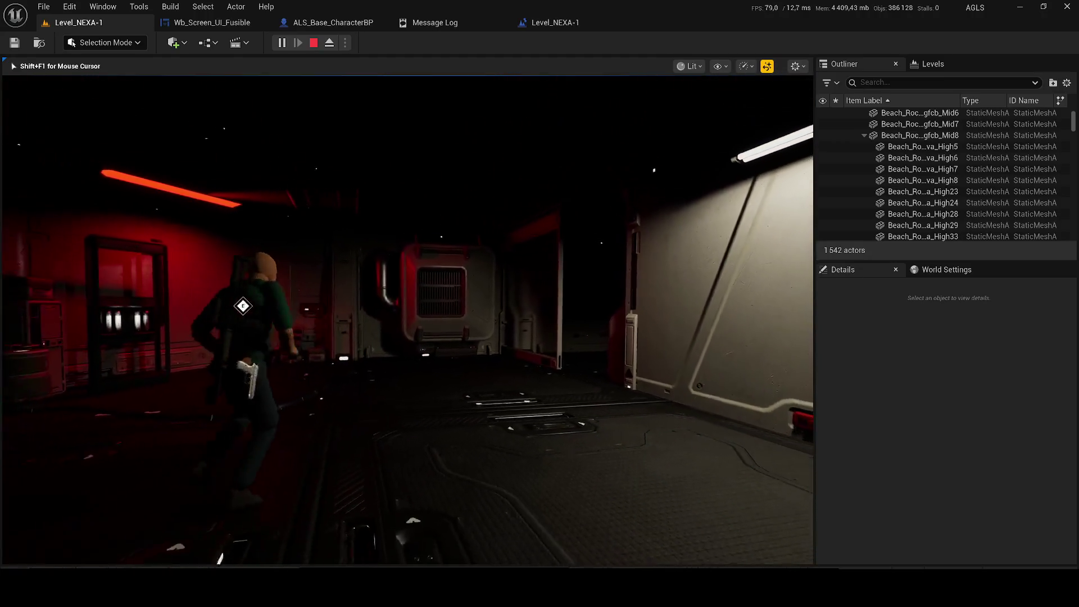
key(w)
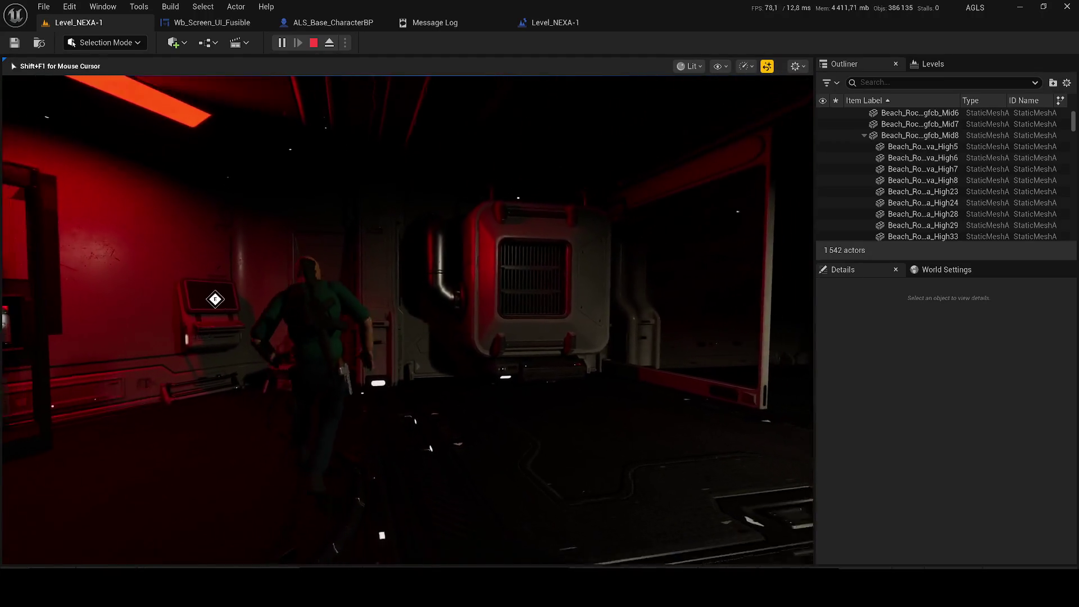
- Explore the red-lit room and corridor toward the back doorway, then end the playtest
key(w)
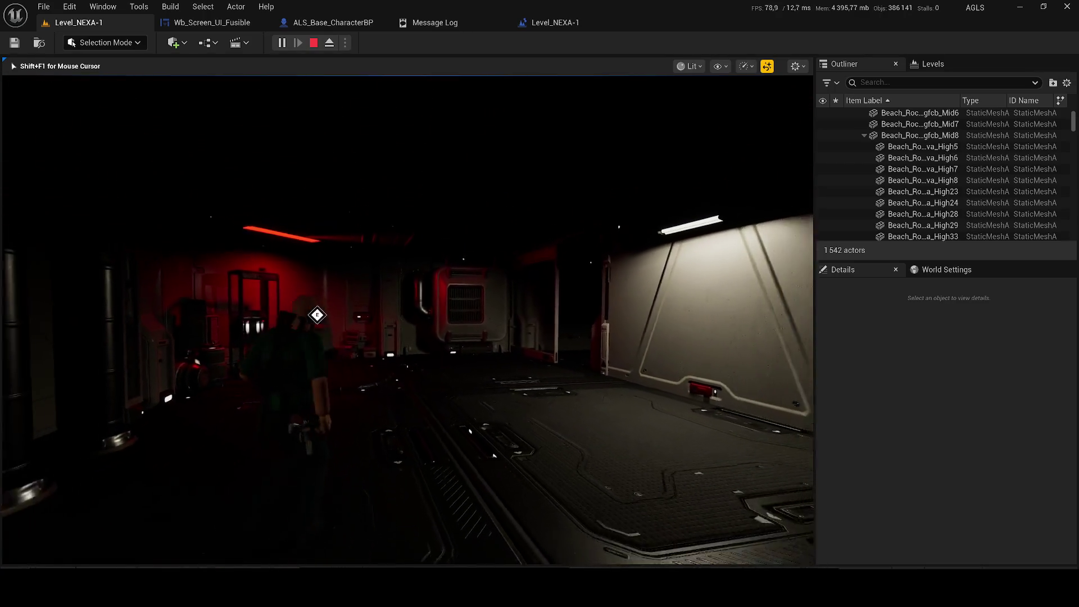
key(w)
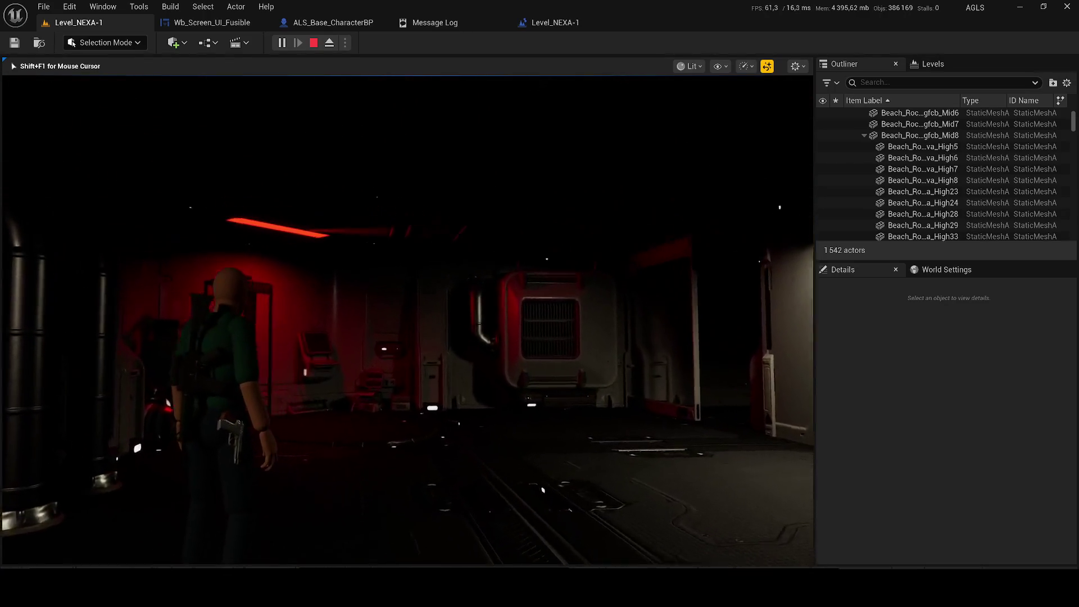
key(w)
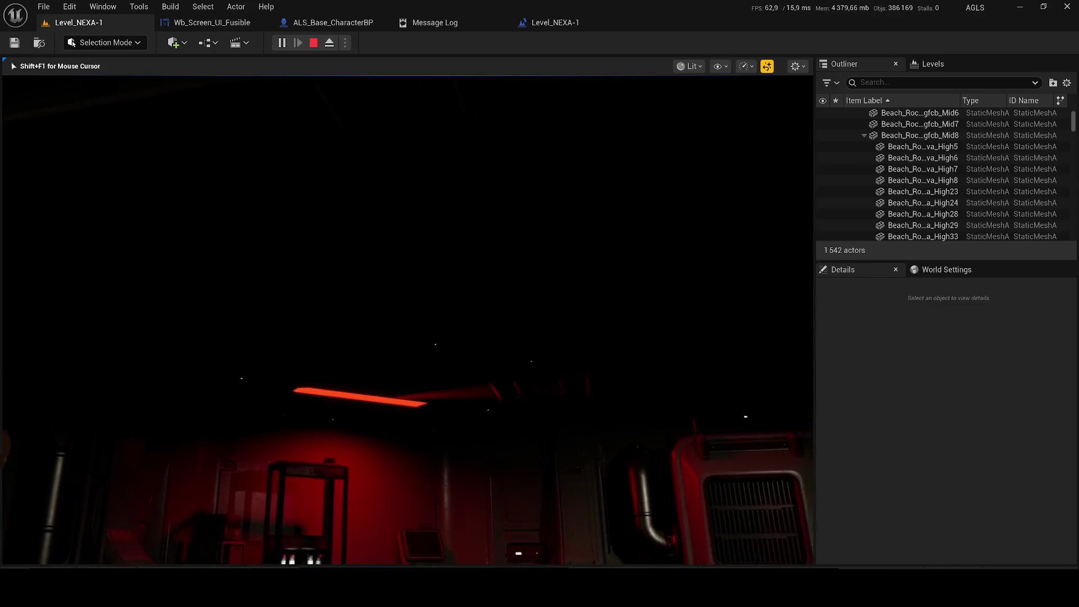
key(w)
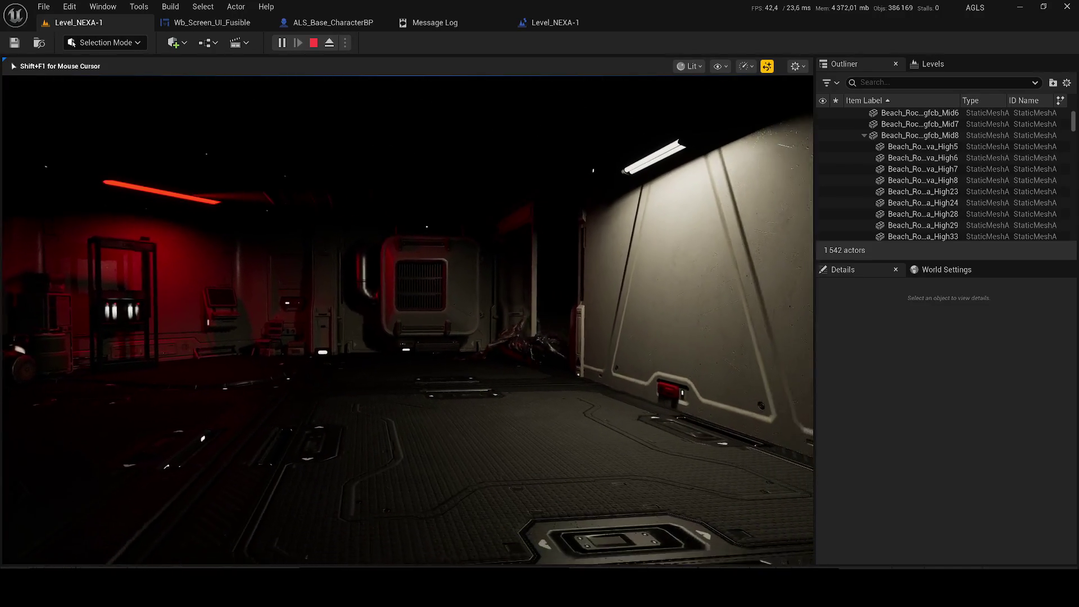
key(w)
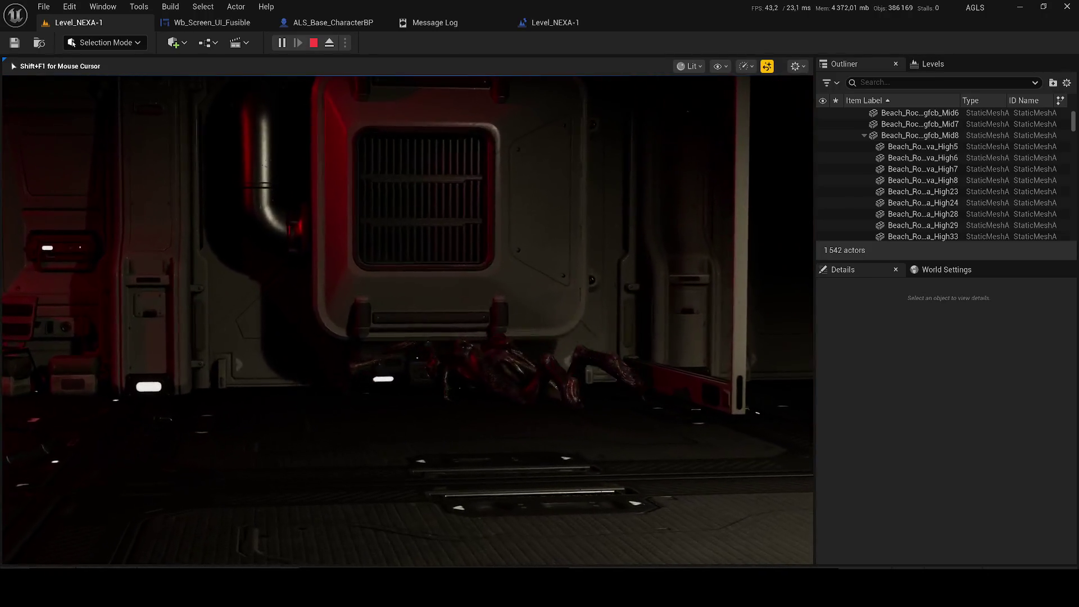
key(w)
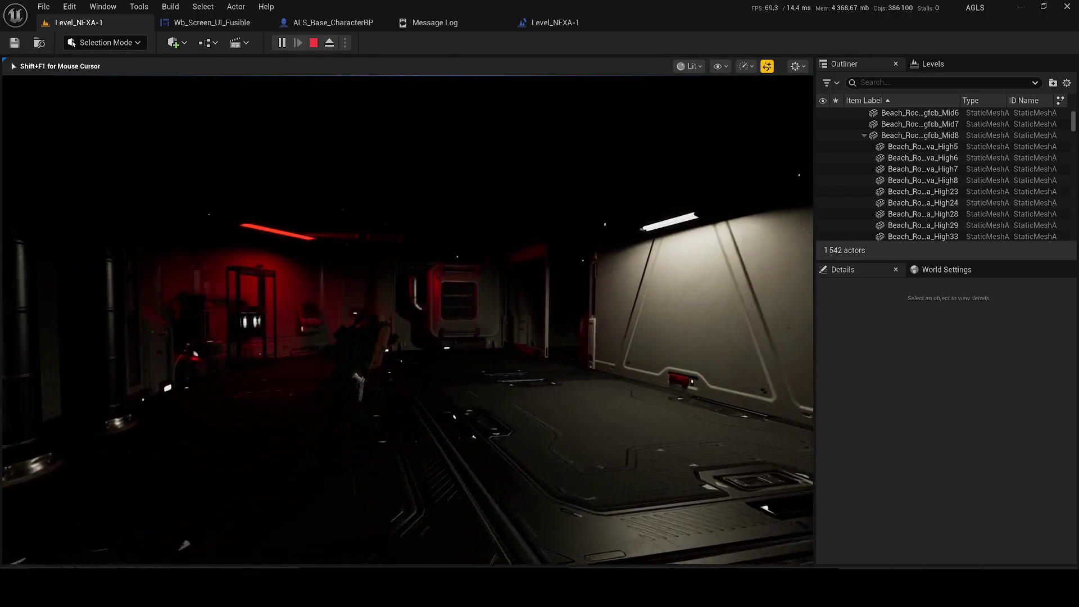
key(w)
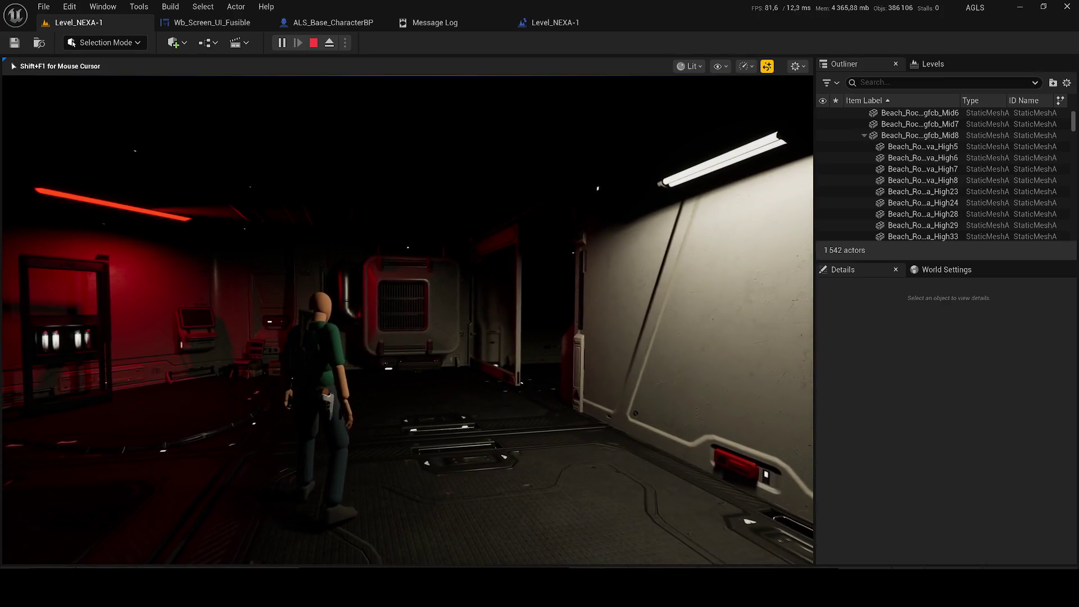
key(a)
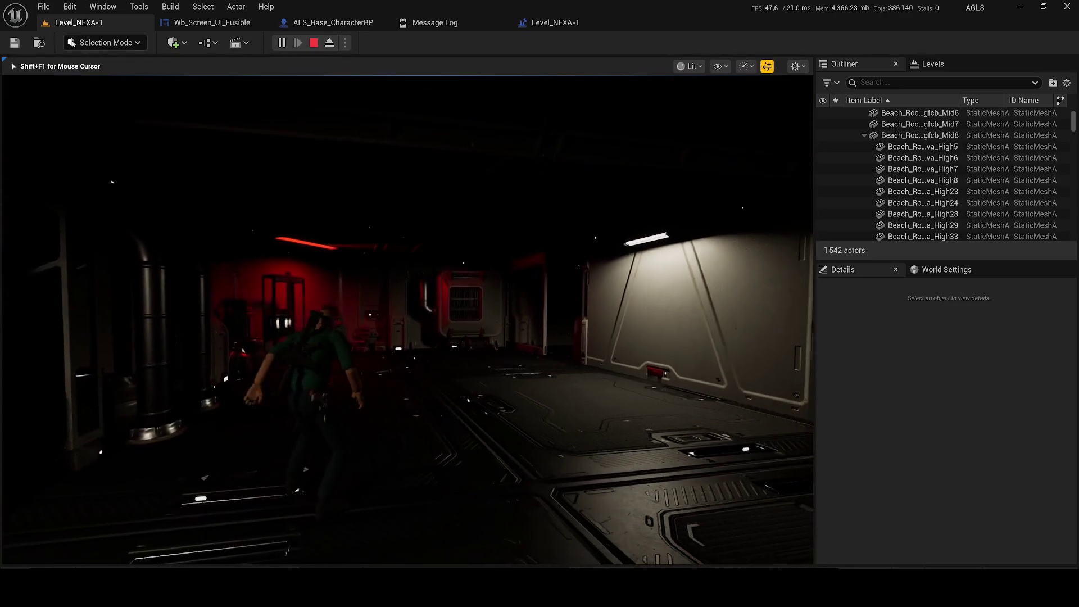
key(Escape)
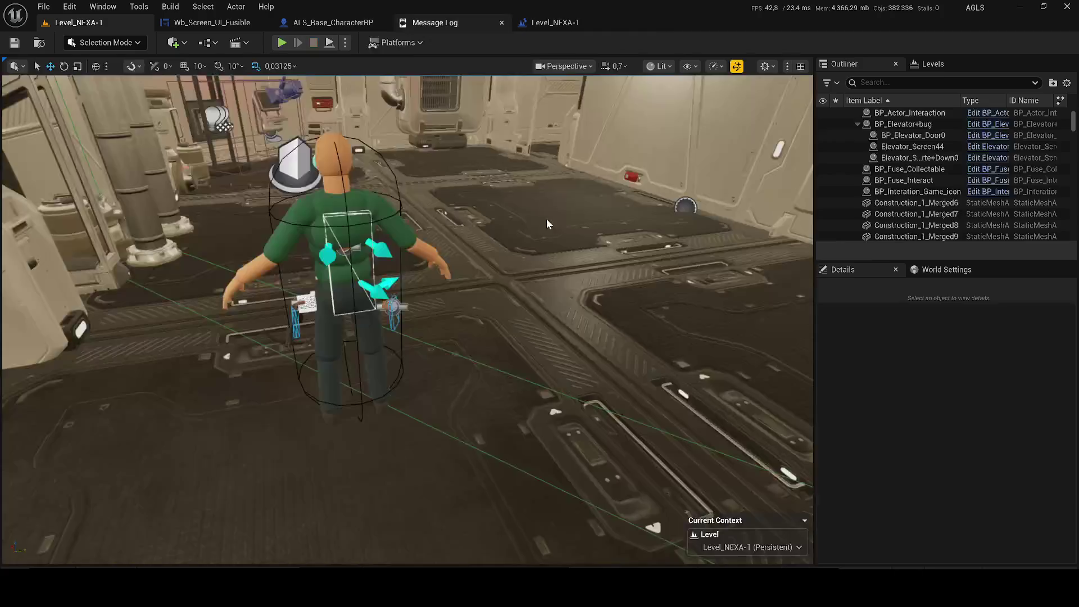
- Open the existing level sequence '2' from the Cinematics menu
click(244, 46)
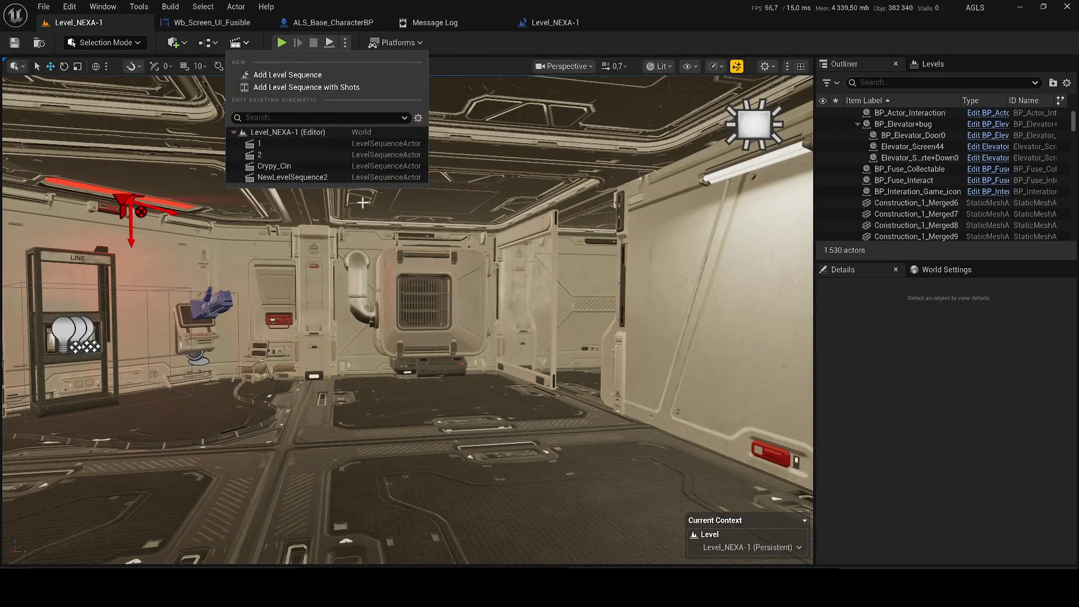
click(278, 157)
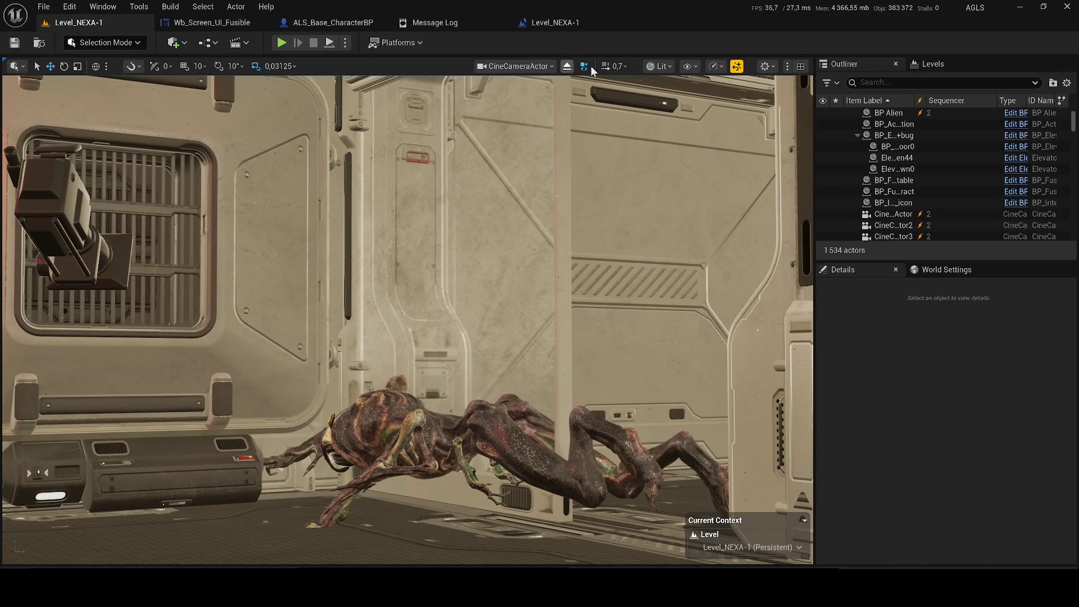
- Filter the Outliner on 'dire' and hide the Directional Light
text(dire)
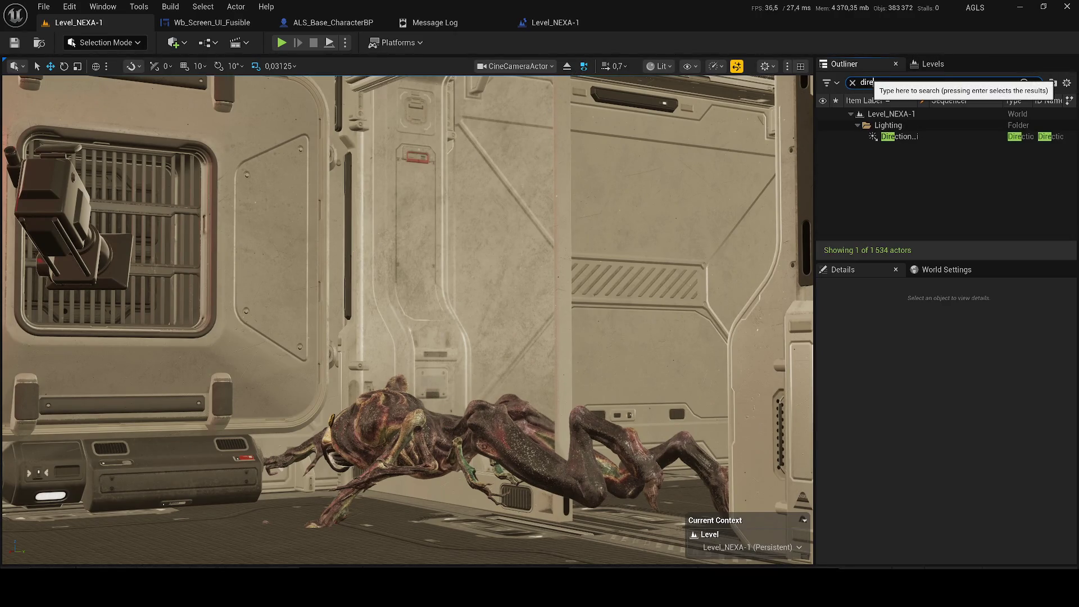
click(824, 137)
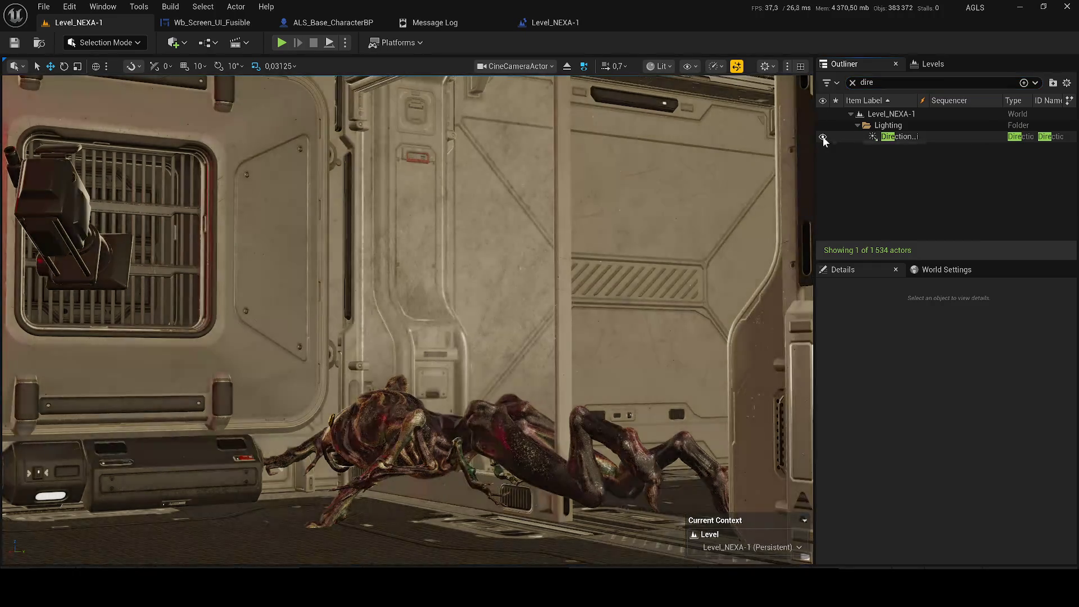
click(823, 136)
click(824, 138)
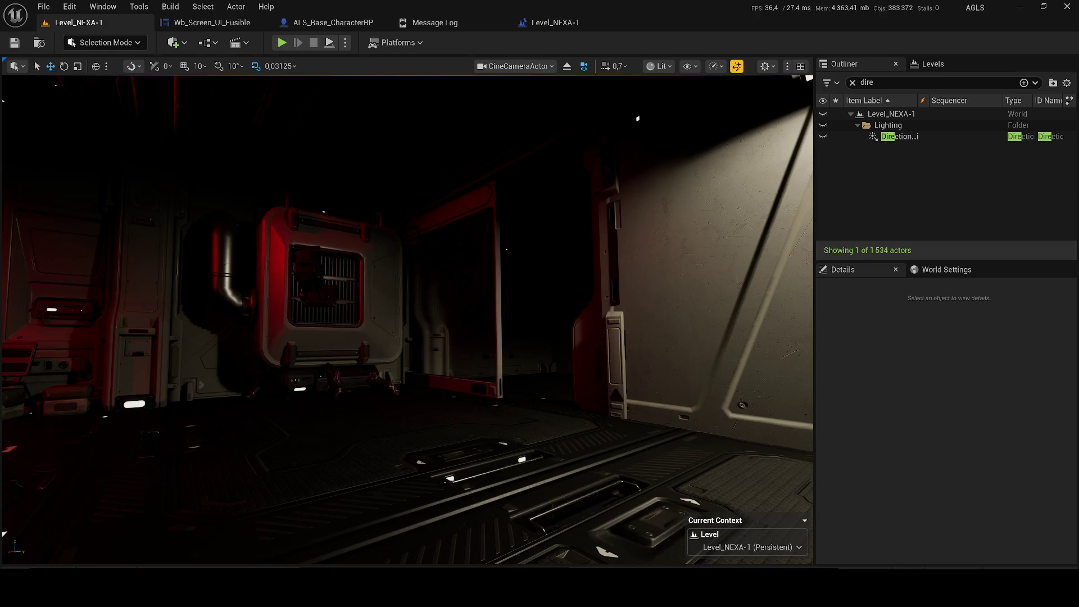
- Select BP Alien in the viewport, then select and focus the Directional Light
click(332, 373)
click(336, 378)
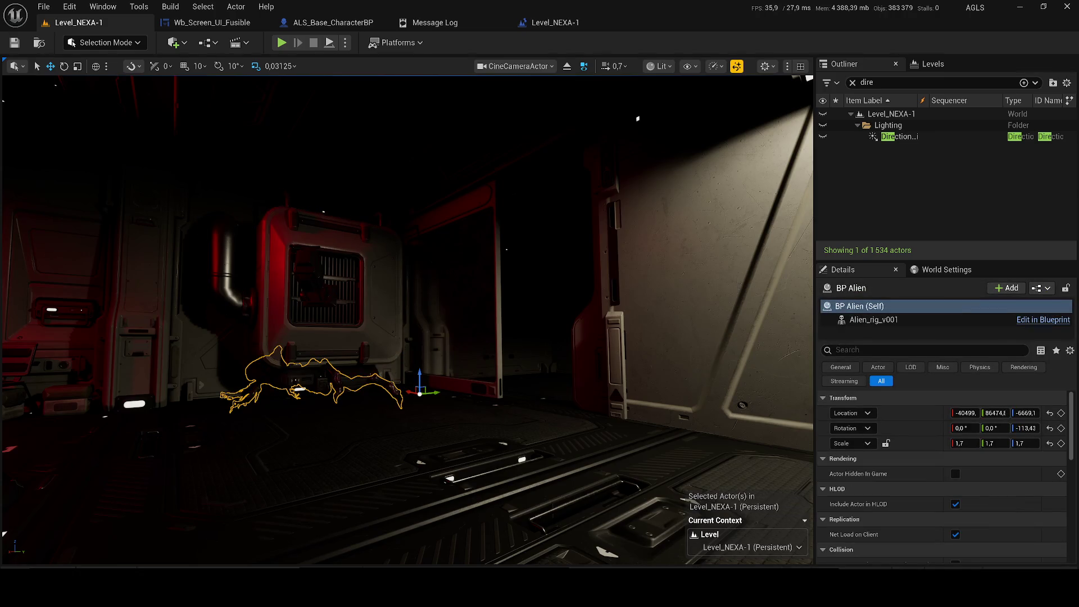
drag(141, 293, 531, 101)
click(661, 66)
double_click(827, 137)
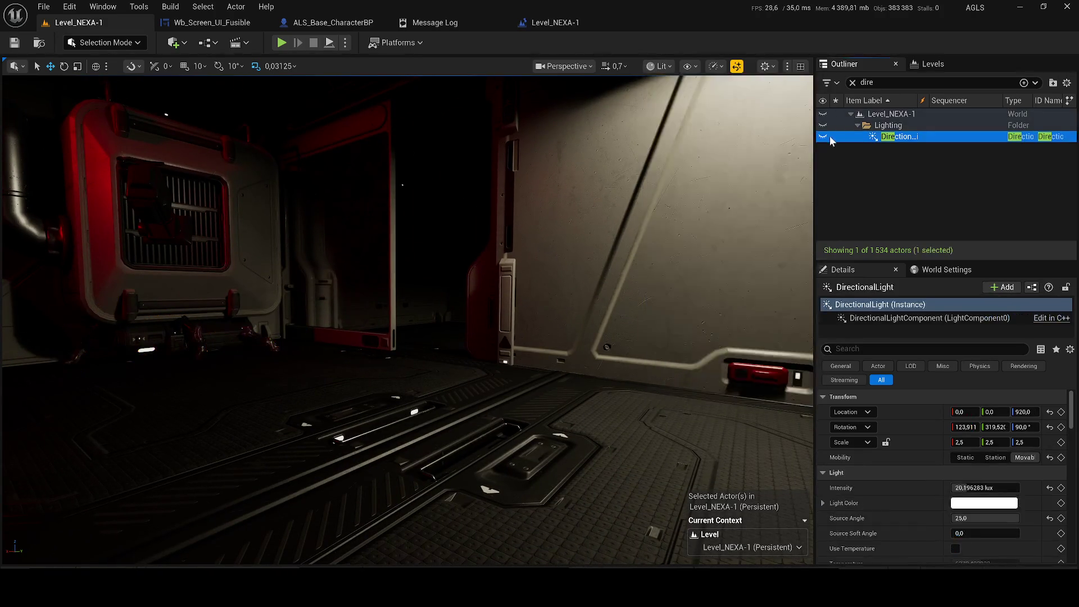
- Select the whole BP Alien actor, frame it with F, and toggle Game View to watch its animation
scroll(310, 254, down, 5)
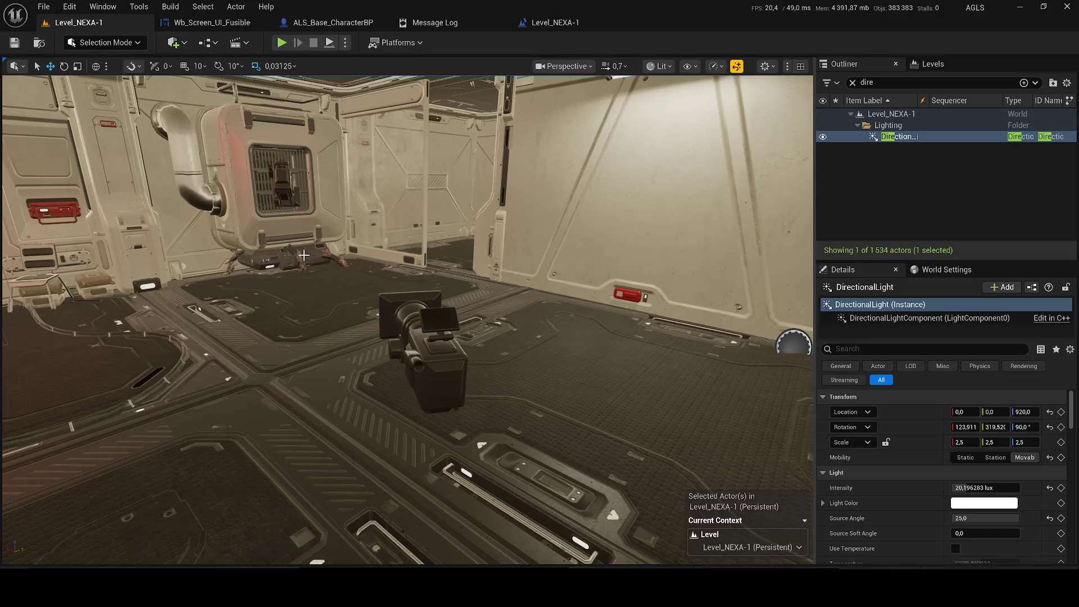
click(299, 260)
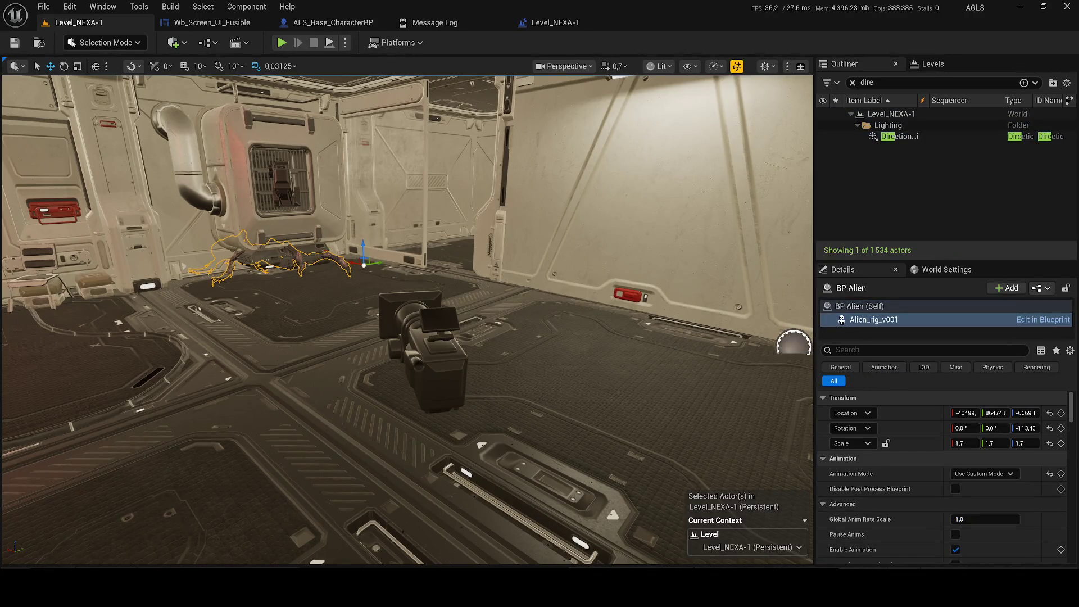
click(860, 306)
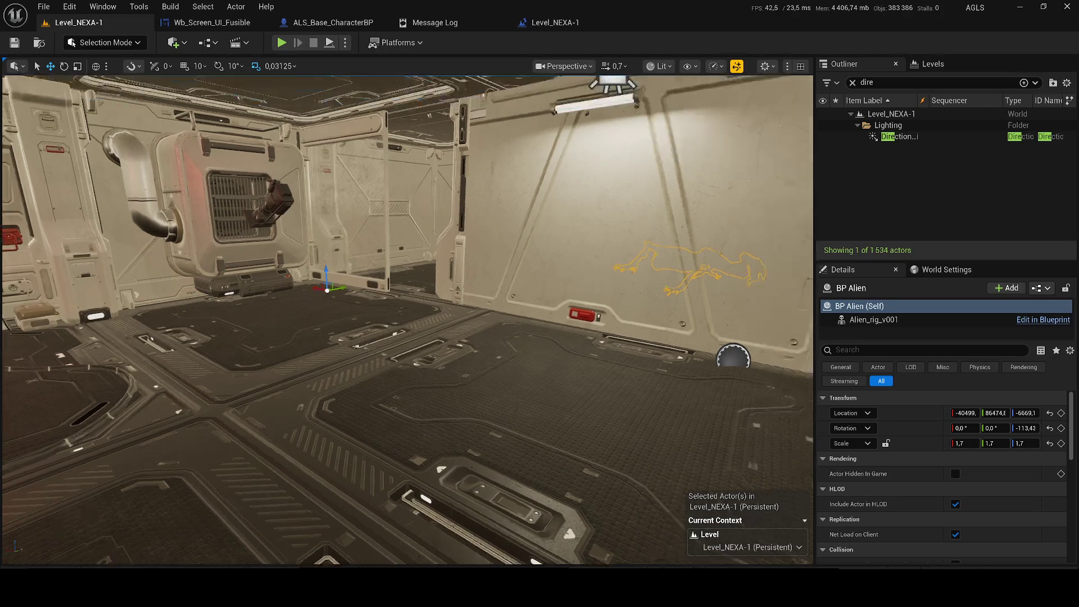
scroll(408, 319, up, 2)
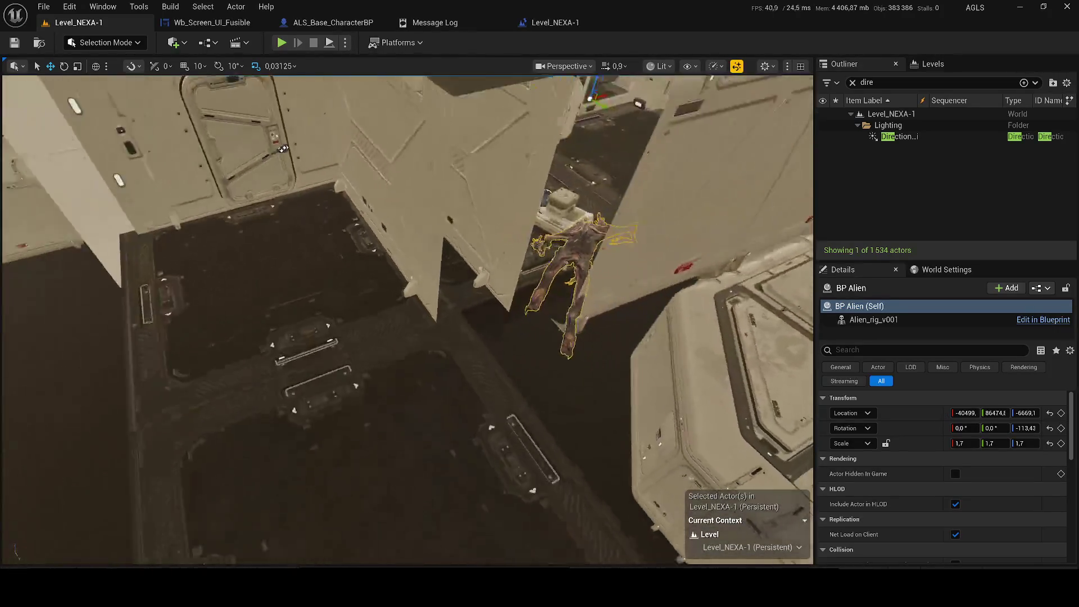
scroll(408, 320, down, 2)
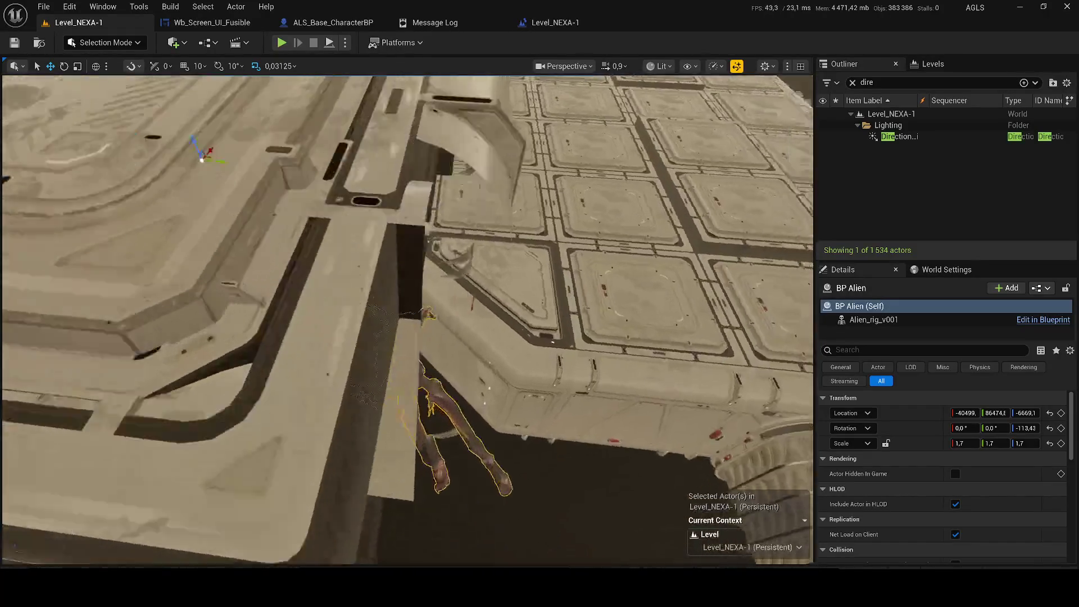
scroll(204, 223, down, 3)
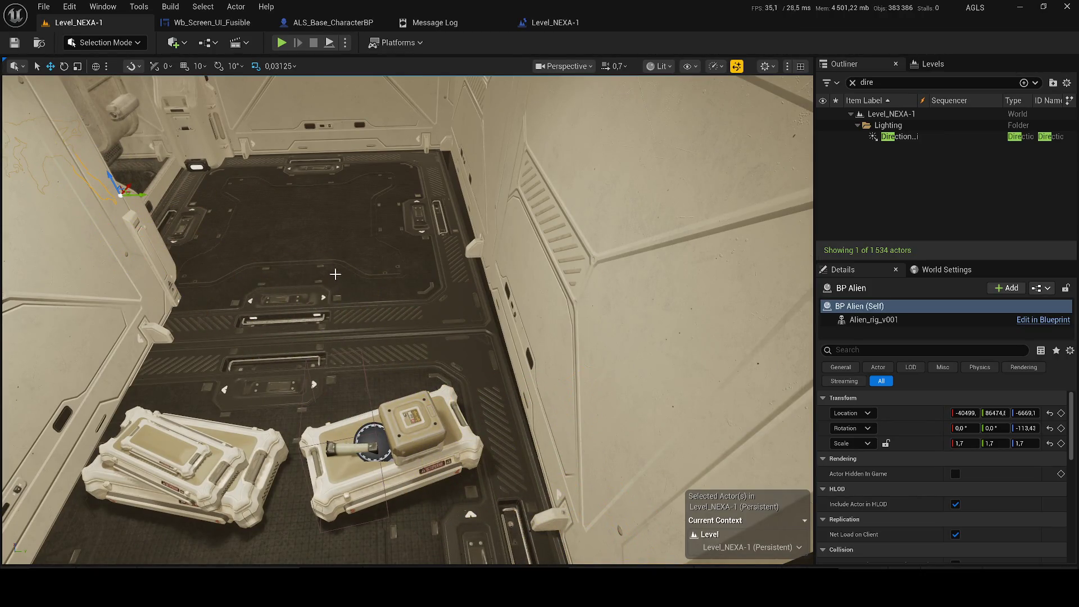
key(f)
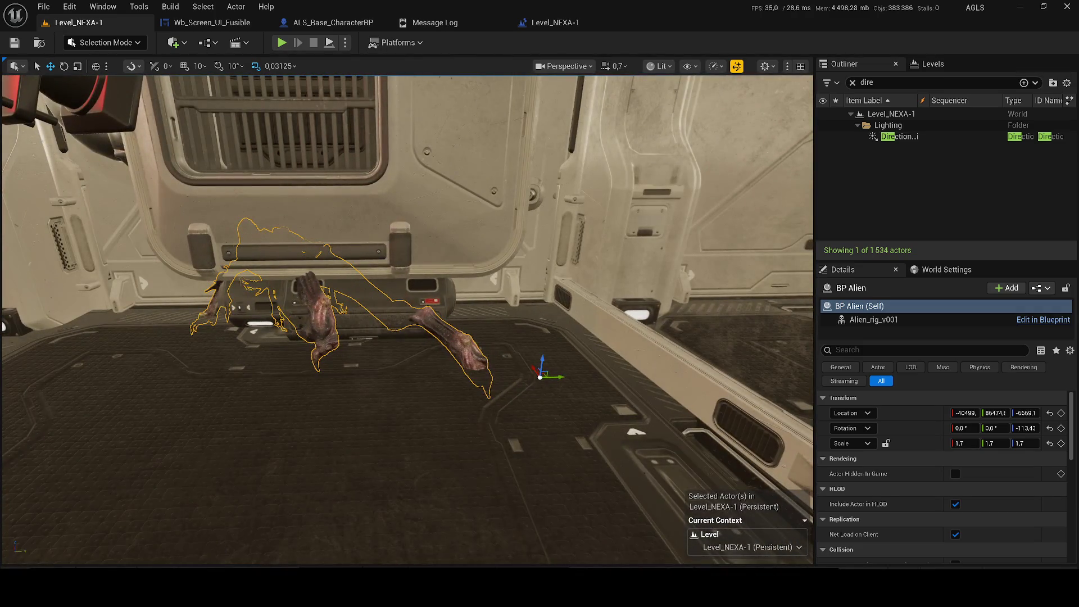
key(g)
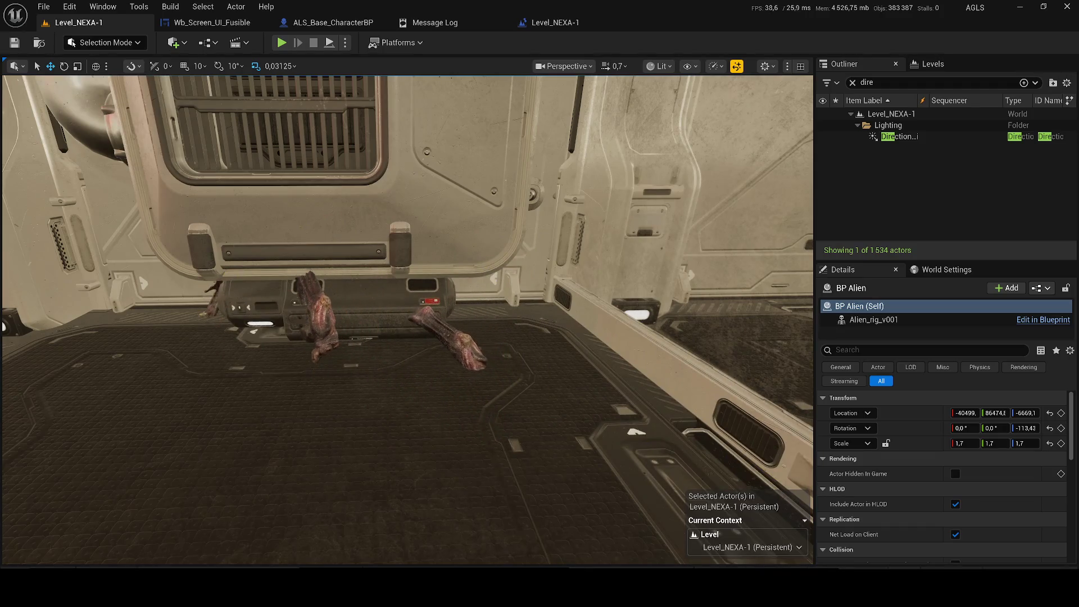
key(g)
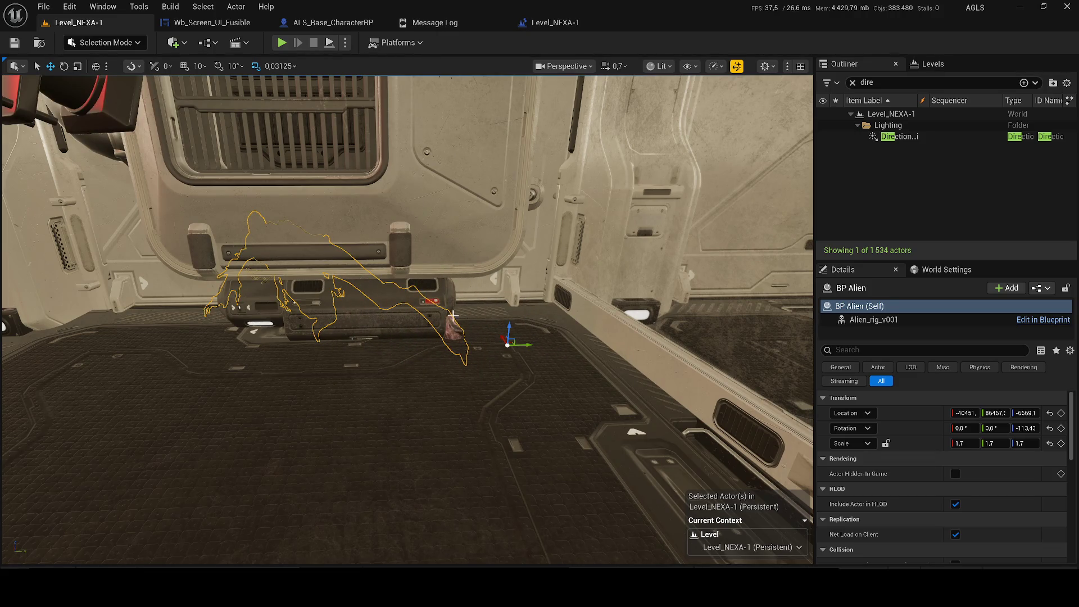
mouse_move(516, 340)
mouse_down()
mouse_move(547, 348)
mouse_move(520, 342)
mouse_up()
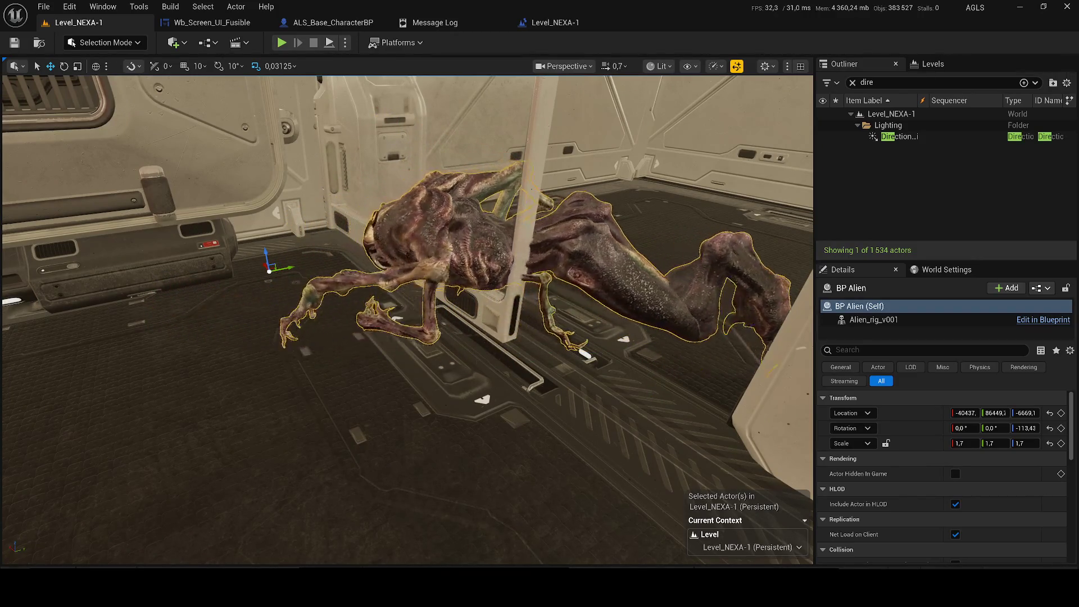
click(106, 42)
- Switch to Animation mode and orbit the alien, toggling Game View to preview its control rig
click(108, 150)
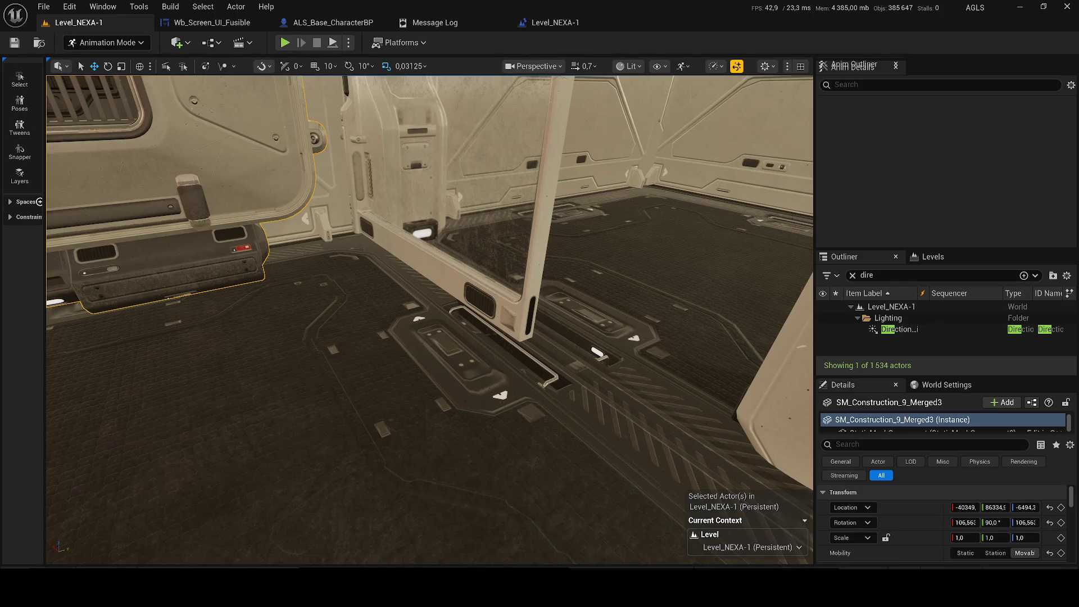
drag(472, 204, 472, 204)
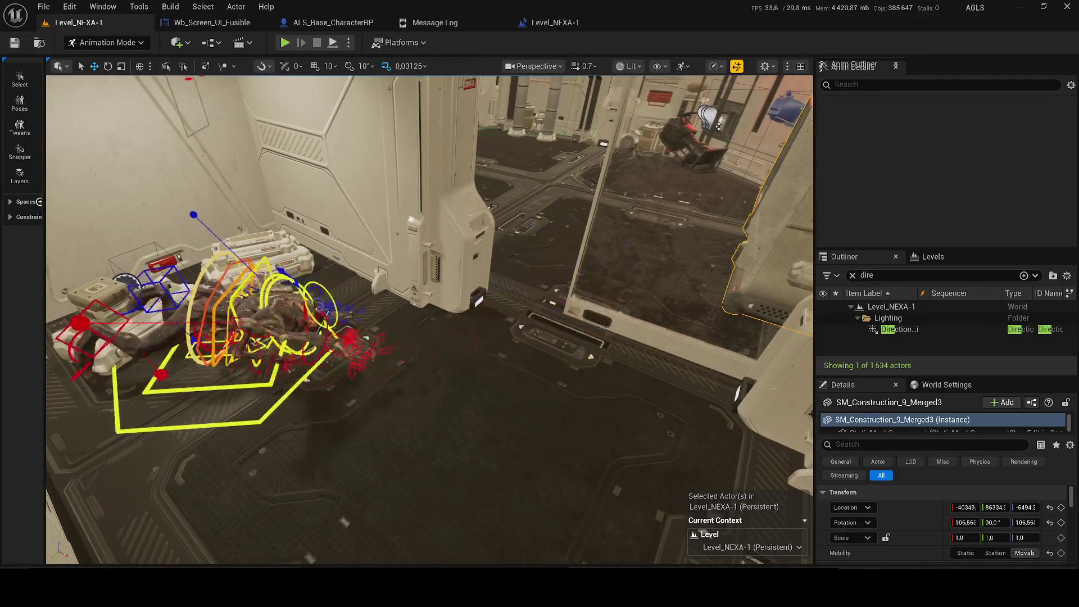
key(g)
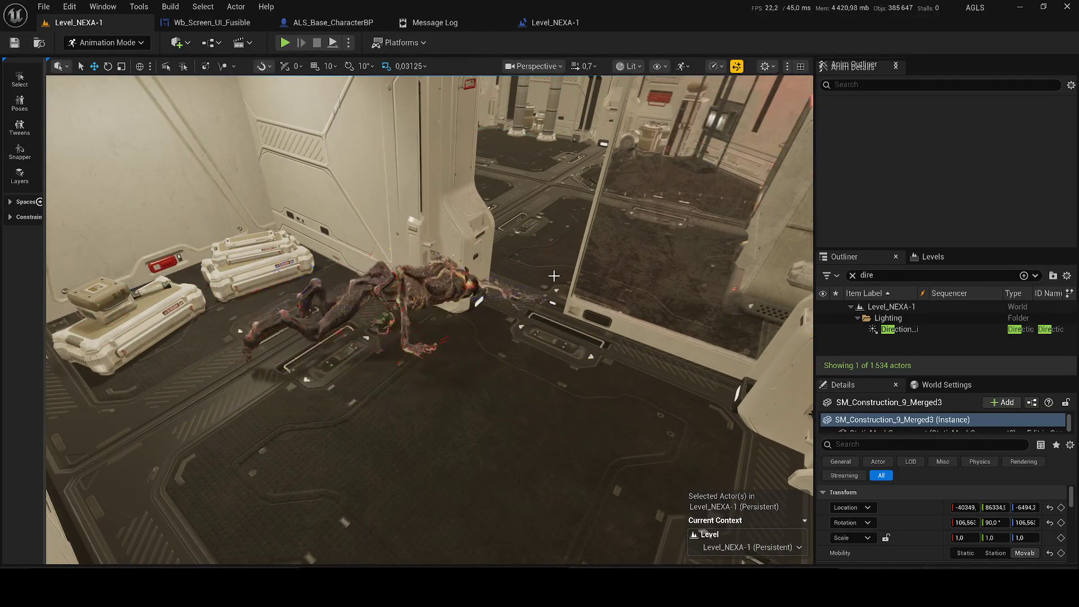
key(g)
drag(649, 308, 649, 308)
scroll(649, 308, down, 2)
scroll(649, 307, up, 1)
click(359, 343)
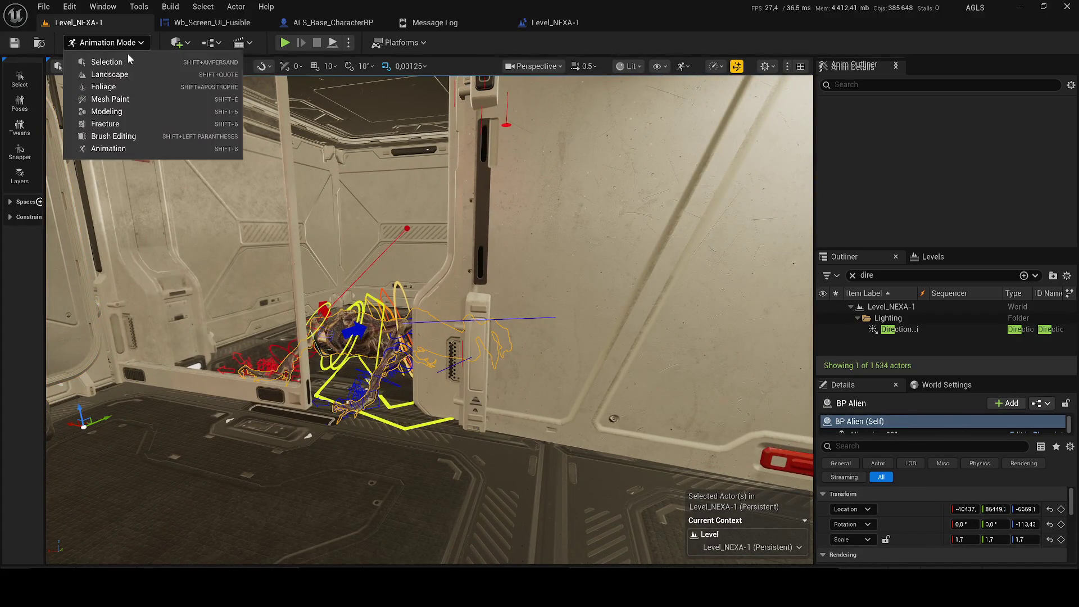
- Return to Selection Mode and nudge the BP Alien slightly along the floor
click(127, 68)
drag(394, 309, 394, 309)
scroll(394, 309, up, 1)
drag(225, 238, 225, 238)
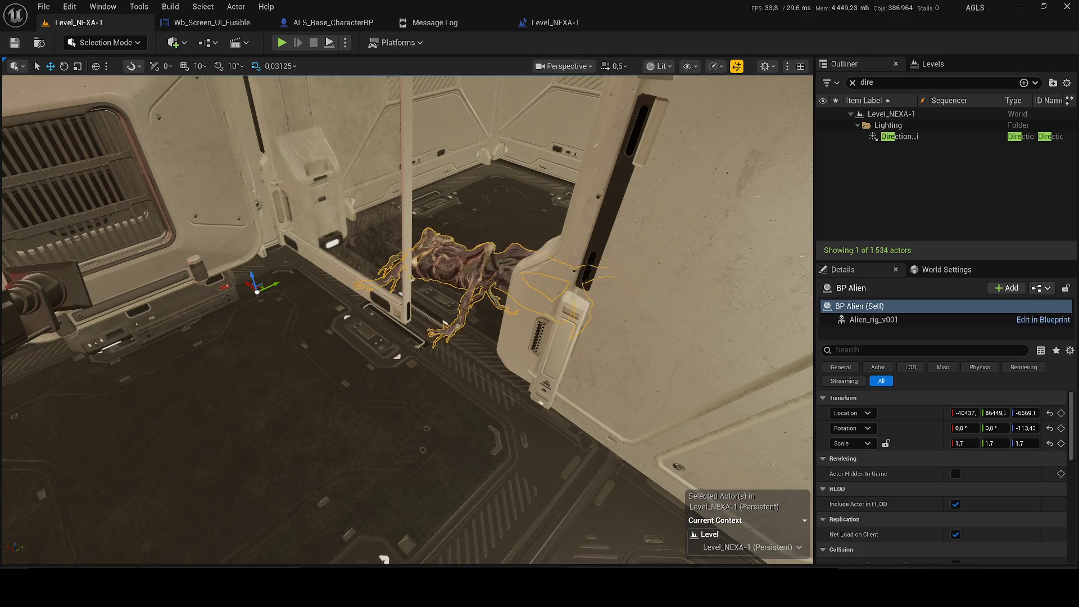
drag(225, 238, 225, 238)
drag(384, 236, 353, 234)
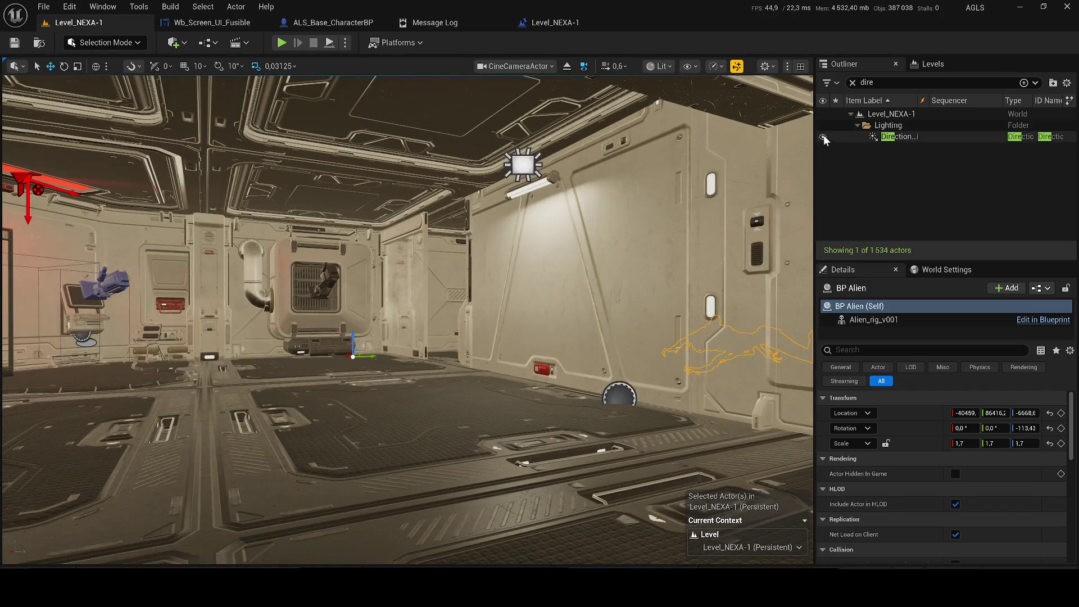
click(824, 136)
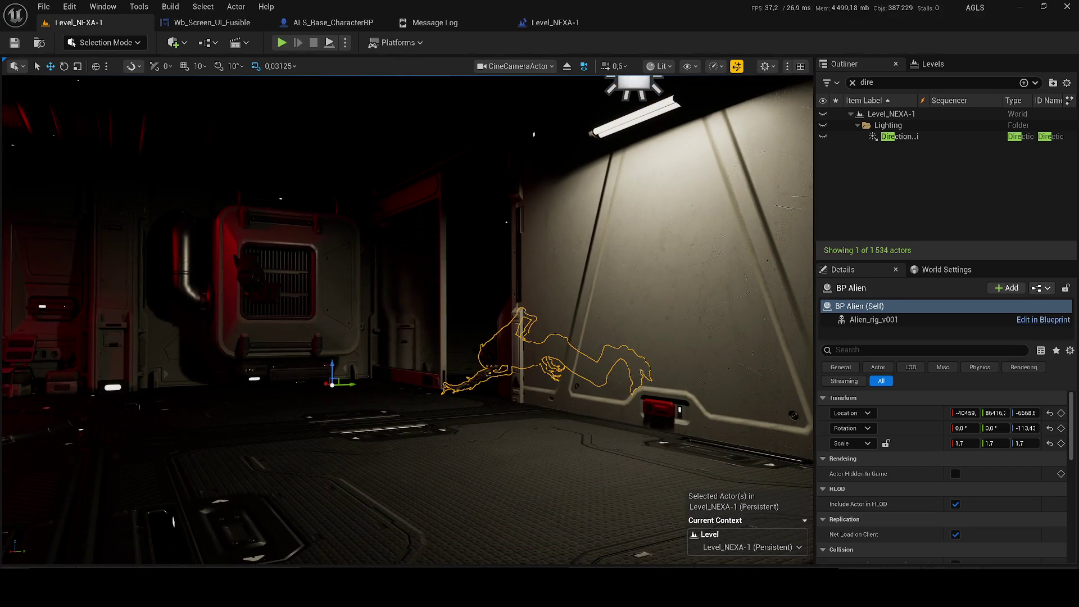
- Fly the viewport through the dark corridor past the alien and red door frame
key(w)
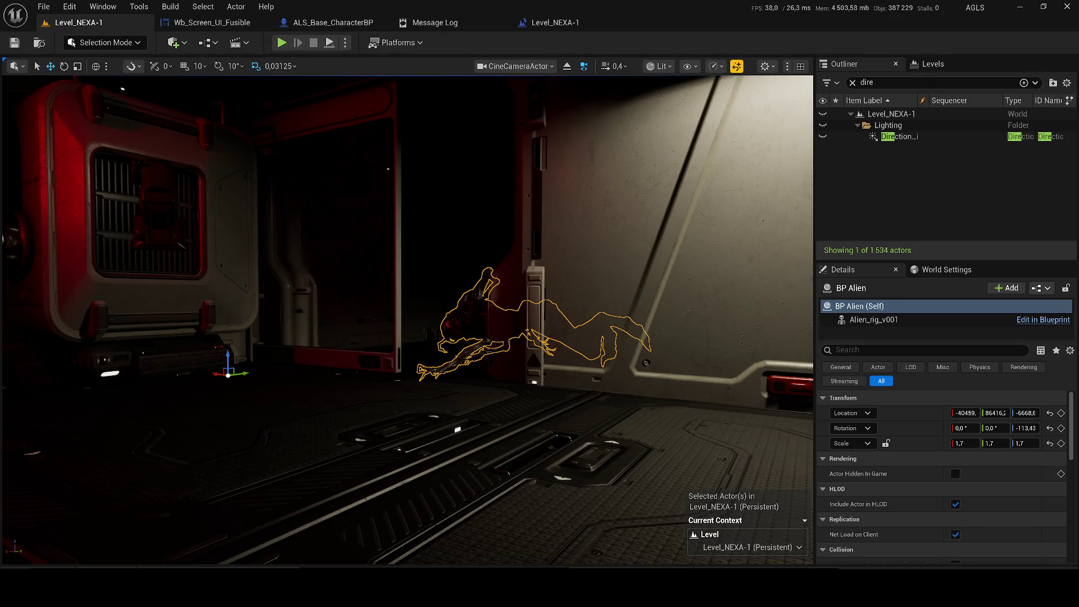
key(w)
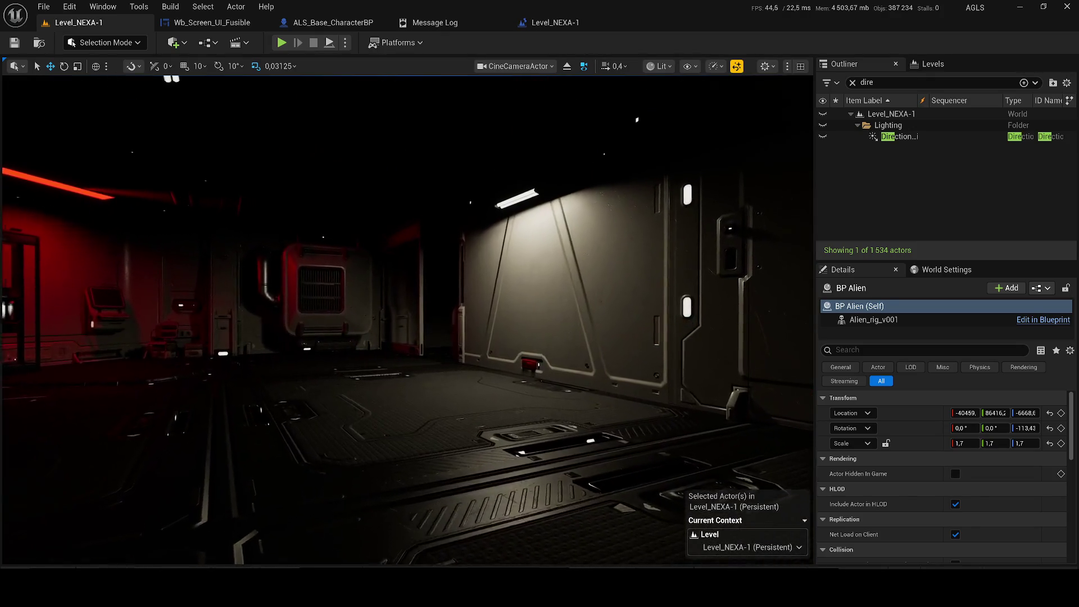
key(w)
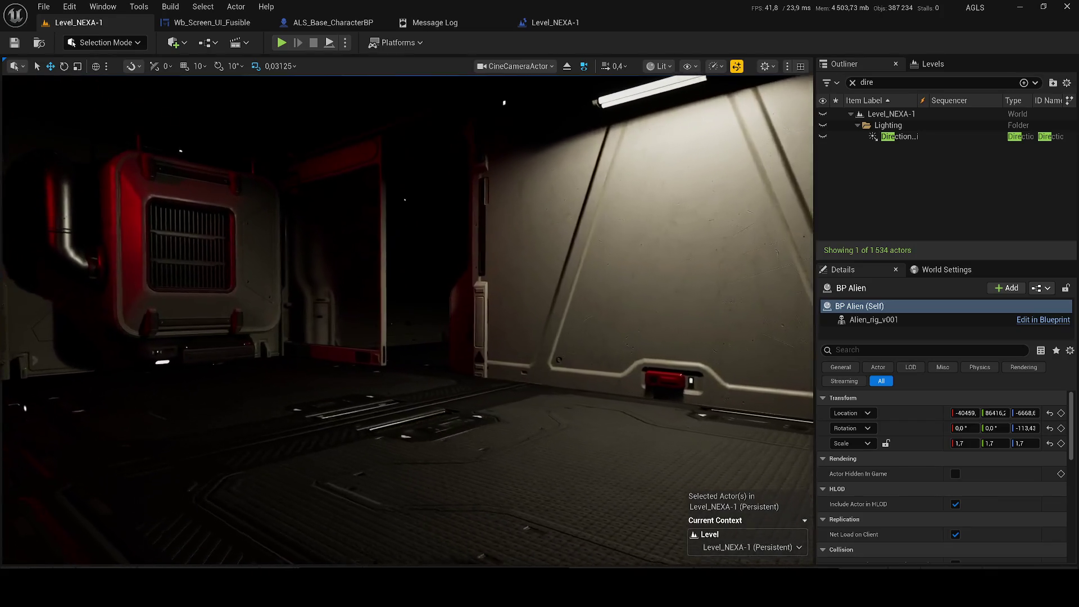
key(w)
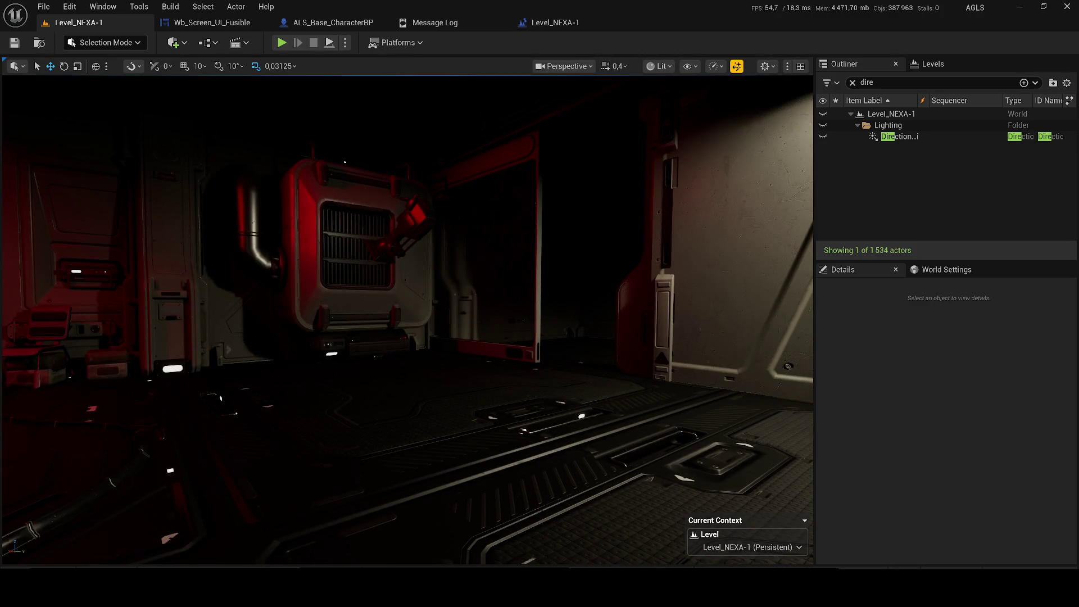
- Move the perspective view into the dark room
drag(101, 211, 145, 260)
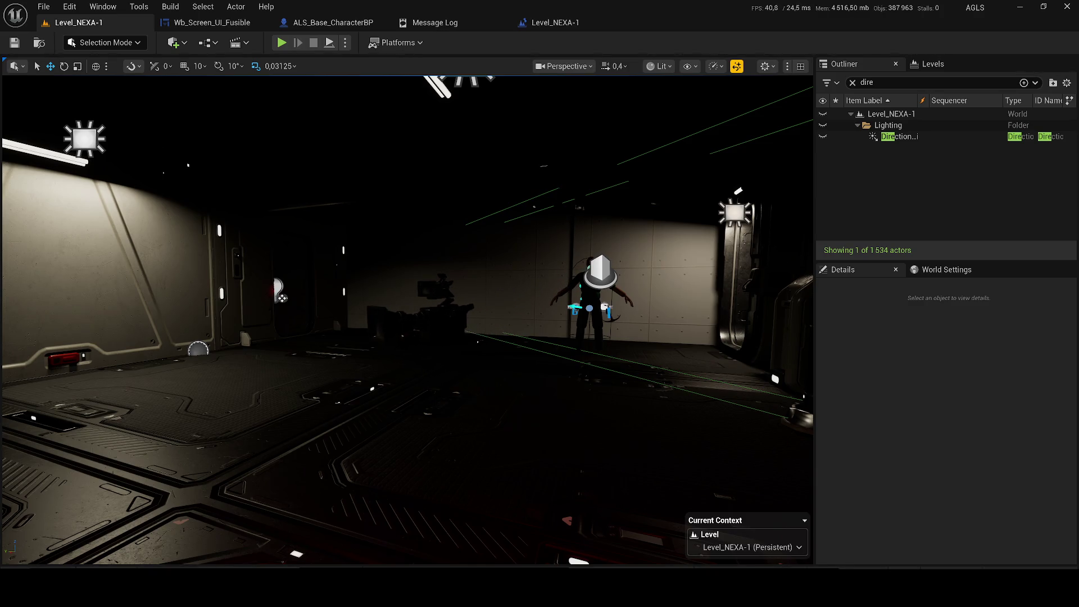
drag(267, 299, 267, 299)
drag(313, 253, 306, 253)
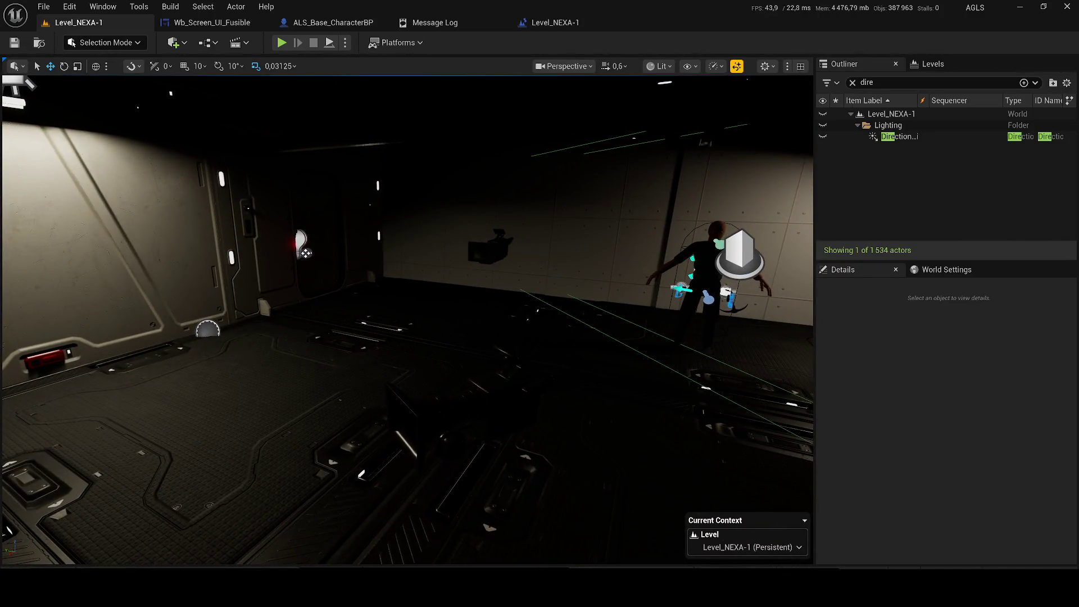
key(g)
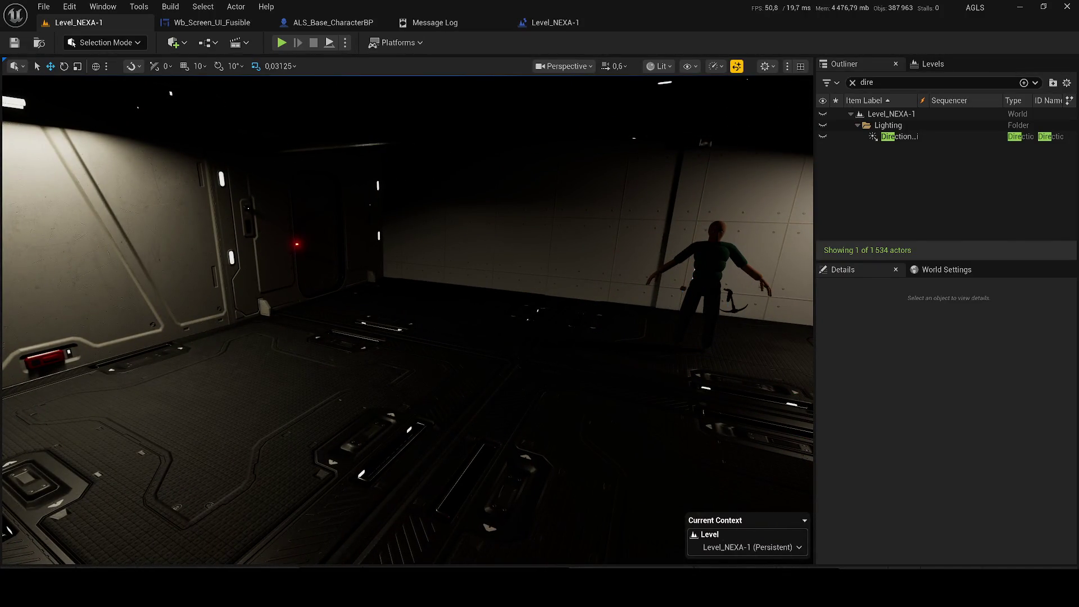
key(g)
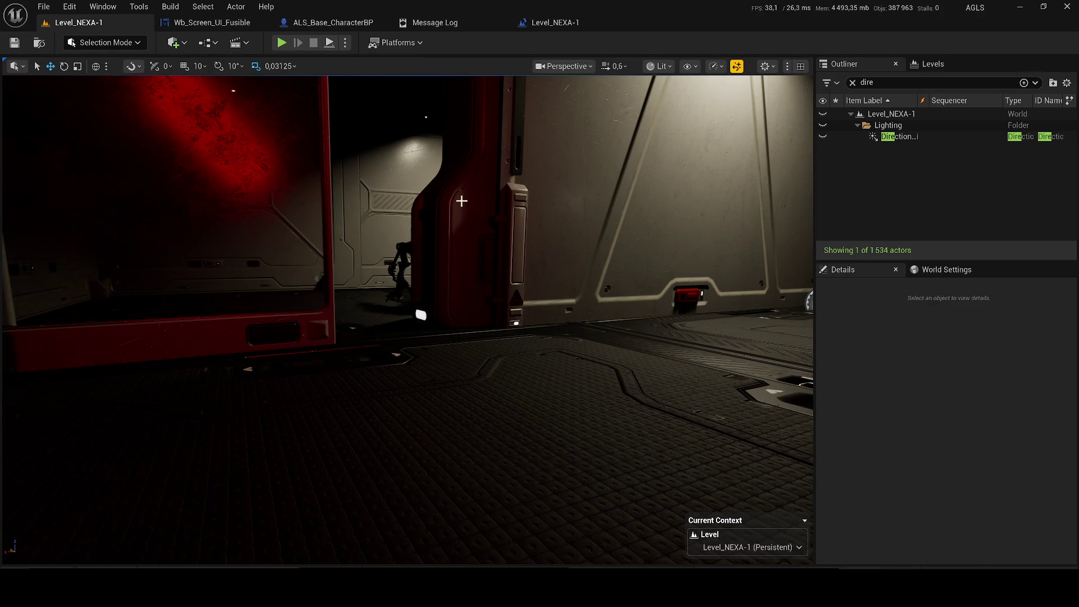
- Fly through the doorway and aim CineCameraActor4 down at the alien creature on the floor
scroll(487, 208, down, 1)
key(w)
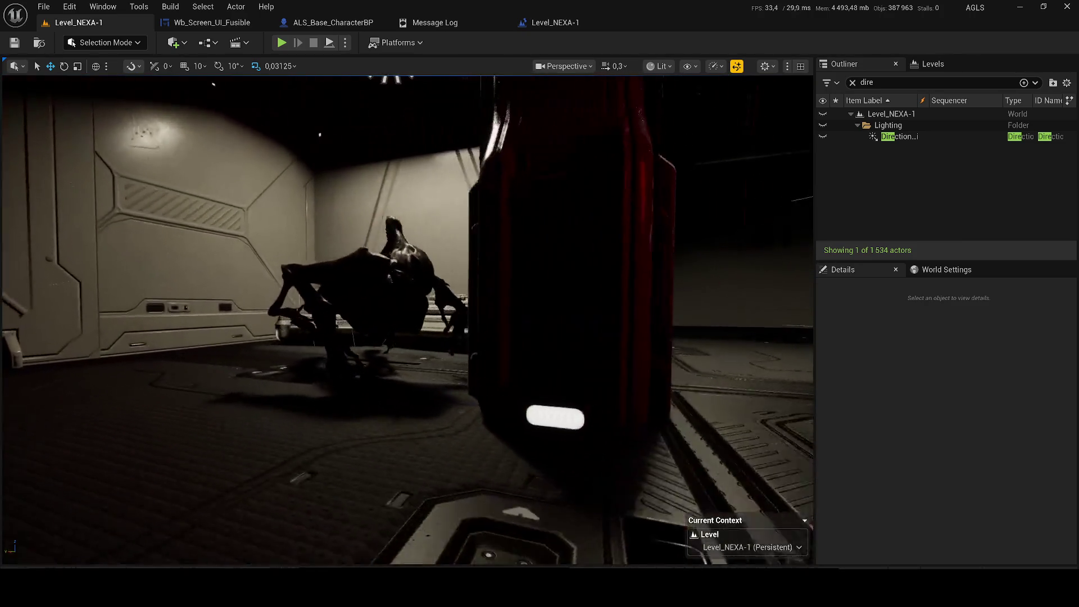
scroll(487, 208, up, 1)
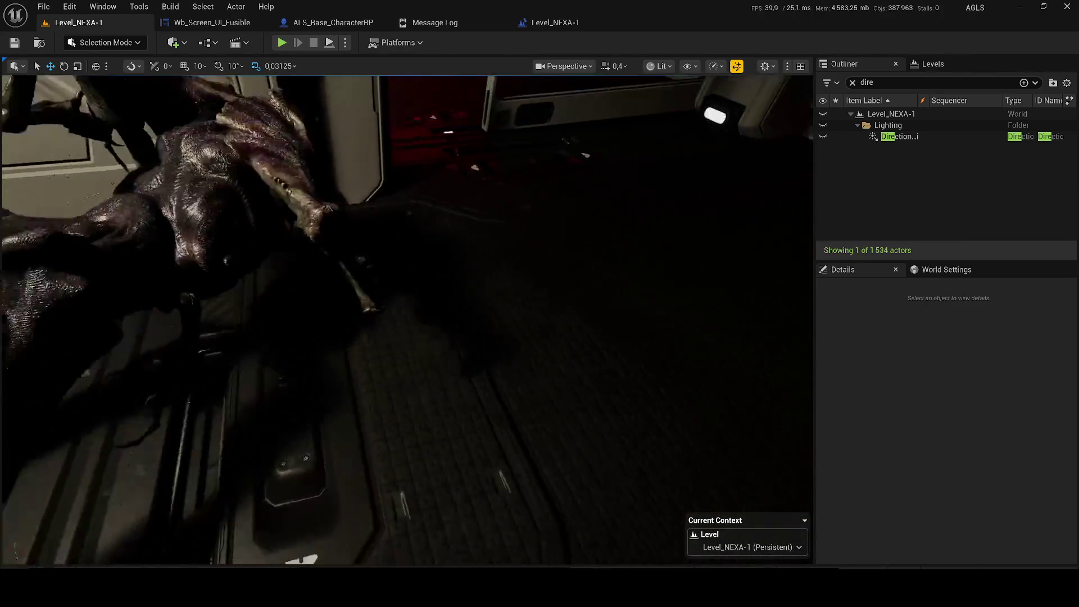
key(s)
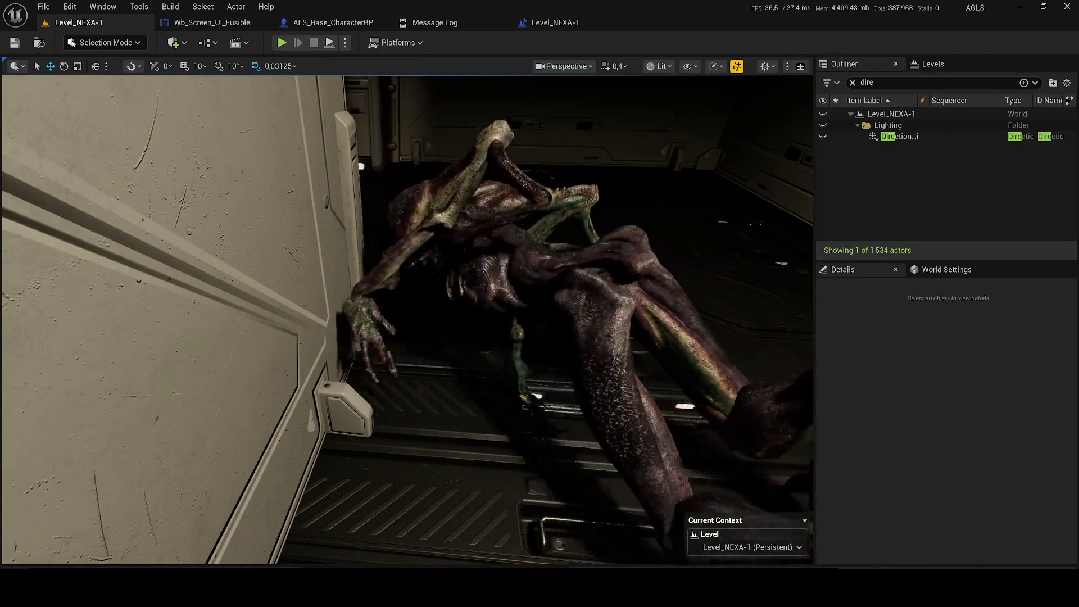
mouse_move(371, 264)
mouse_down()
mouse_move(372, 315)
mouse_move(450, 259)
mouse_up()
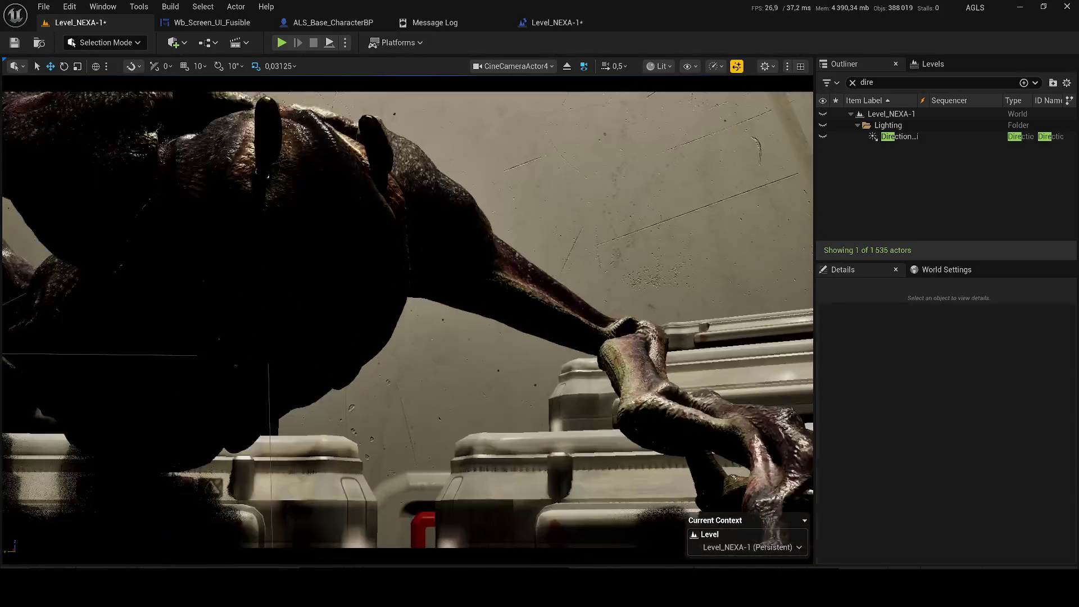
mouse_move(175, 266)
mouse_down()
mouse_move(39, 266)
mouse_move(34, 211)
mouse_up()
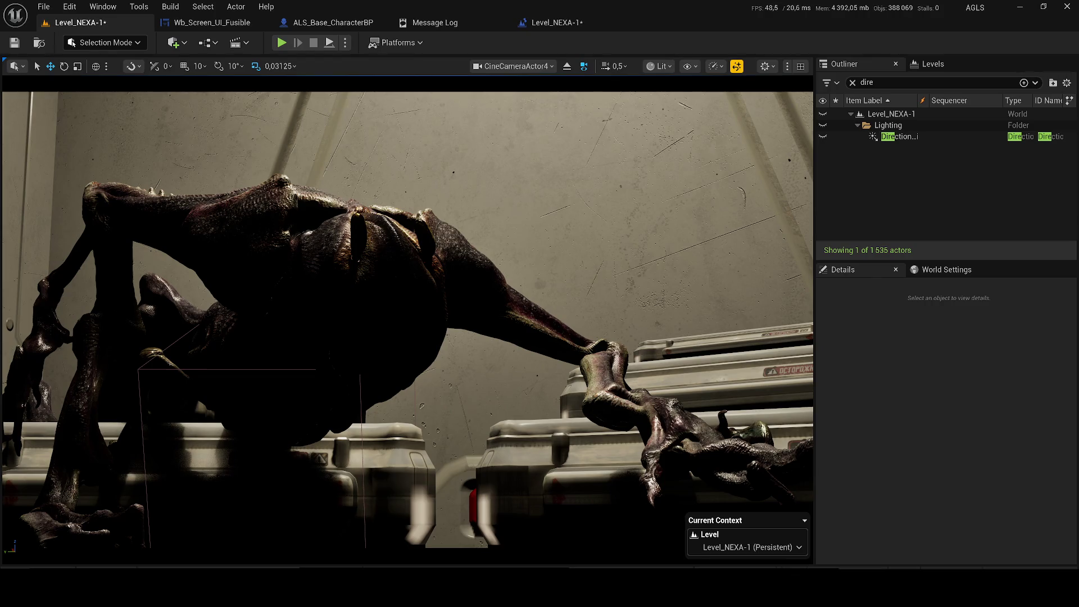
- Stop piloting the cine camera and select the ceiling rect light in the Perspective view
click(174, 42)
mouse_move(225, 174)
click(568, 68)
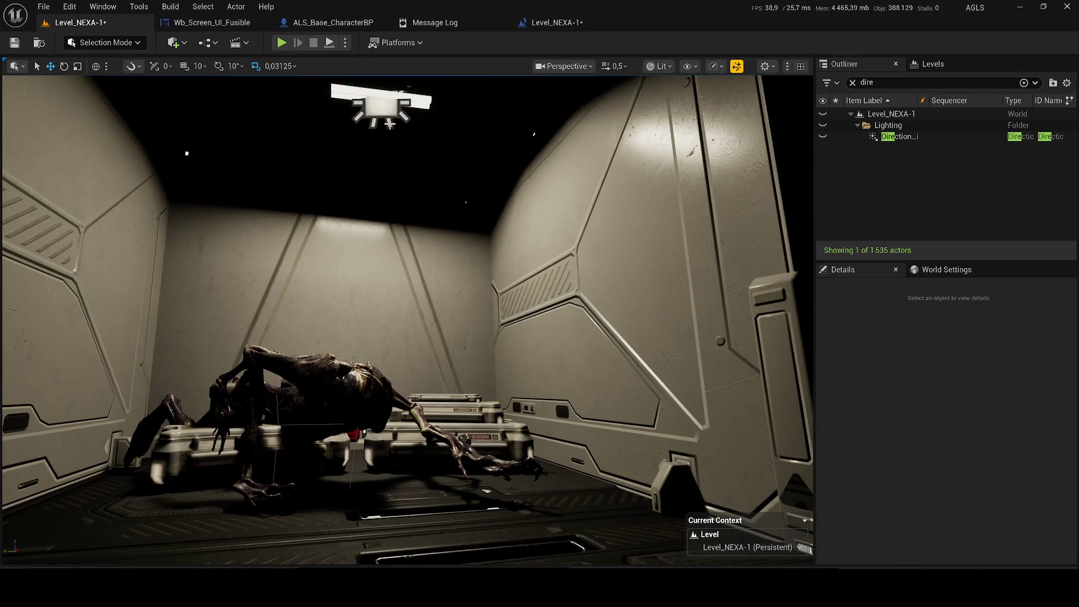
click(389, 122)
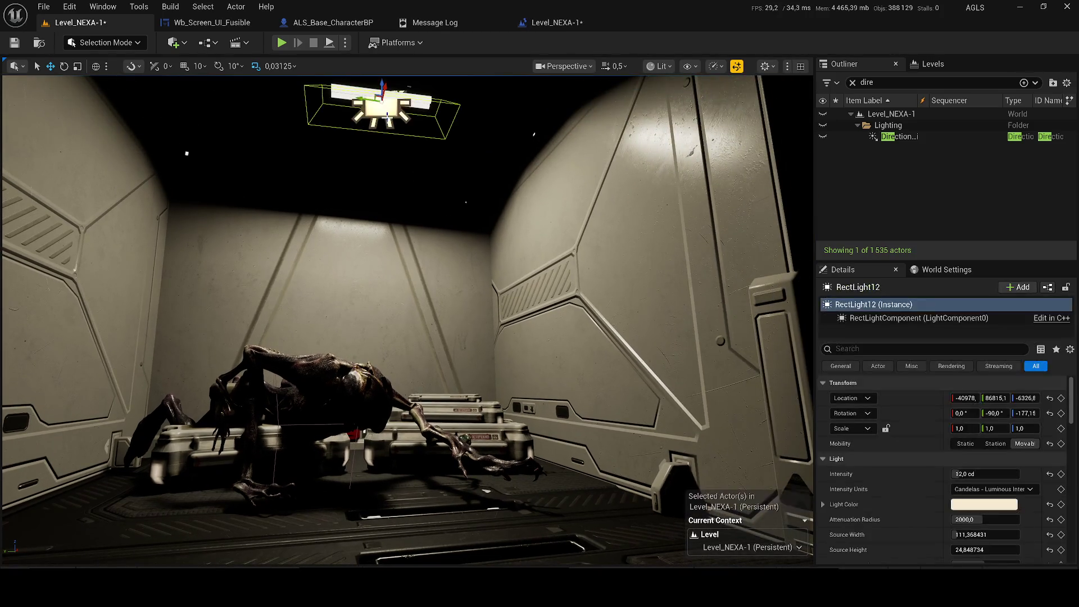
- Duplicate RectLight12, raise the copy to about 32.84 cd and lower it just above the alien
key(ctrl+d)
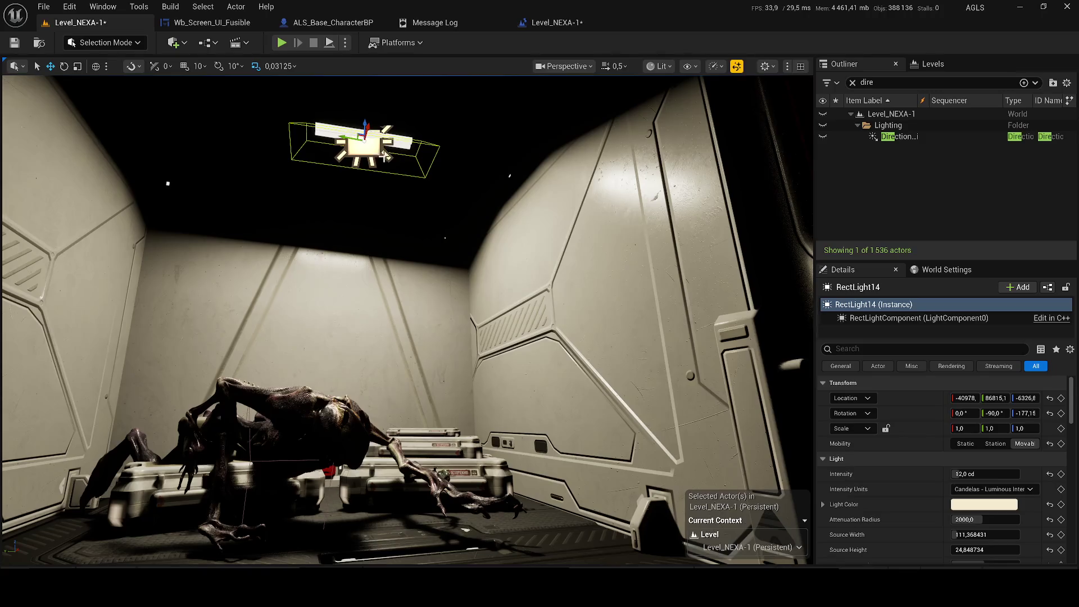
drag(985, 474, 1006, 474)
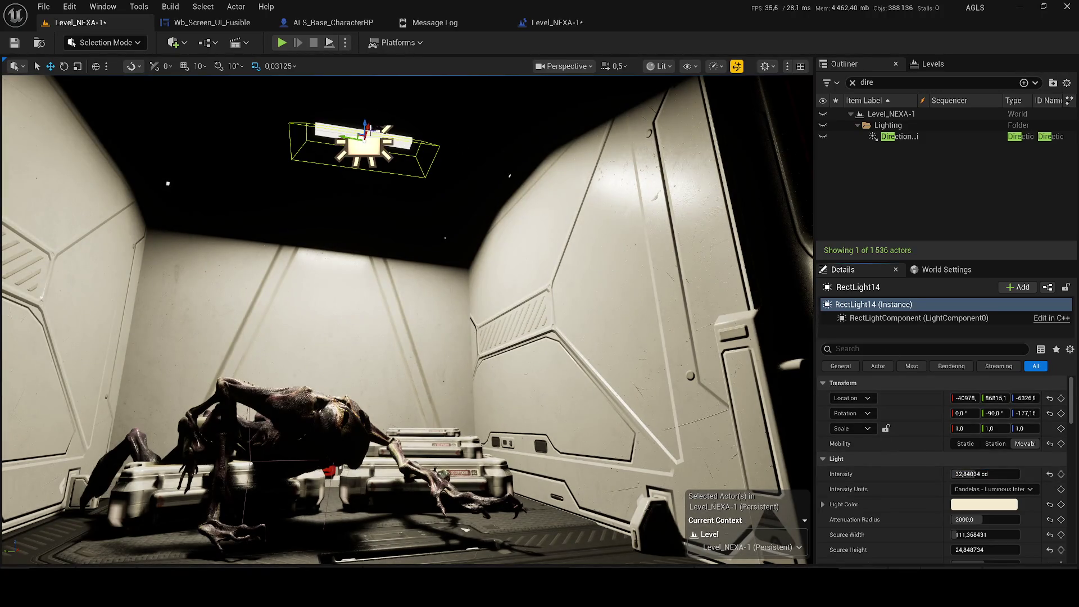
mouse_move(414, 225)
mouse_down()
mouse_move(413, 178)
mouse_move(422, 264)
mouse_up()
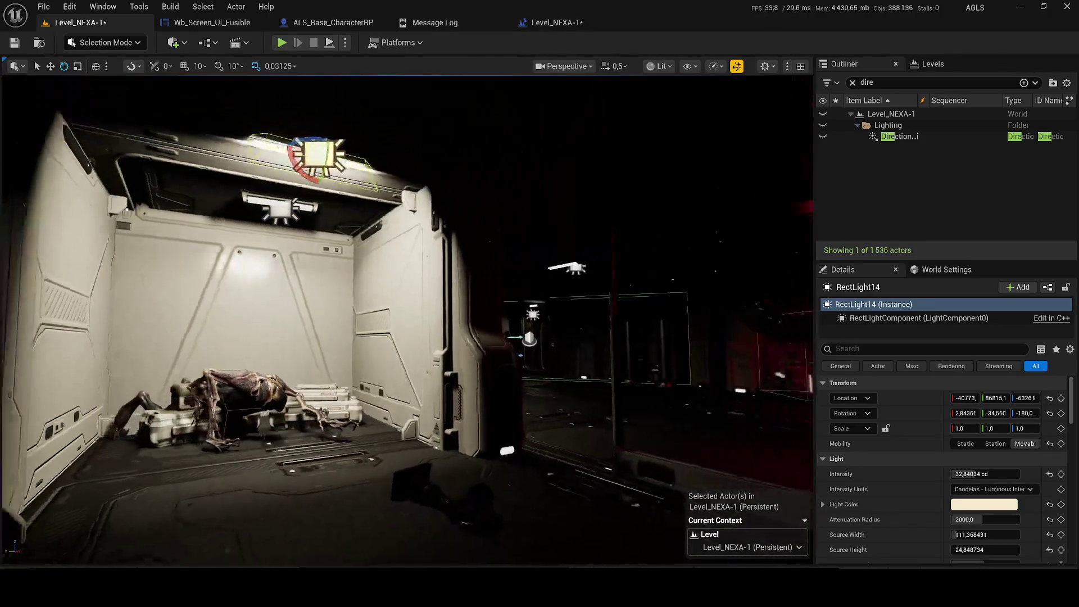
key(w)
mouse_move(326, 215)
mouse_down()
mouse_move(313, 431)
mouse_move(330, 435)
mouse_up()
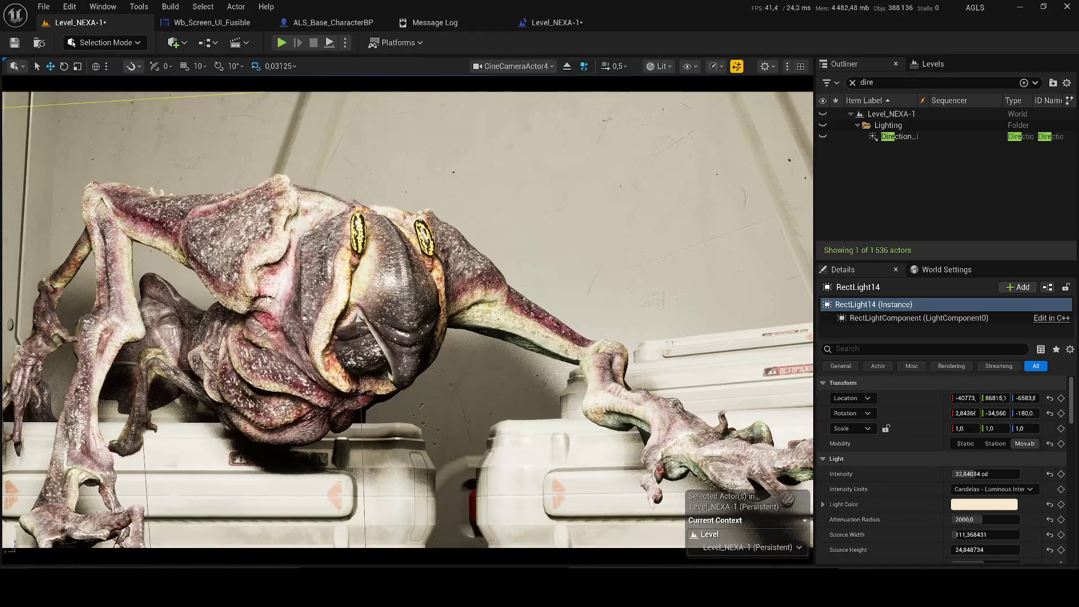
- Set the duplicated rect light's Light Color to pure red
click(985, 504)
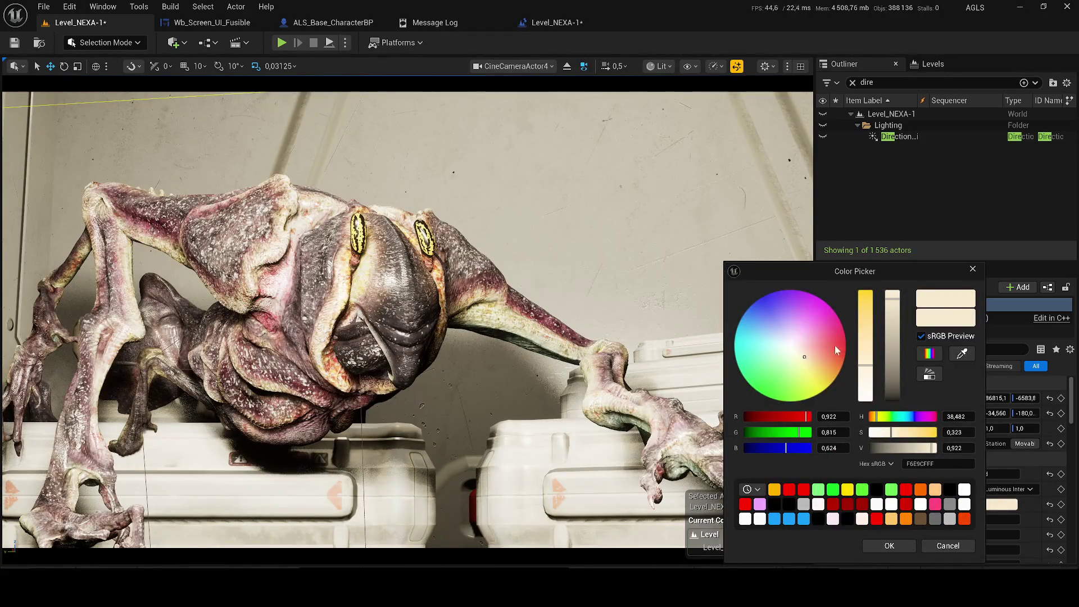
click(846, 343)
click(899, 547)
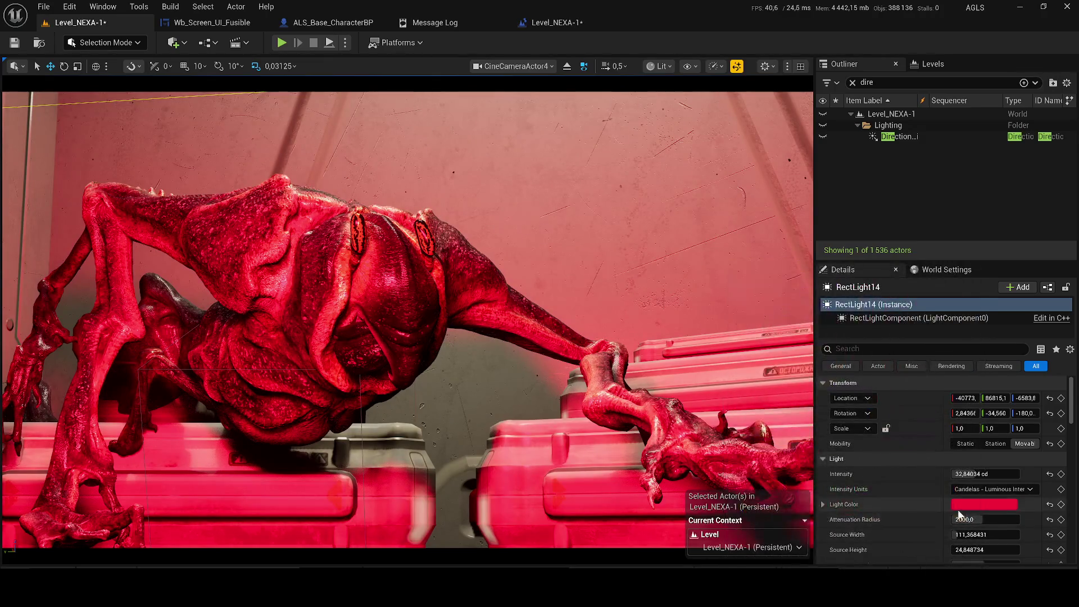
click(961, 505)
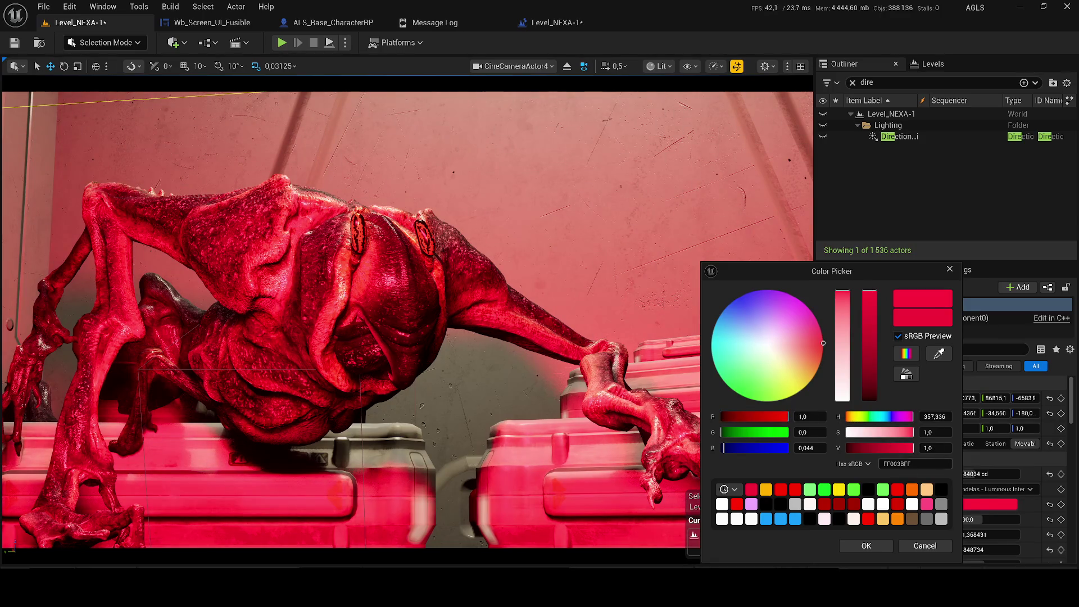
click(897, 490)
click(876, 548)
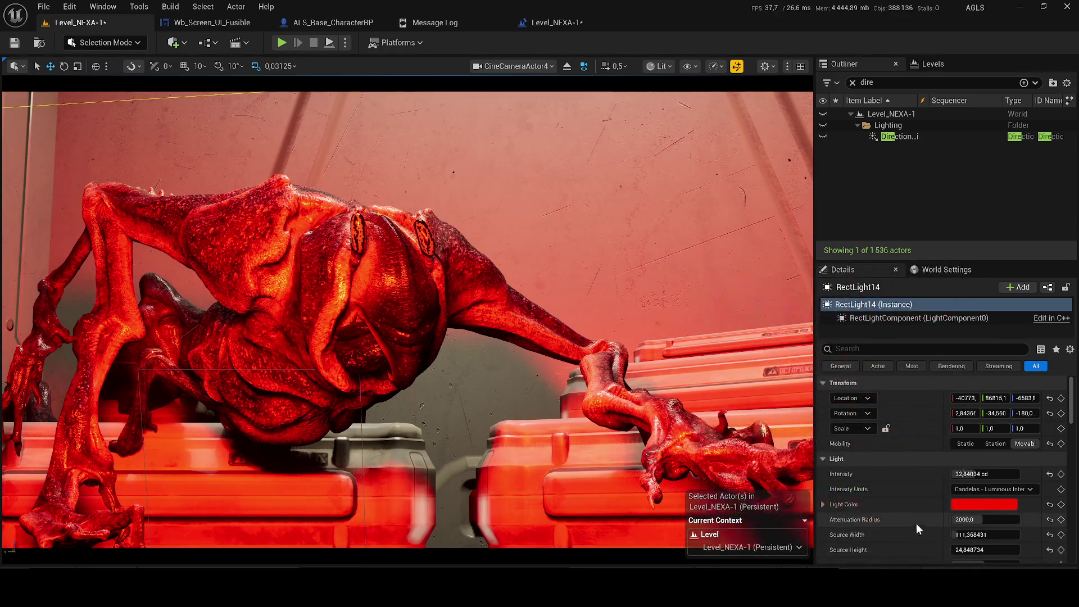
- Lower the red light's intensity to 0,2 cd
click(975, 475)
text(10)
key(Return)
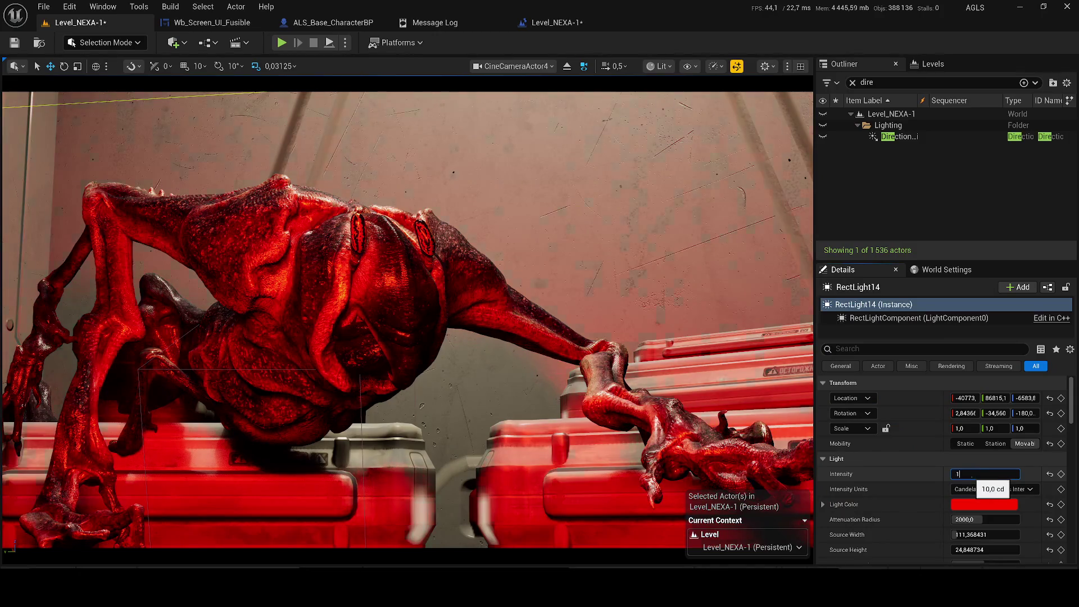
key(Return)
text(0,2)
key(Return)
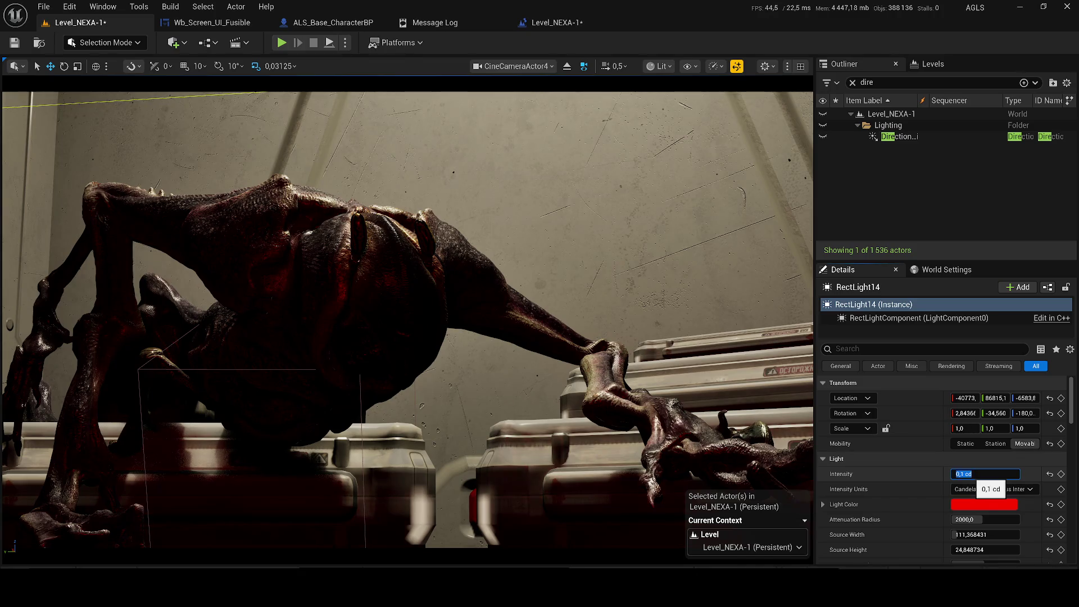
key(Return)
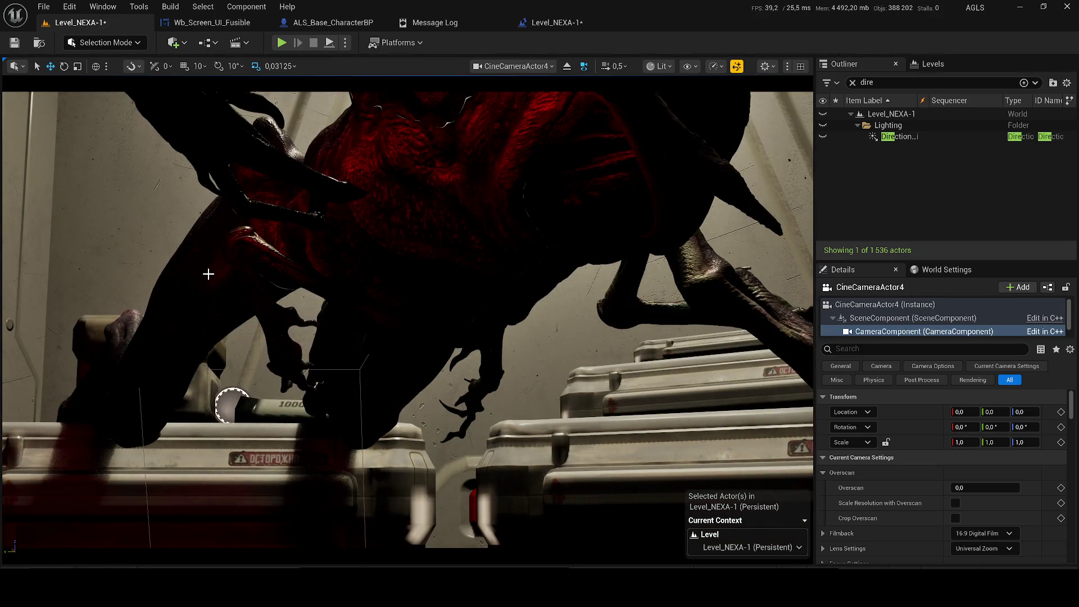
scroll(213, 286, down, 4)
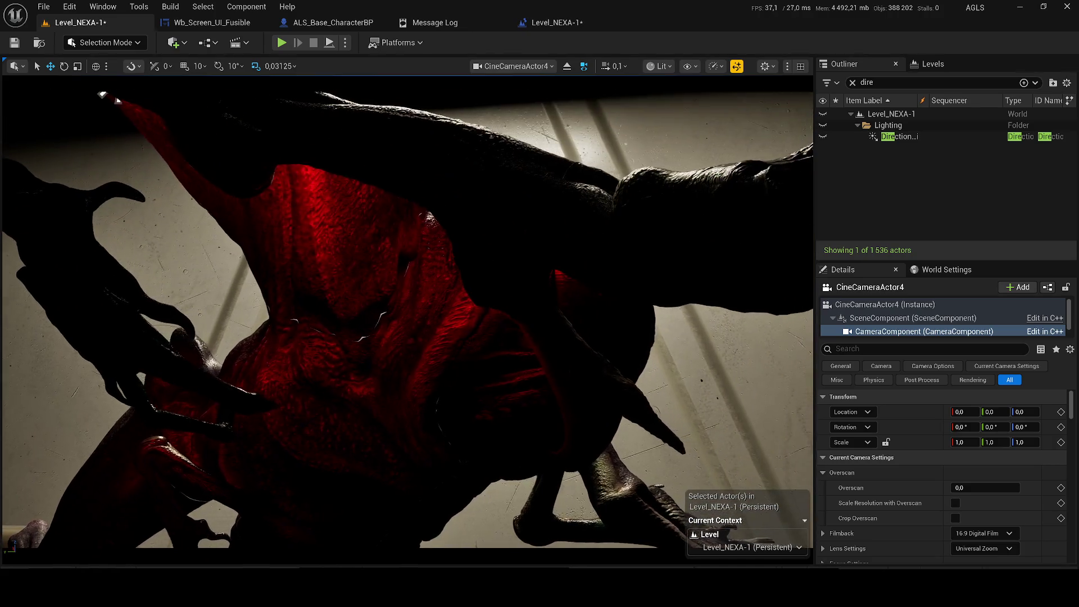
scroll(213, 285, up, 1)
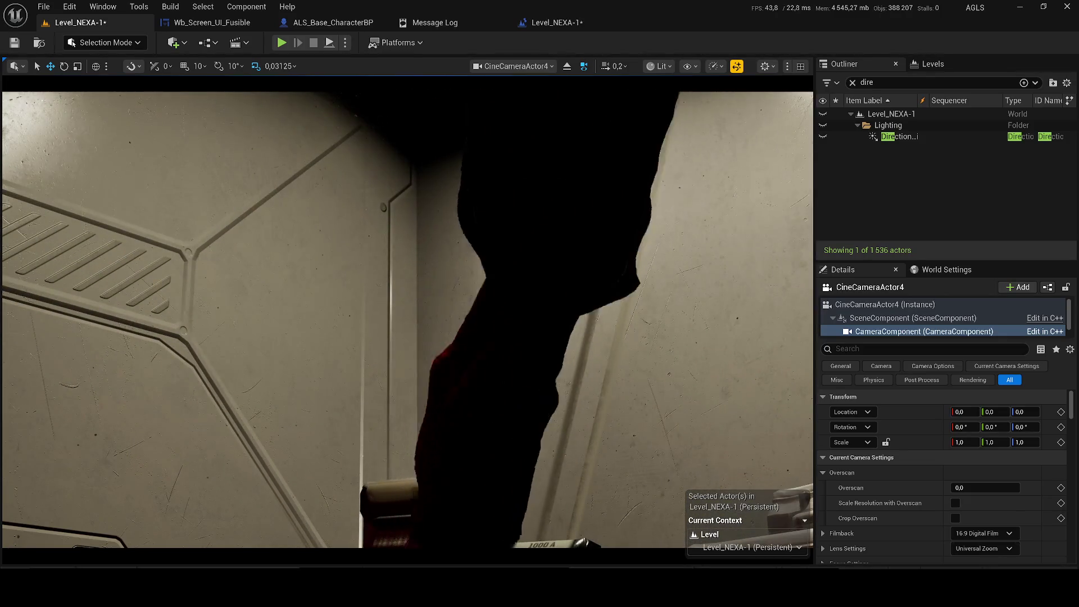
key(g)
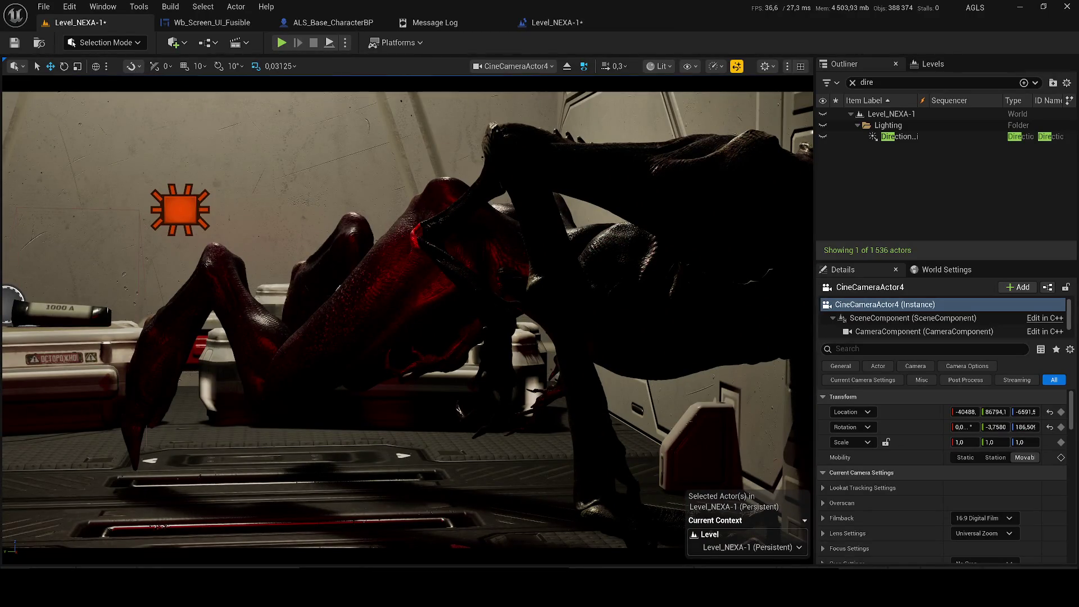
- Turn the view to a new angle and delete CineCameraActor4
drag(255, 352, 338, 347)
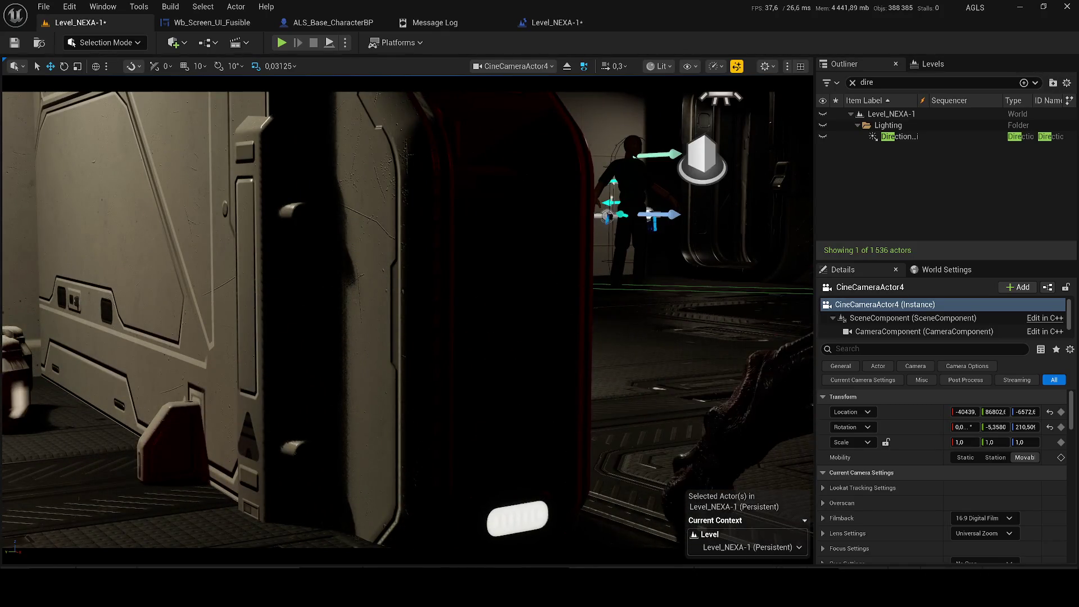
key(Delete)
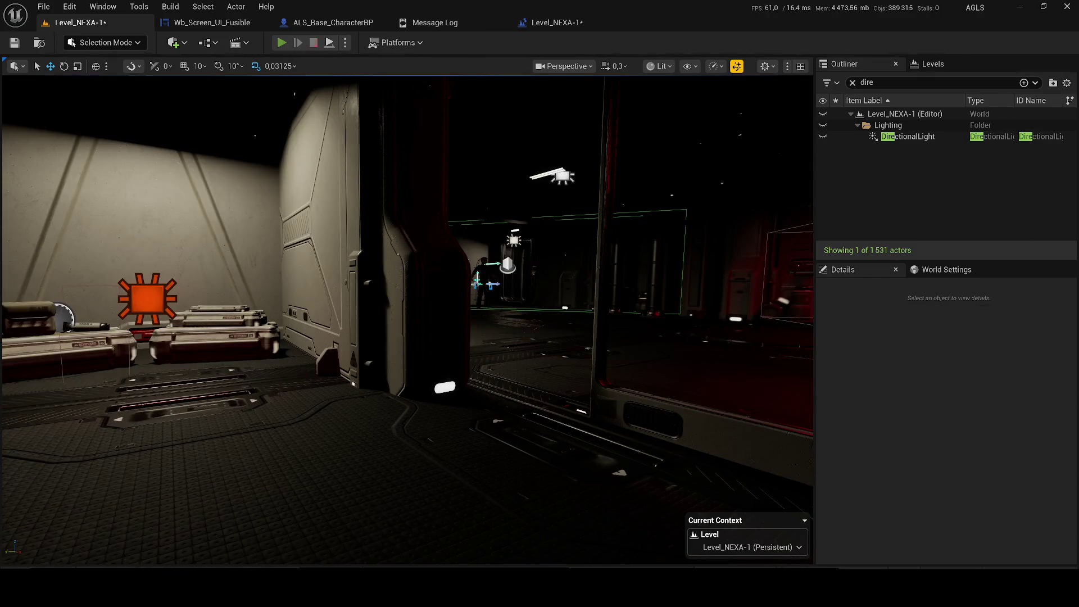
- Run two quick Play In Editor tests of the level, then show the Wb_Screen_UI_Fusible graph
key(alt+p)
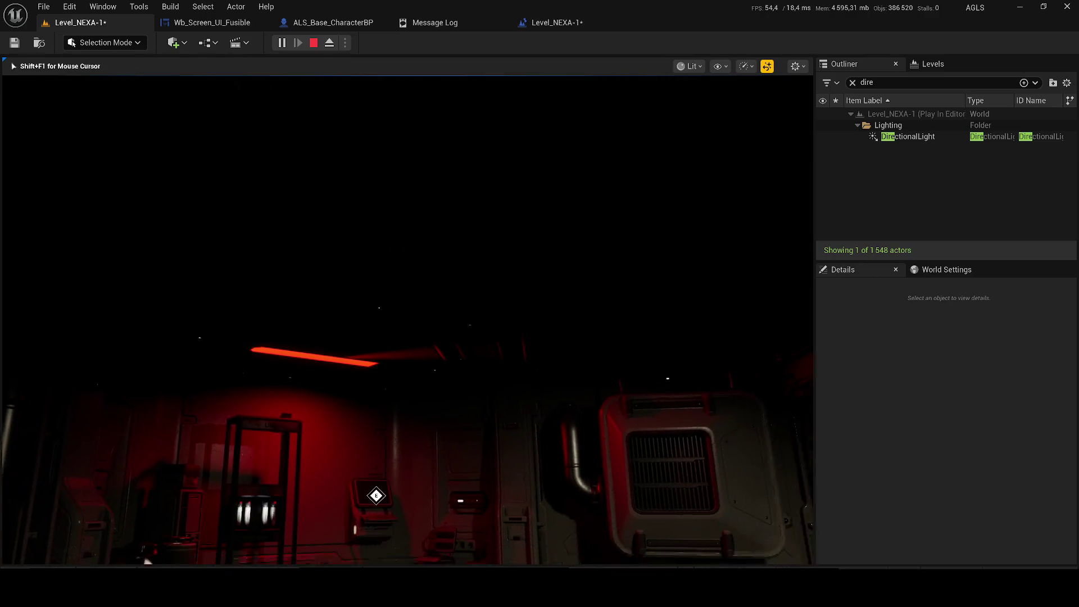
key(XF86AudioLowerVolume)
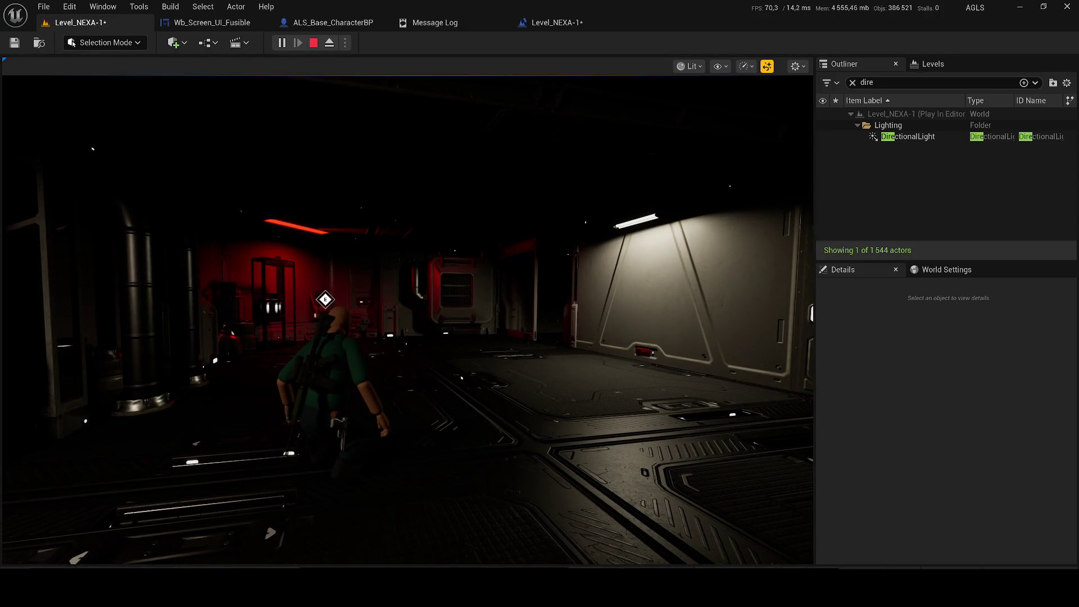
click(149, 266)
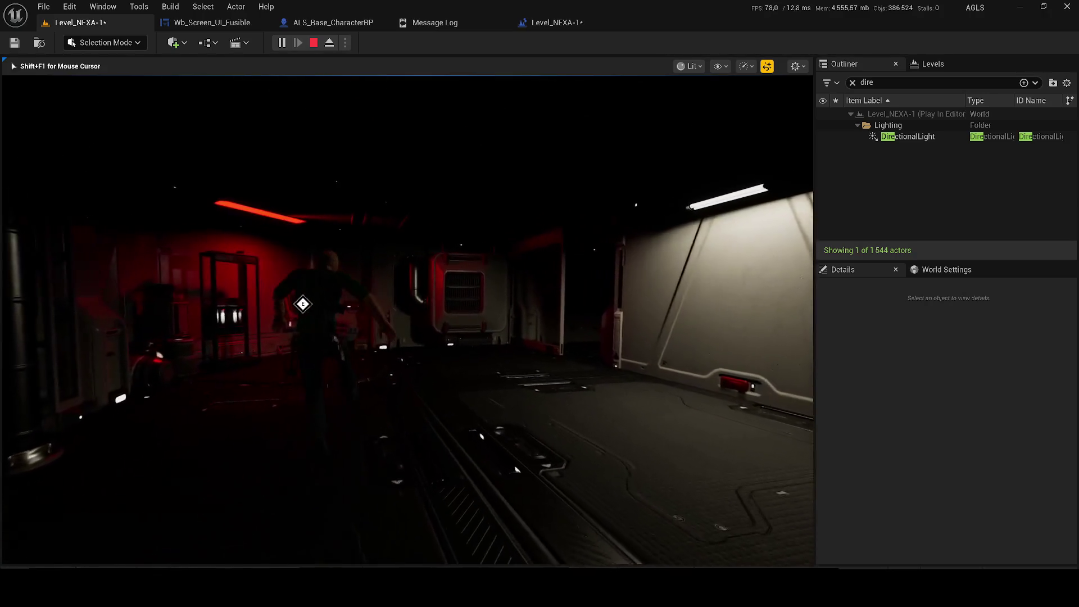
key(Escape)
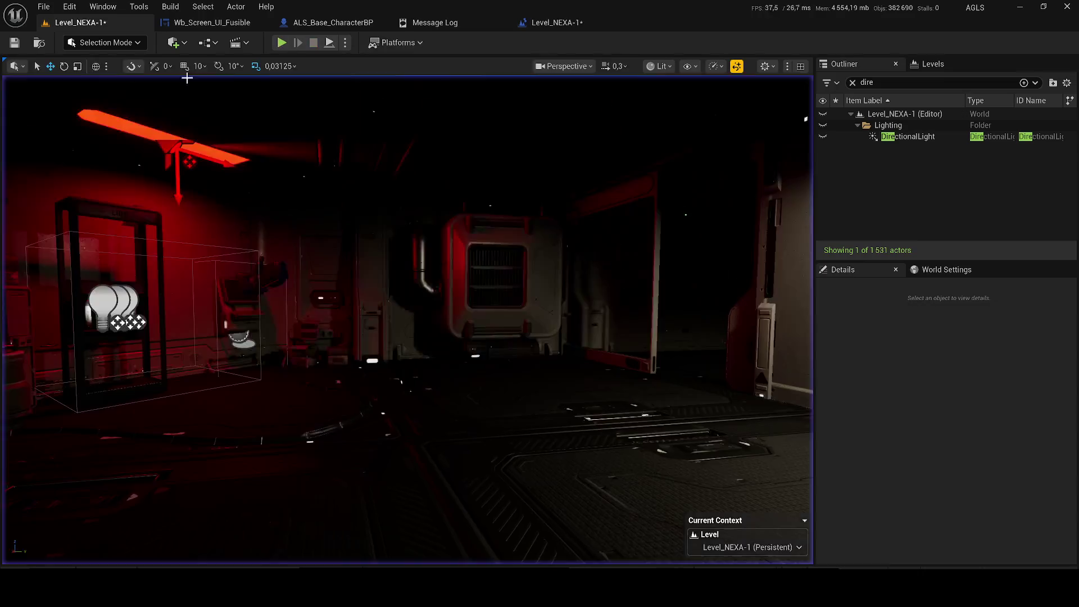
key(alt+p)
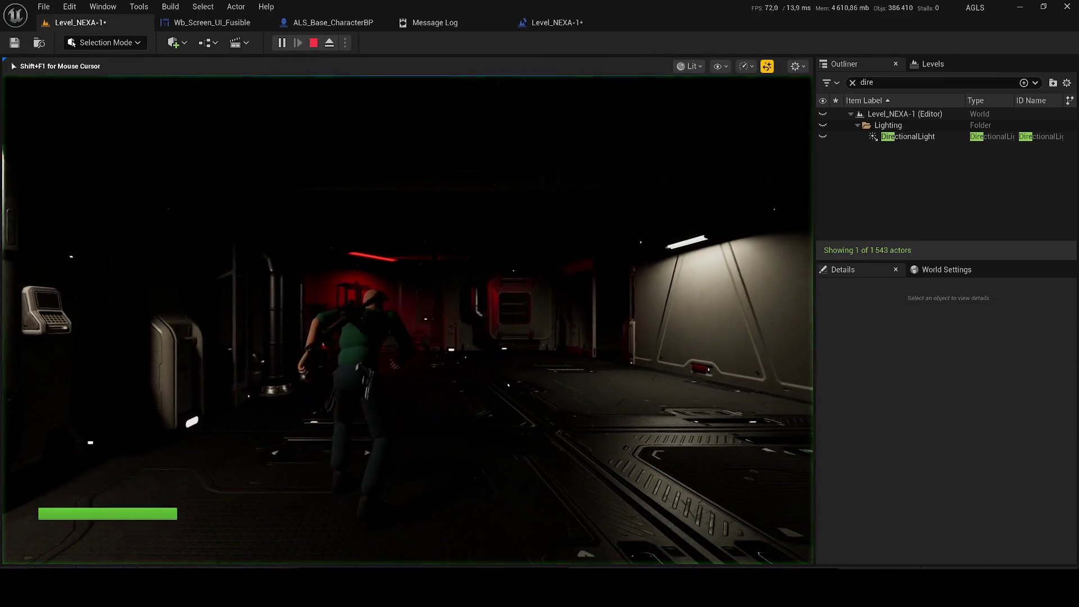
key(Escape)
click(206, 27)
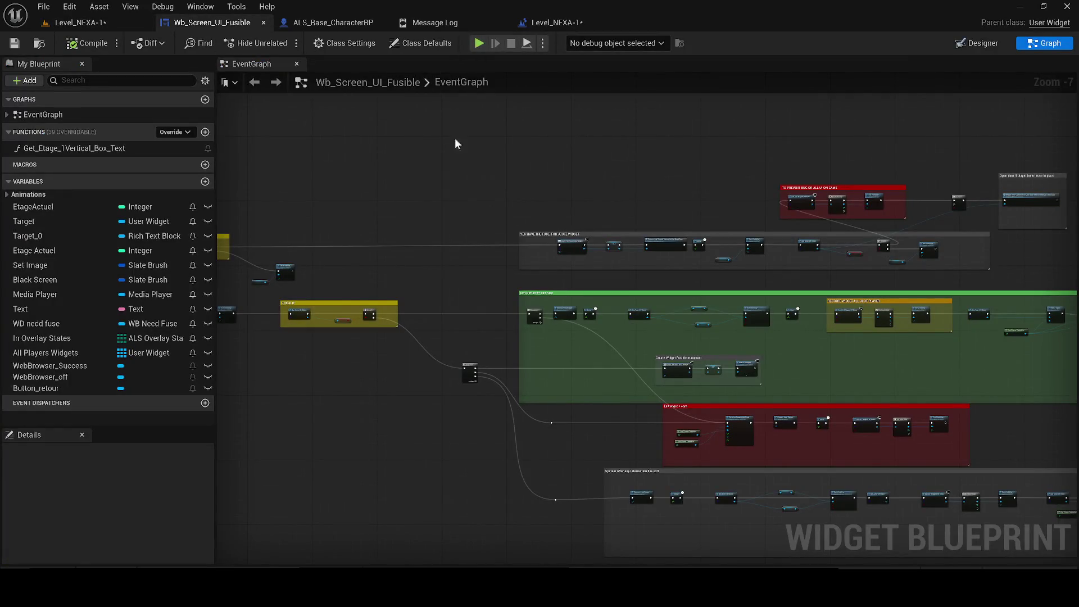
- Delete the red NEVER DESTROY comment and its two nodes from the level blueprint graph
scroll(645, 369, up, 2)
drag(707, 383, 496, 319)
click(520, 25)
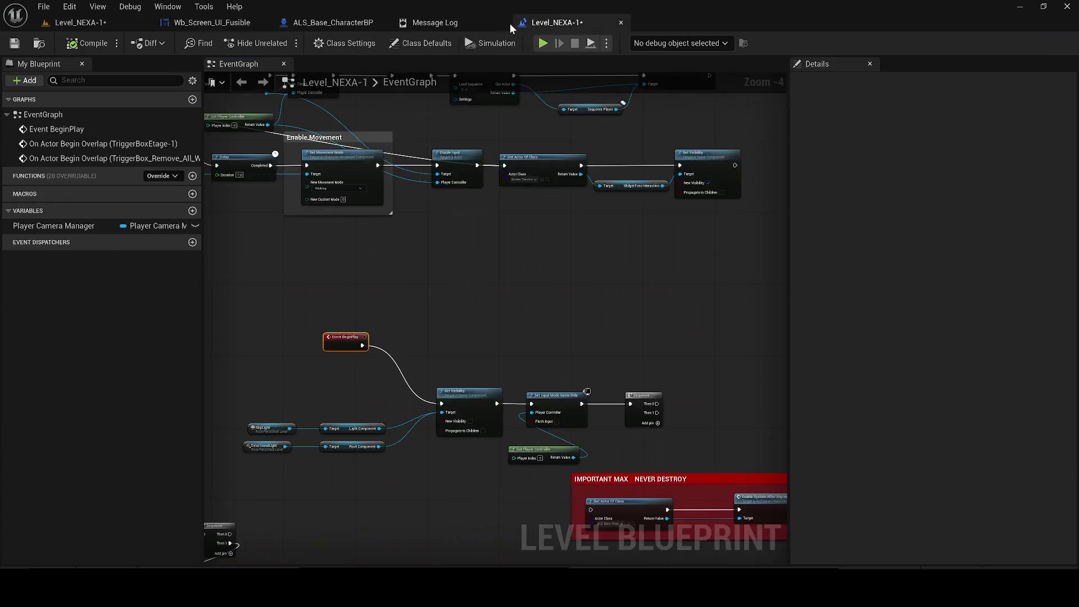
click(581, 331)
drag(567, 379, 432, 248)
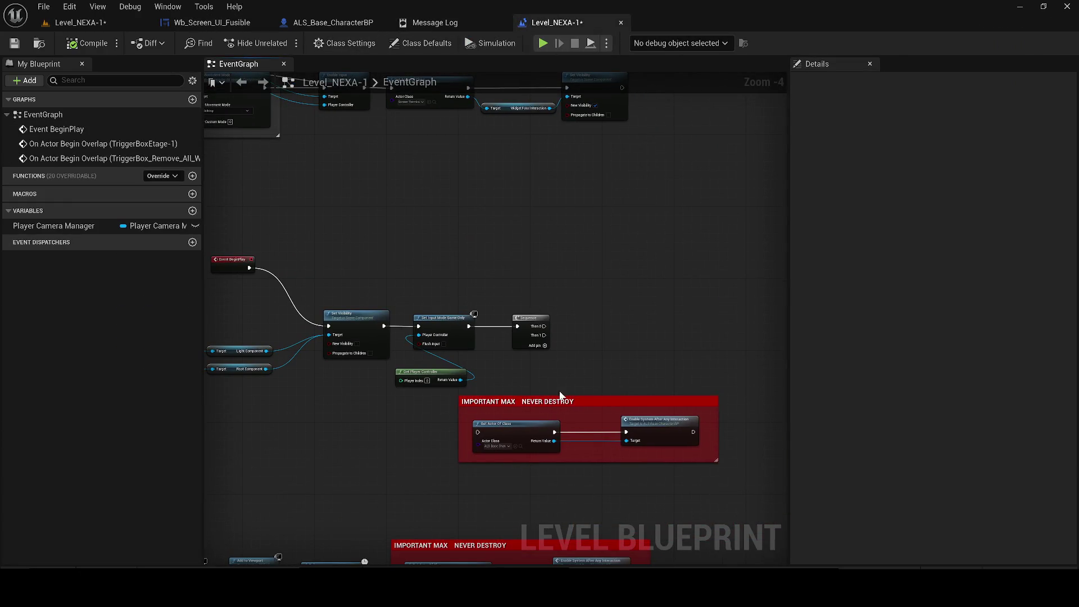
drag(510, 304, 448, 206)
drag(645, 380, 395, 285)
key(Delete)
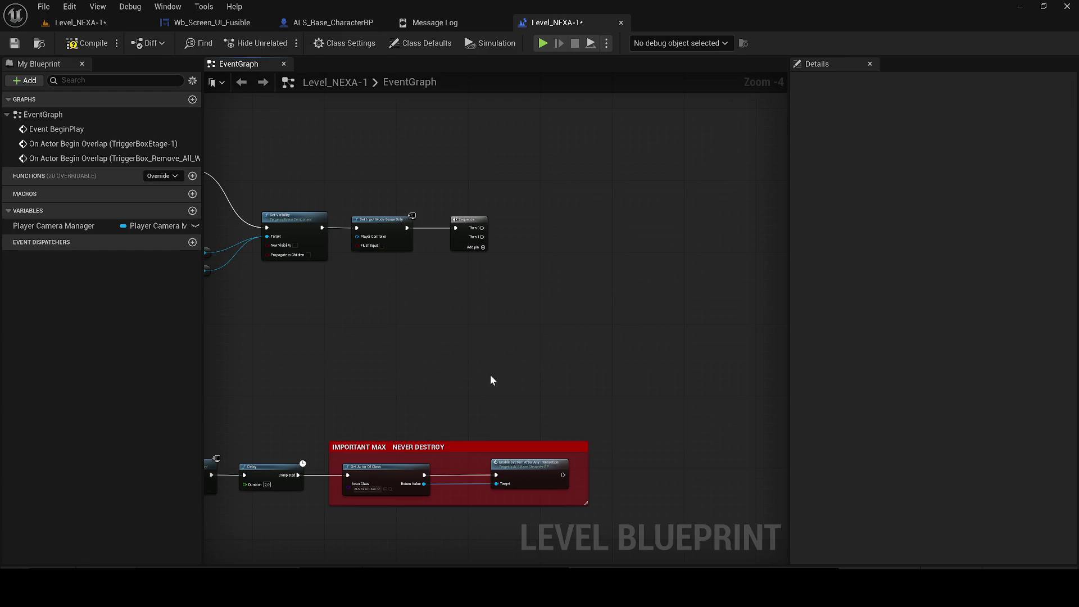
key(ctrl+z)
mouse_move(489, 341)
mouse_down()
mouse_move(503, 301)
mouse_move(545, 253)
mouse_up()
click(564, 252)
key(Delete)
drag(600, 468, 384, 368)
key(Delete)
- Look over the remaining graph from Event BeginPlay to the overlap chain, then return to Level_NEXA-1
drag(436, 391, 711, 377)
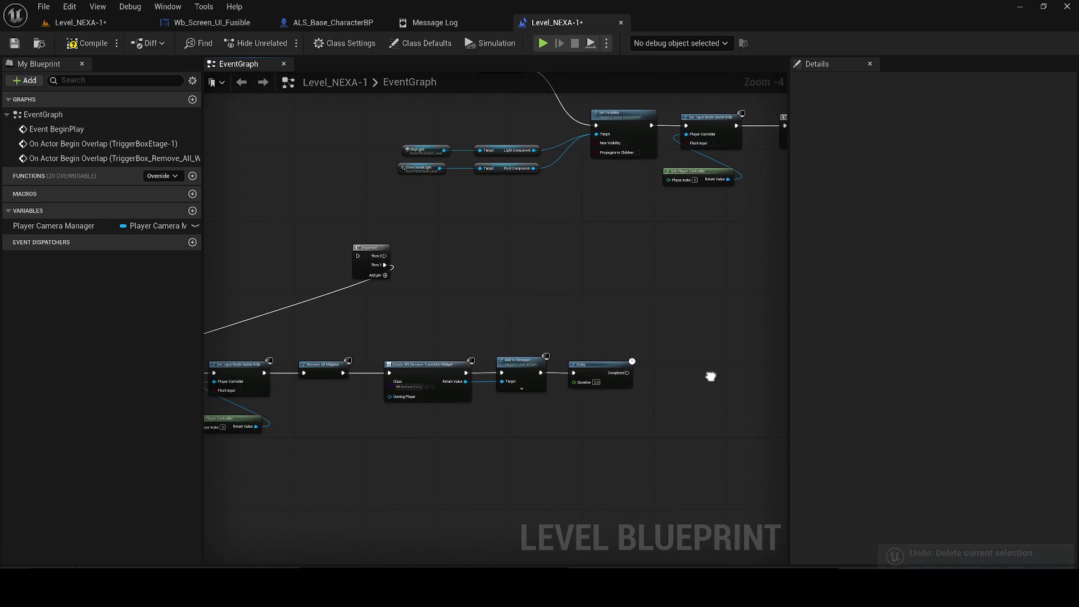
scroll(480, 385, up, 2)
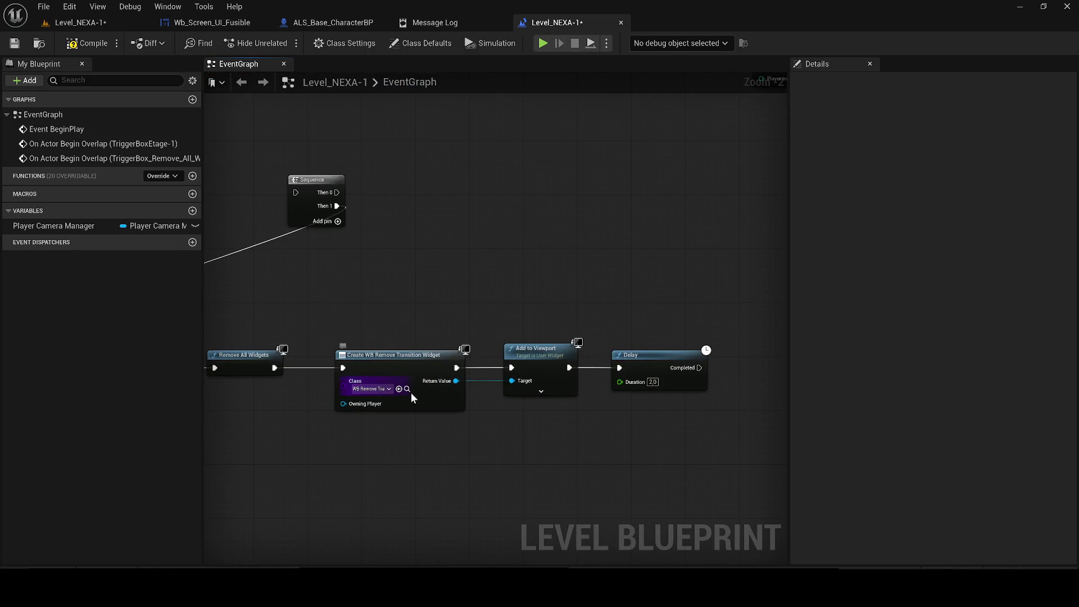
key(ctrl+space)
scroll(366, 258, down, 3)
mouse_move(490, 270)
mouse_down()
mouse_move(645, 298)
mouse_move(465, 313)
mouse_move(537, 309)
mouse_move(443, 474)
mouse_up()
drag(333, 170, 306, 303)
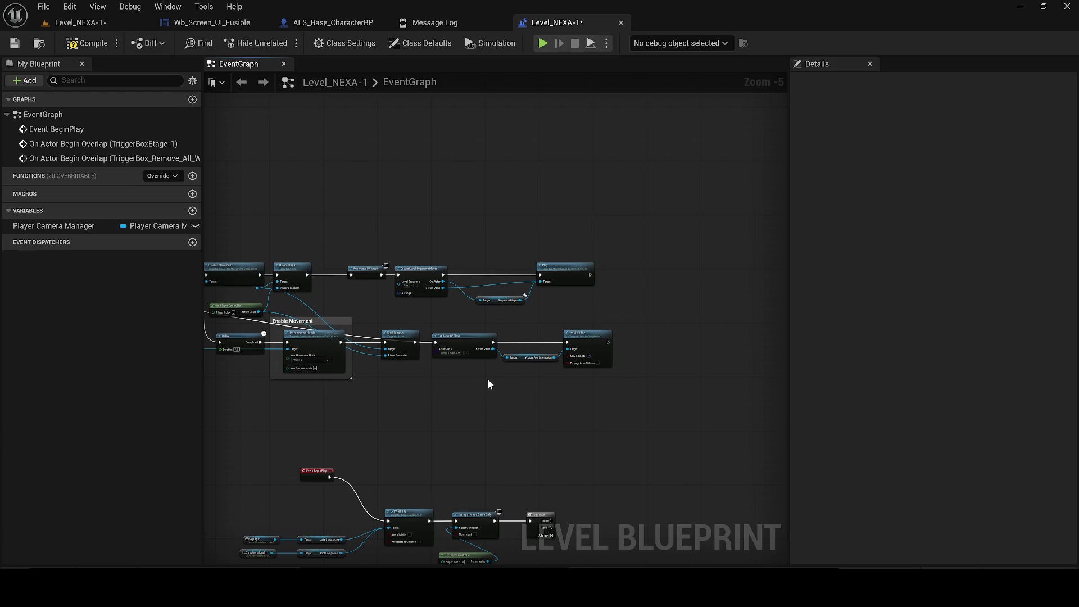
mouse_move(355, 398)
mouse_down()
mouse_move(571, 403)
mouse_move(646, 346)
mouse_move(595, 414)
mouse_move(492, 407)
mouse_up()
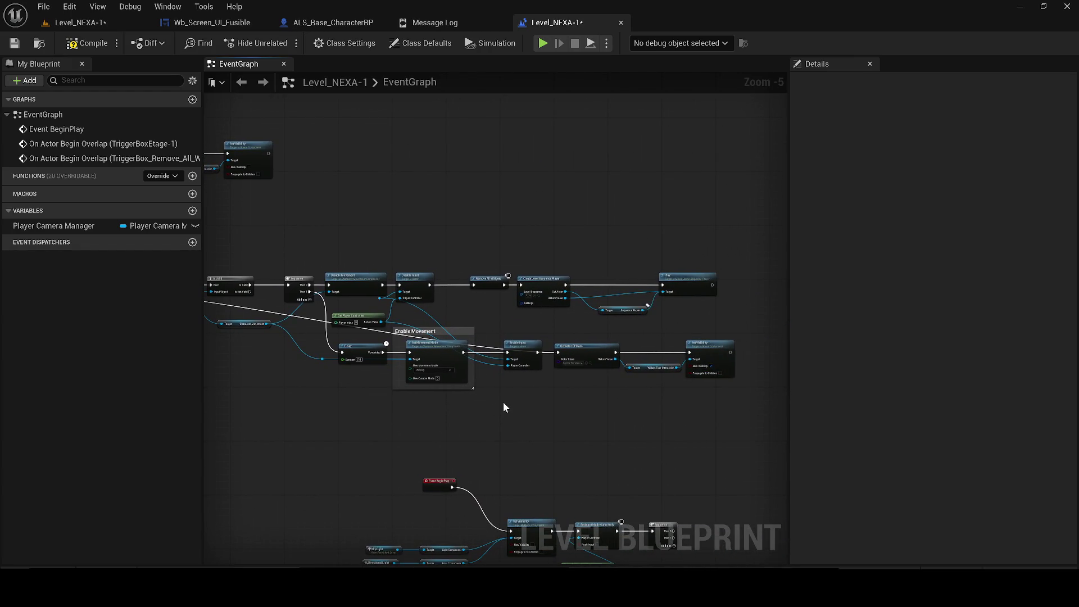
click(83, 23)
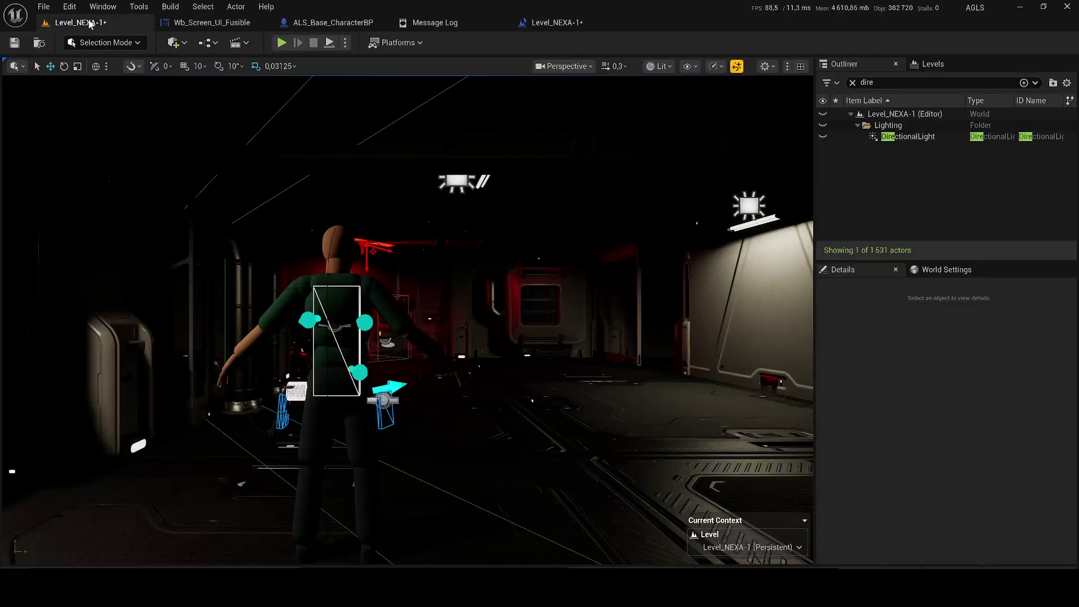
- Play the level, walk the character to the vent in the red-lit creature room, and toggle the gameplay debugger
key(alt+p)
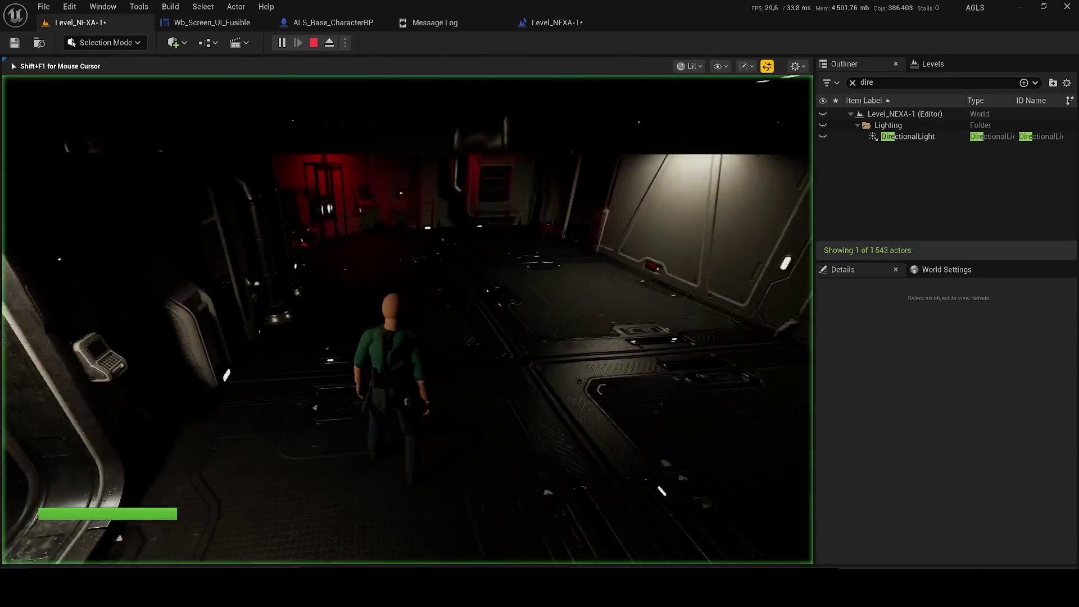
key(w)
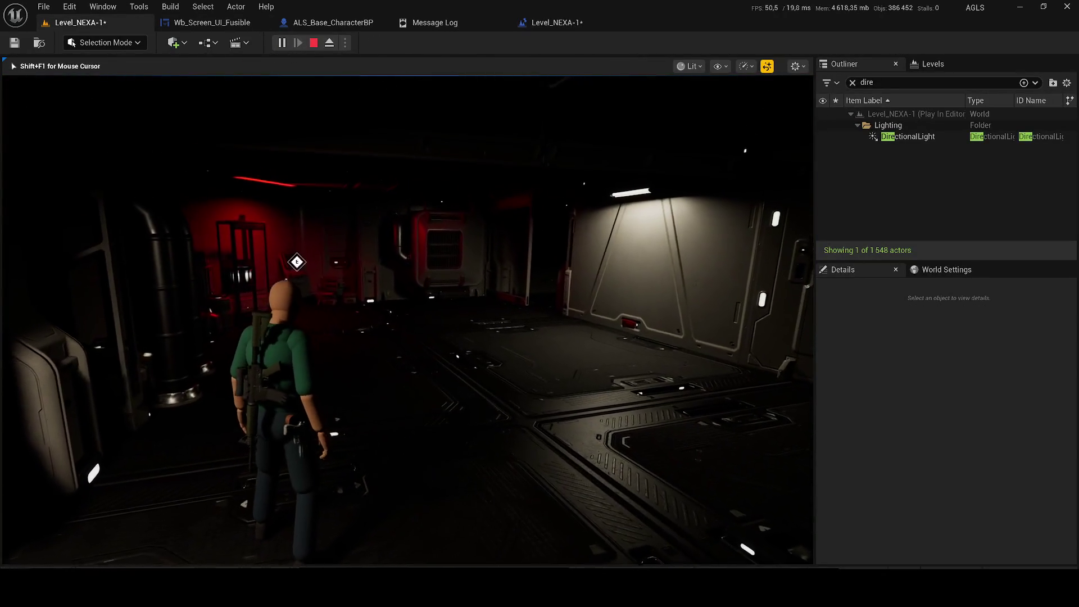
key(d)
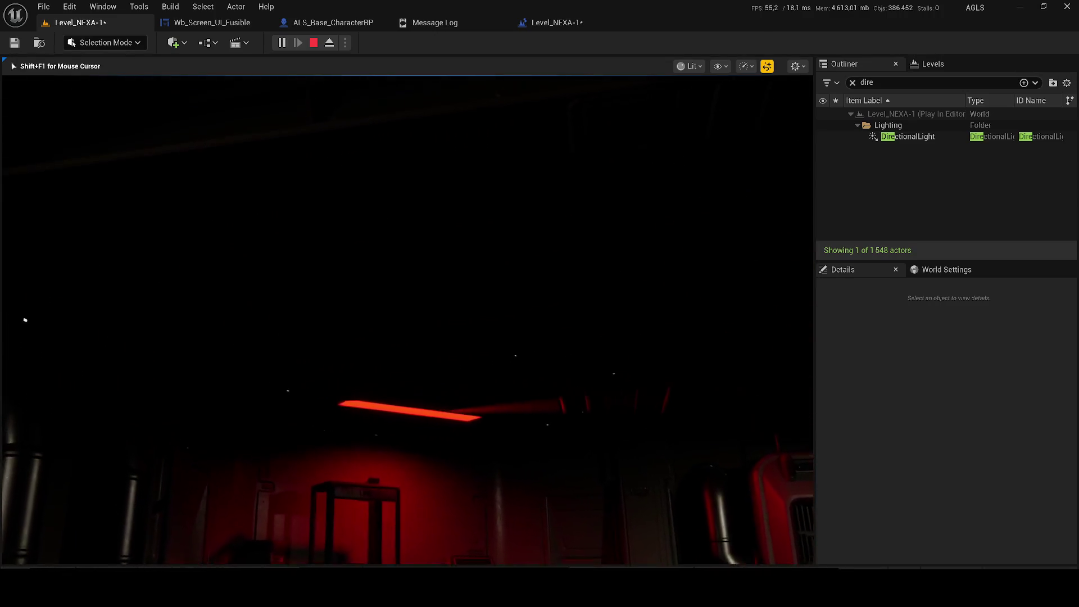
key(d)
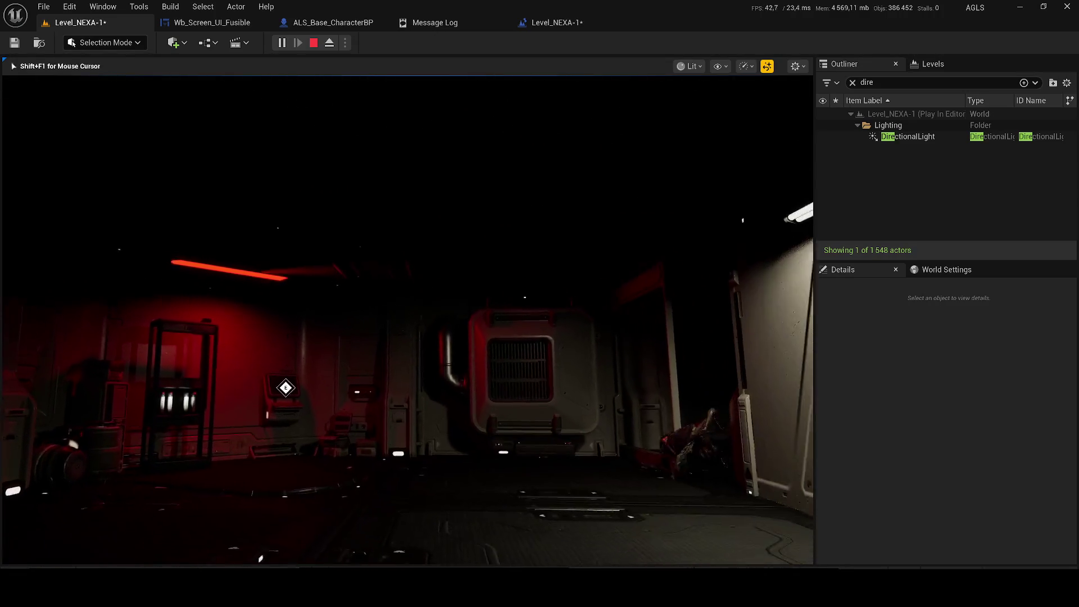
key(w)
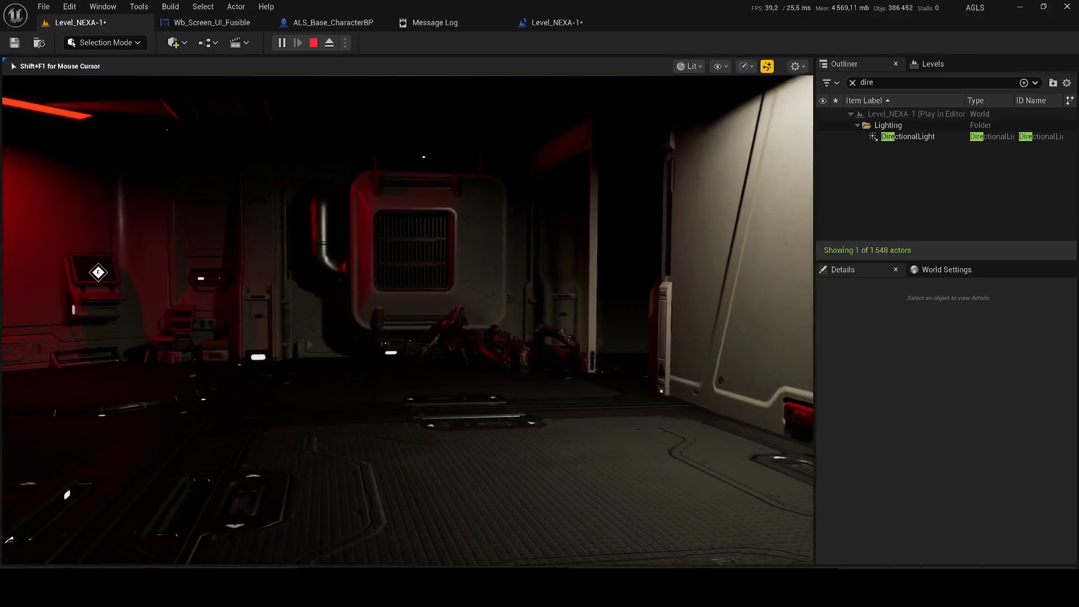
key(w)
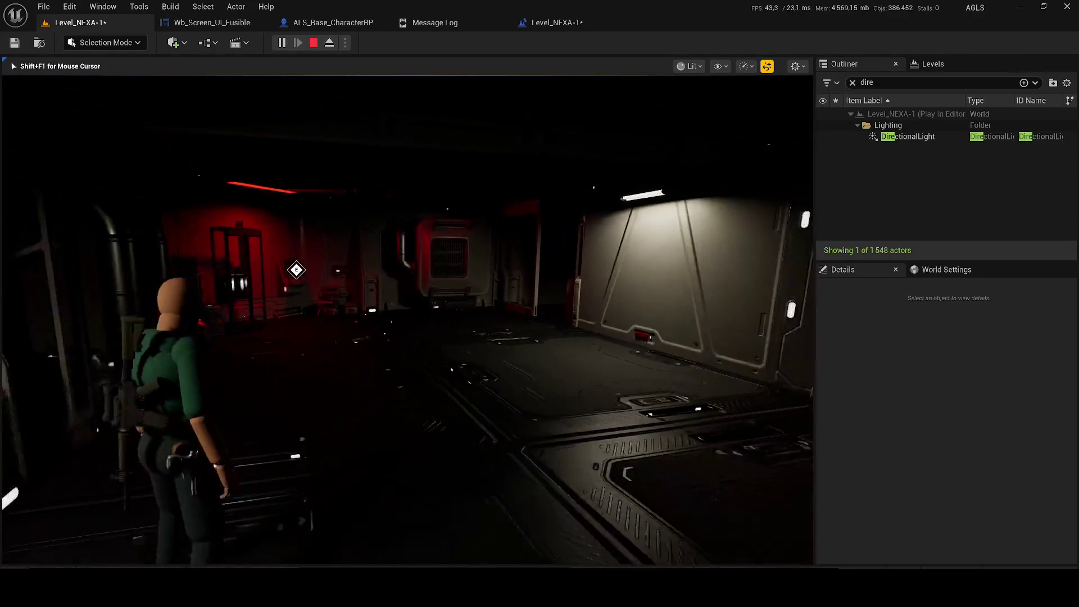
key(w)
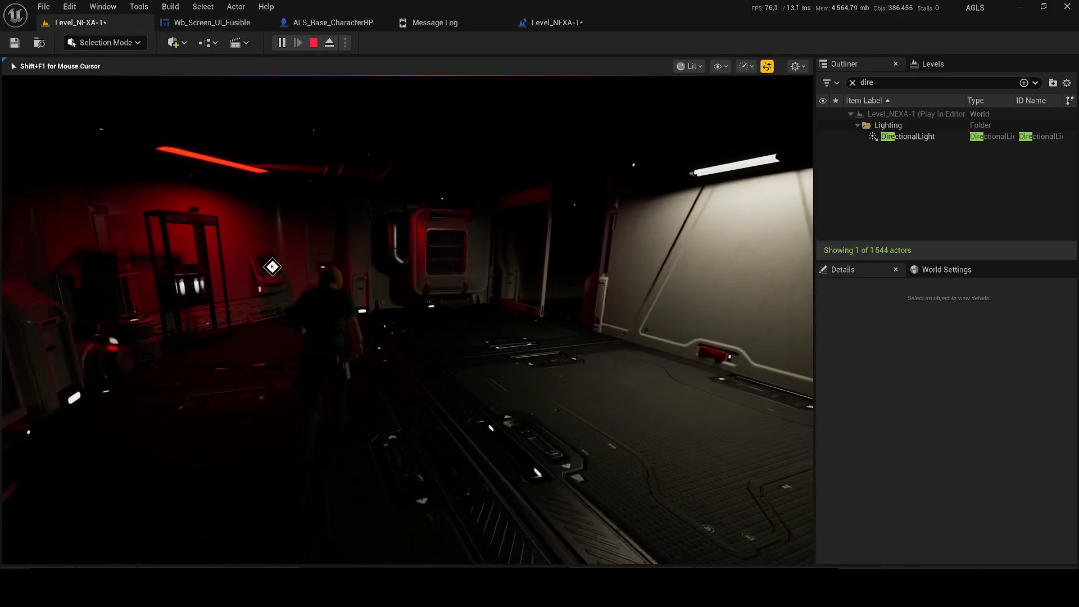
key(w)
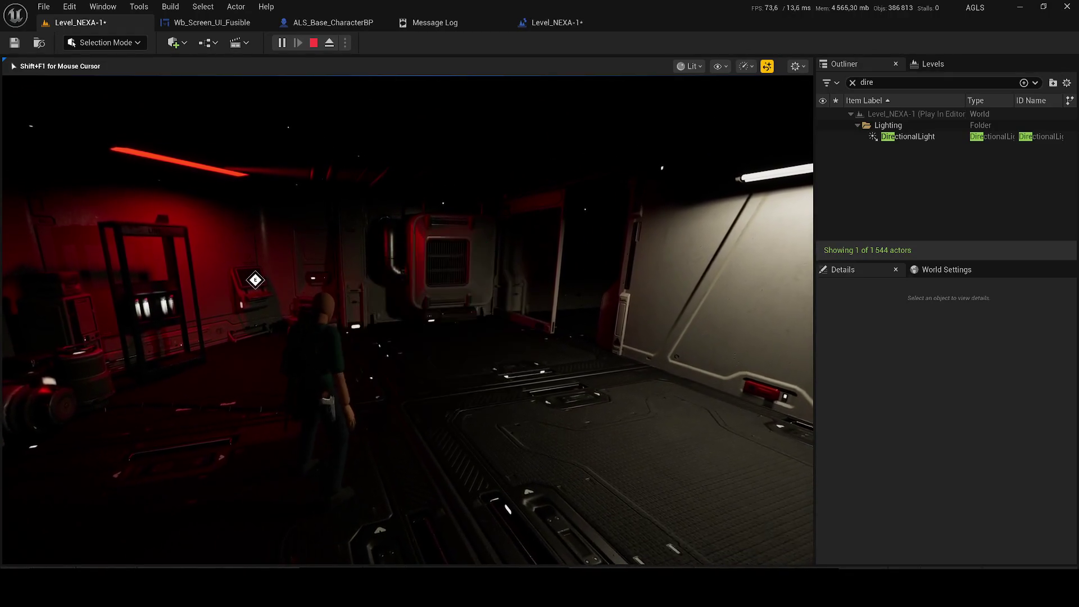
key(w)
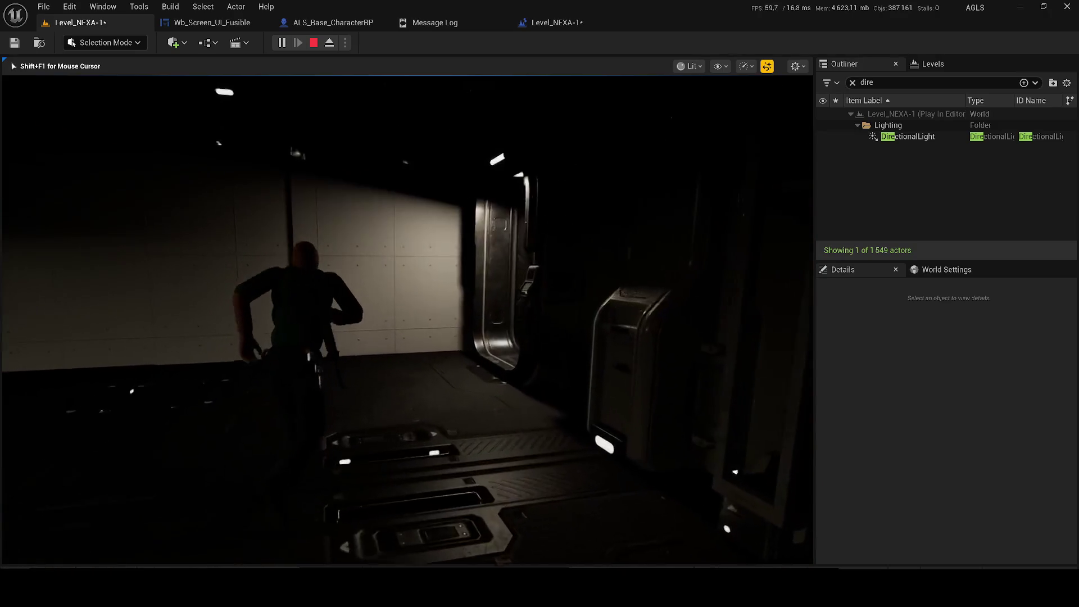
key(w)
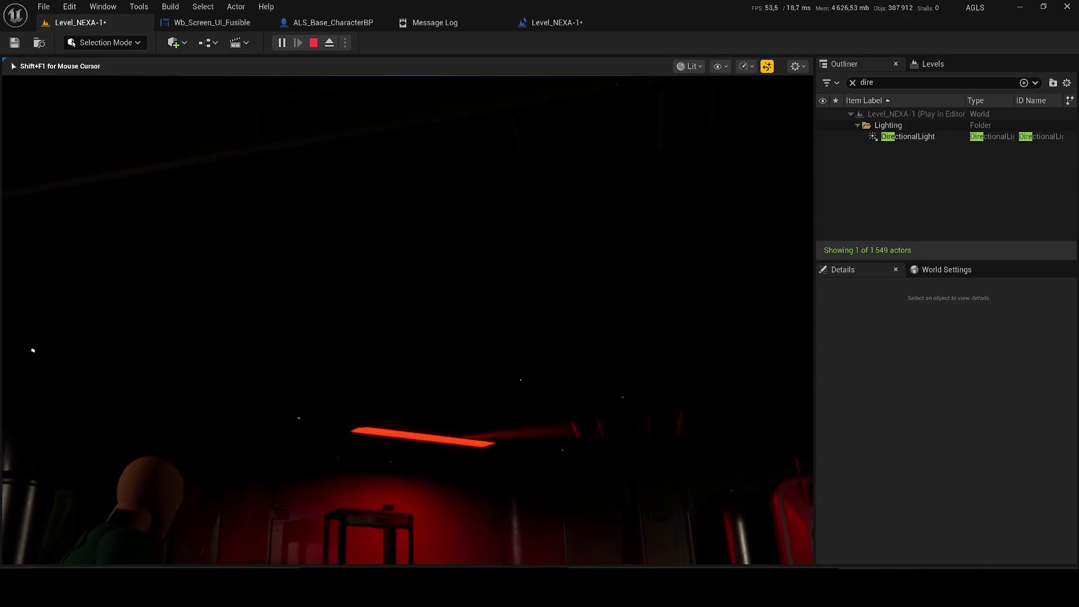
key(w)
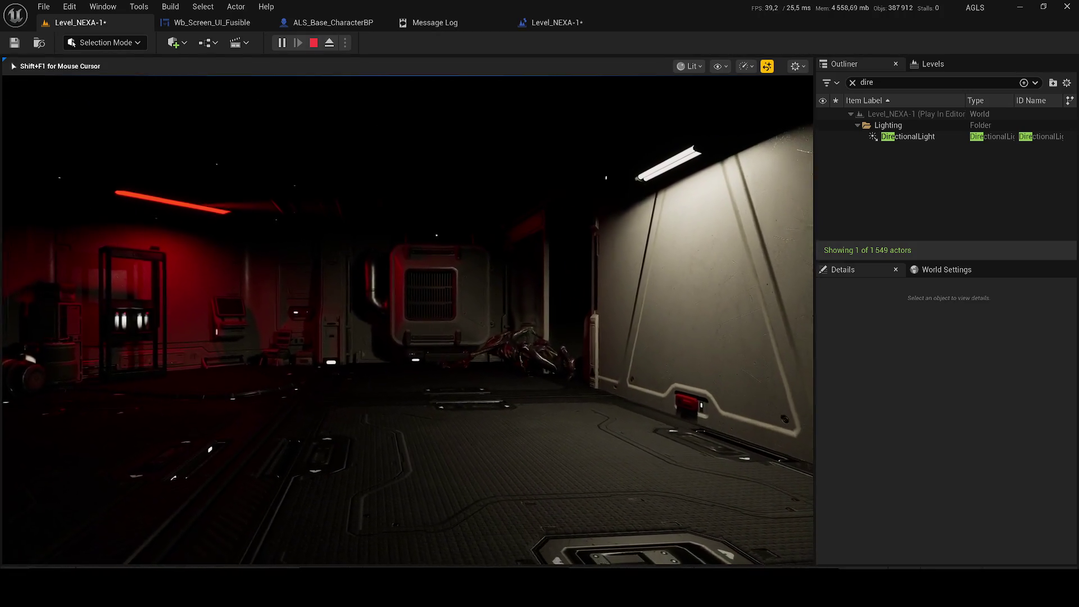
key(w)
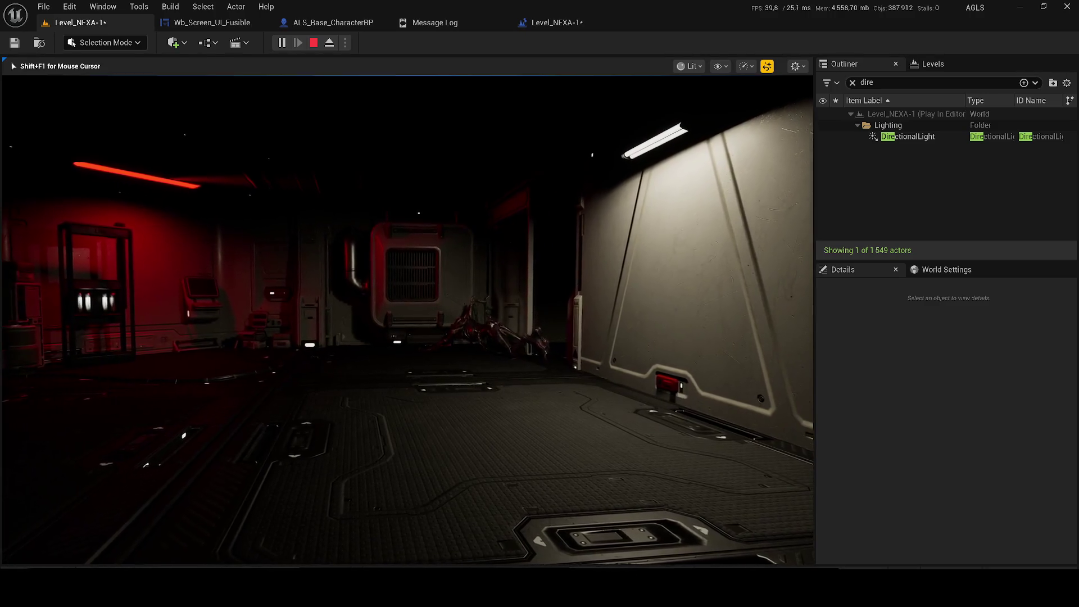
key(w)
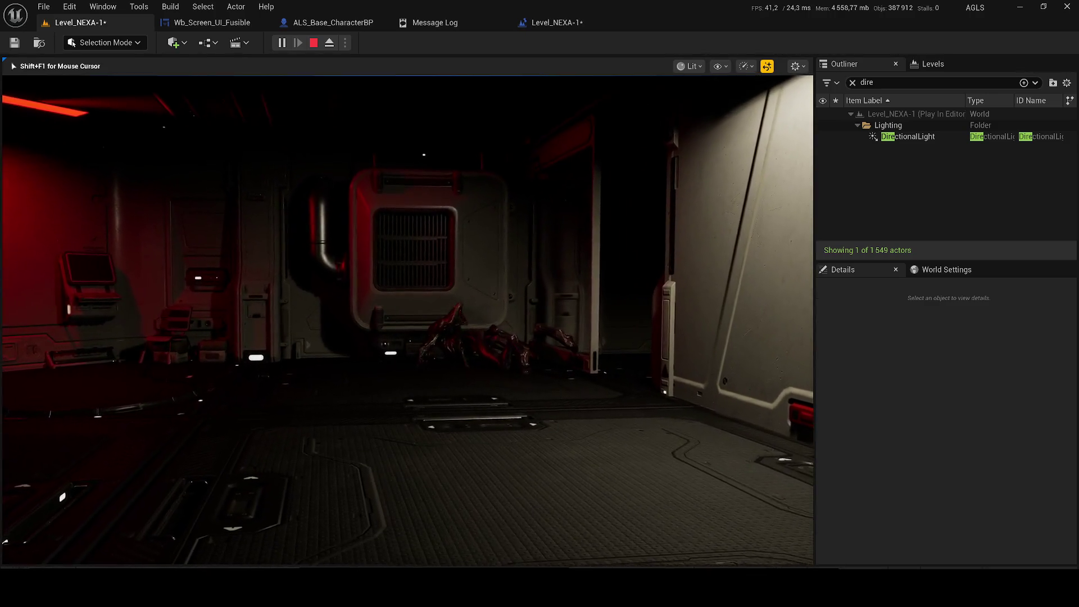
key(w)
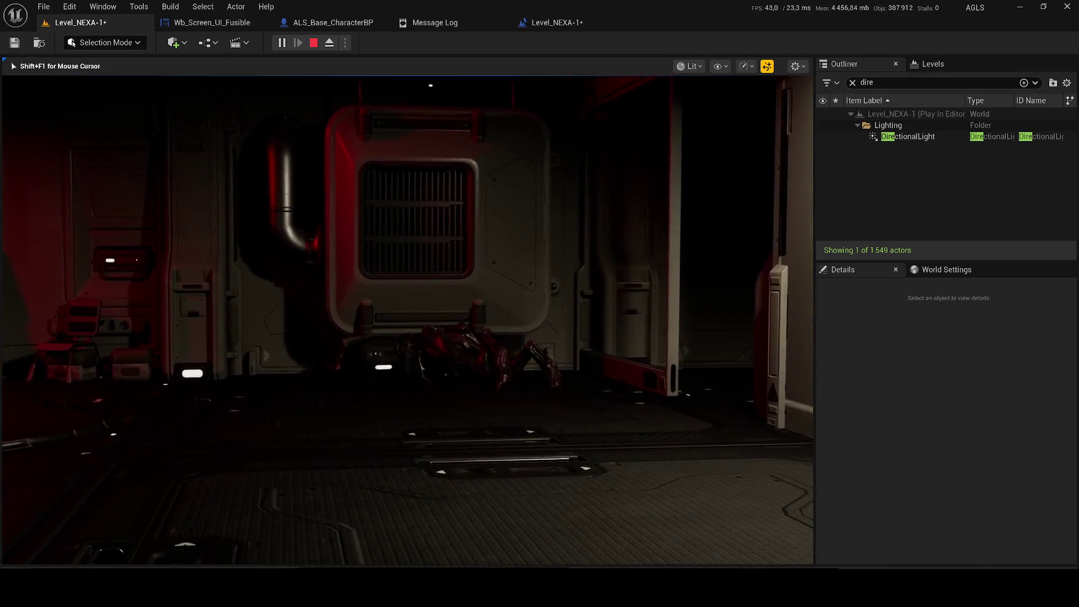
key(w)
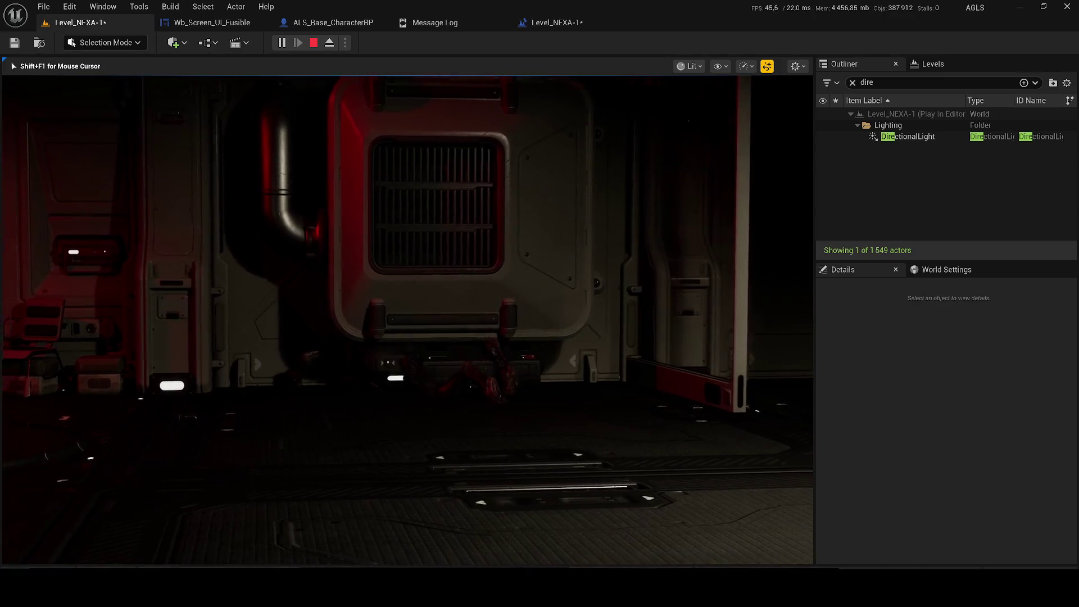
key(s)
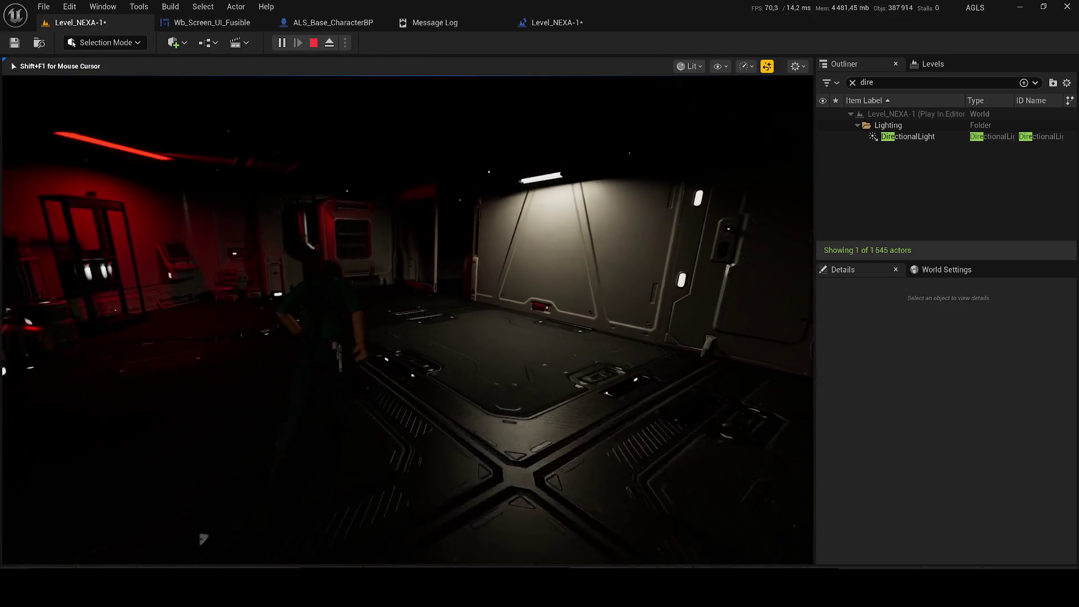
key(w)
key(apostrophe)
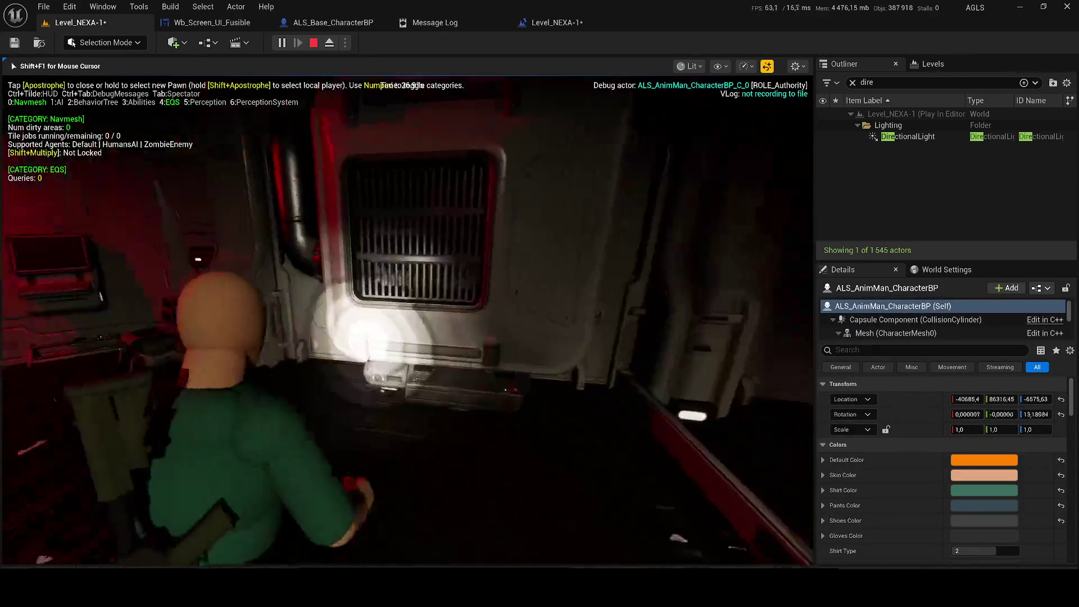
- Walk into the red-lit room, hide the gameplay debugger, then stop play and show Wb_Screen_UI_Fusible
key(w)
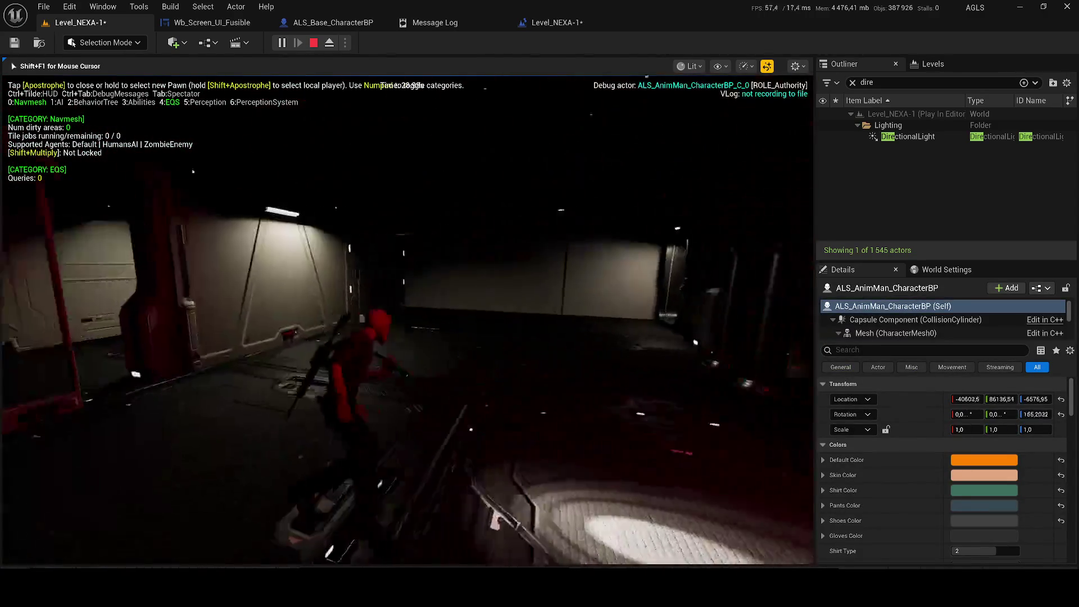
key(w)
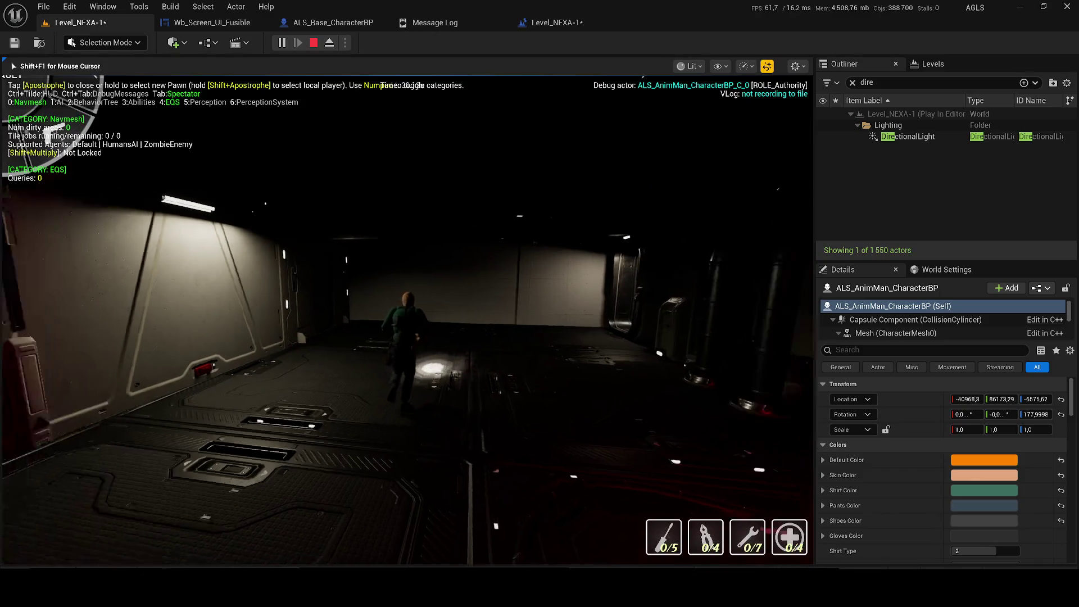
key(w)
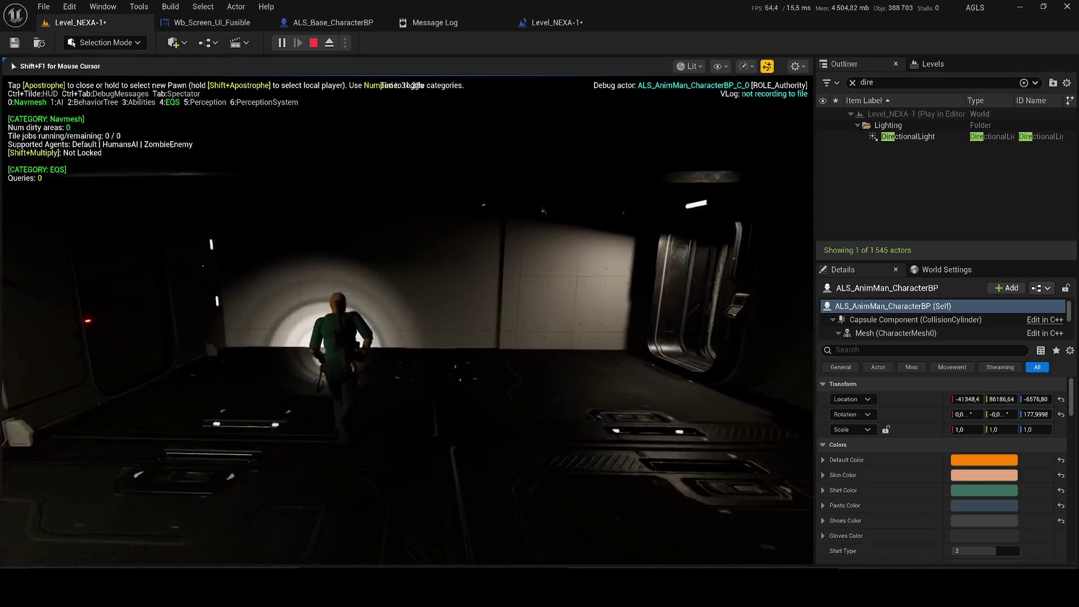
key(w)
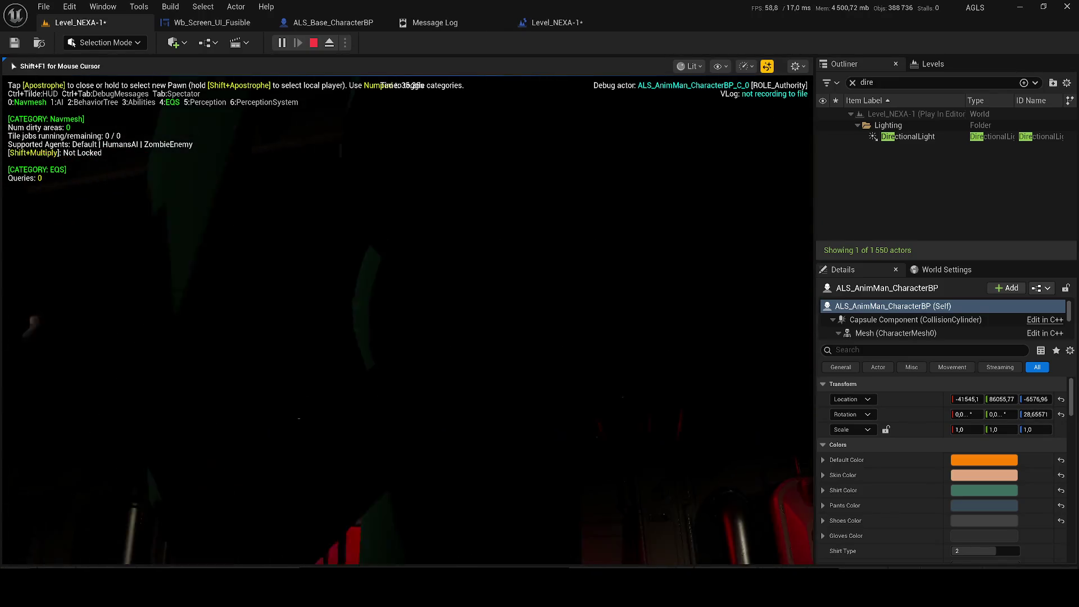
key(apostrophe)
key(apostrophe)
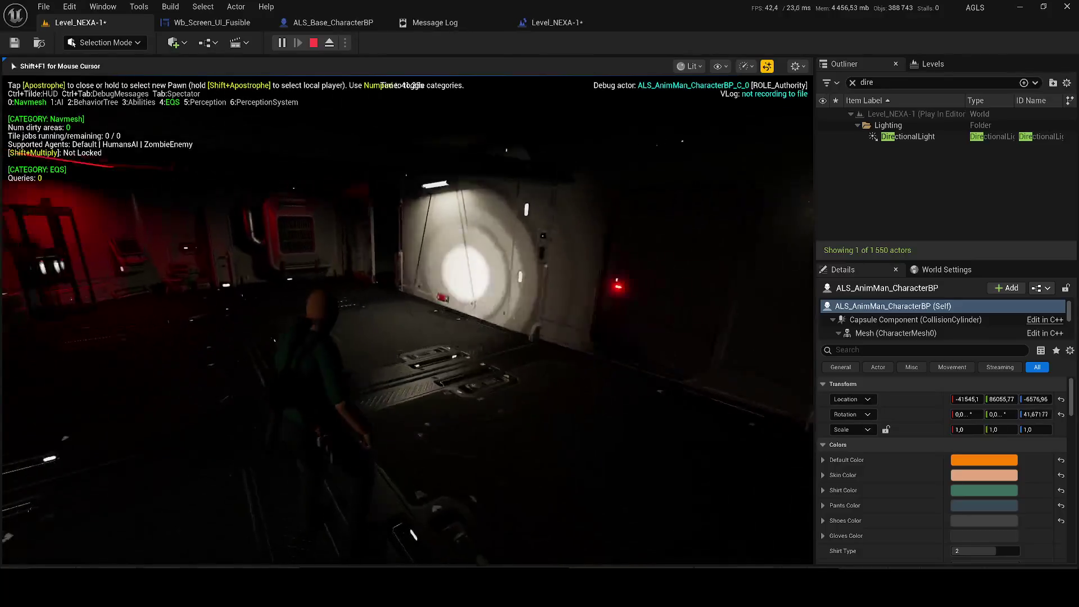
key(w)
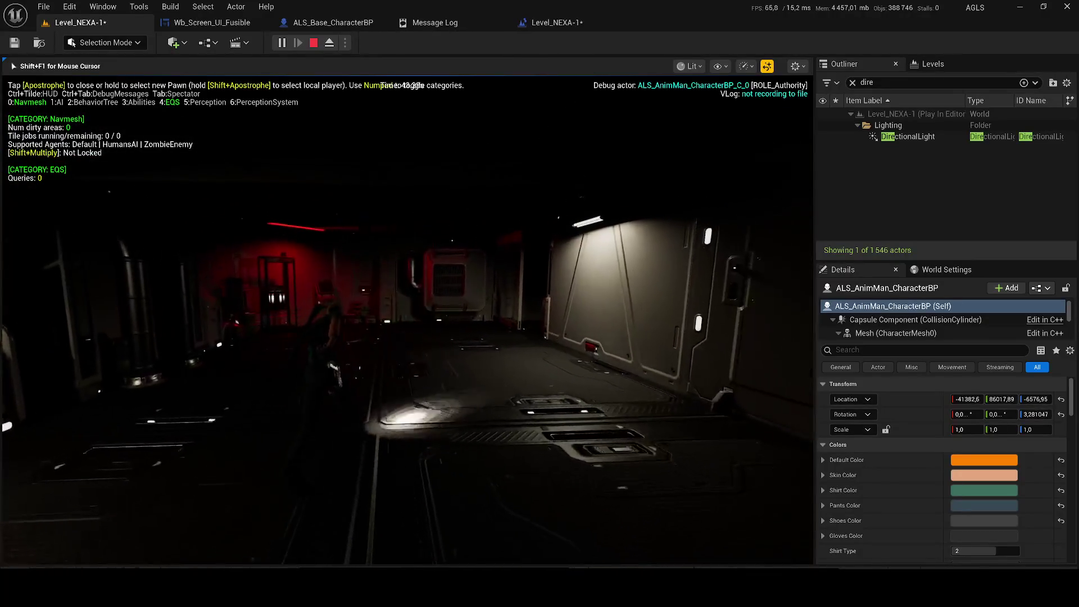
key(q)
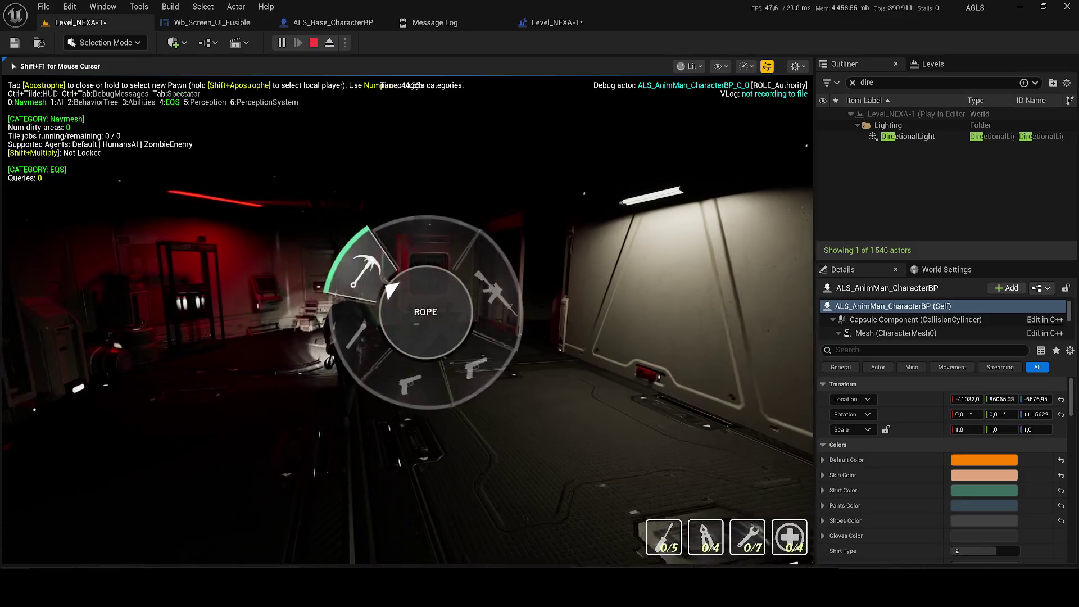
key(q)
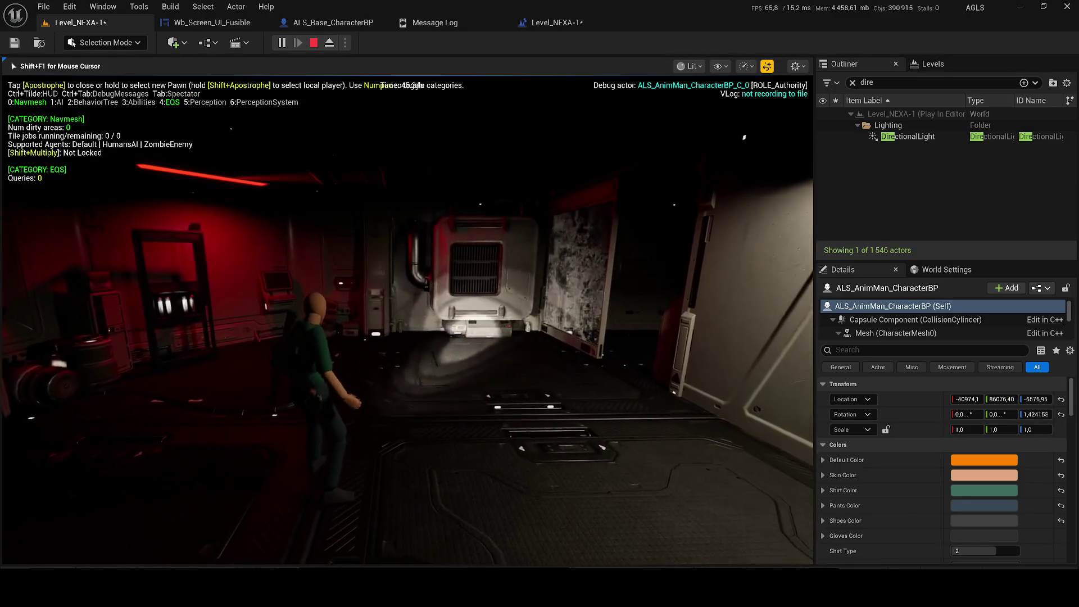
key(q)
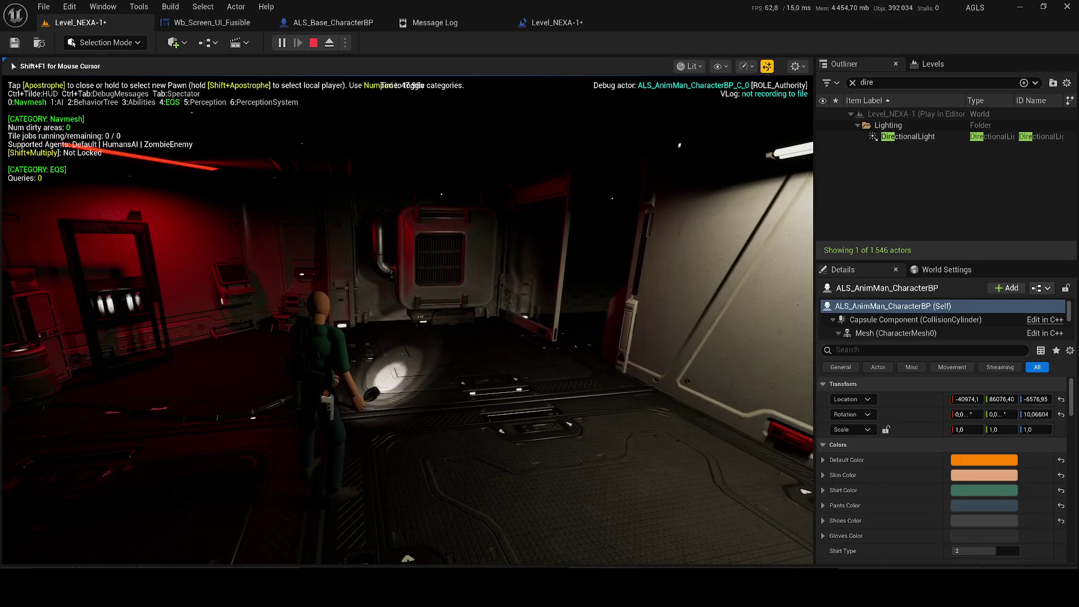
key(Escape)
click(212, 23)
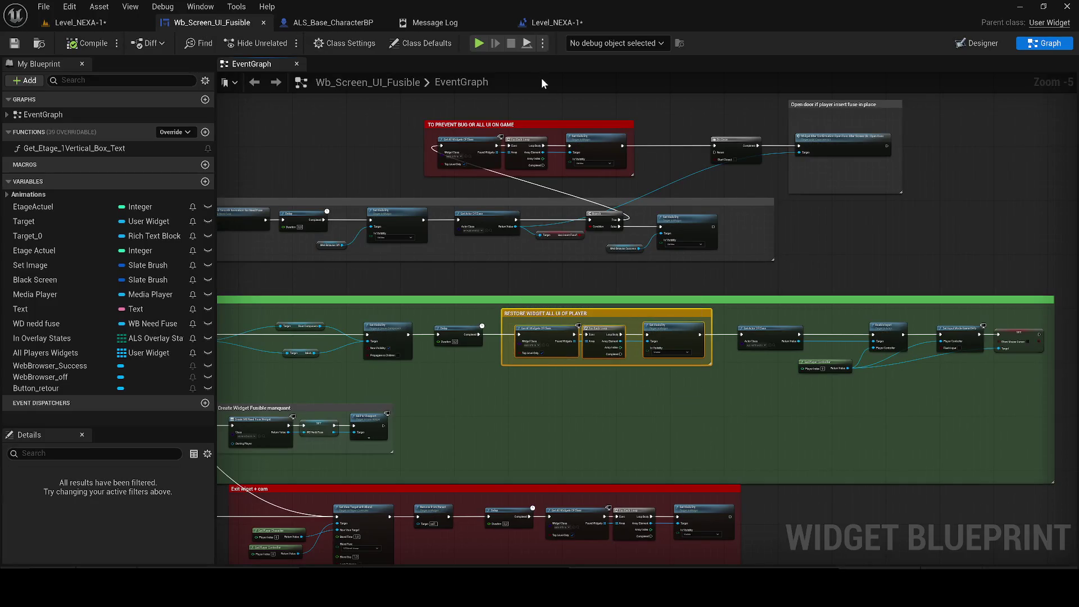
- Delete the Remove All Widgets node from the Level_NEXA-1 Level Blueprint
click(553, 24)
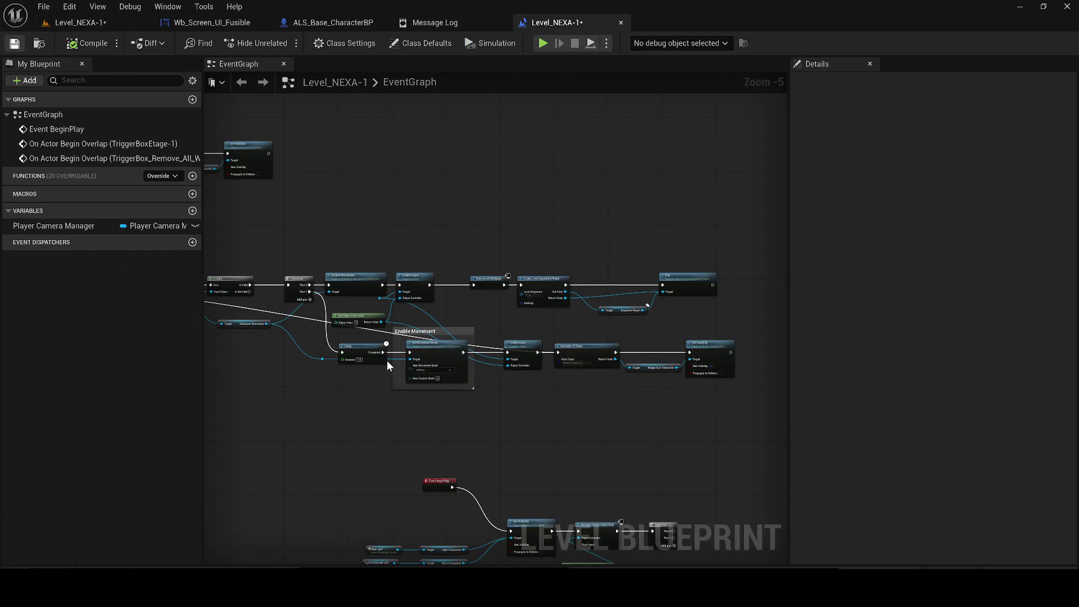
scroll(323, 375, up, 2)
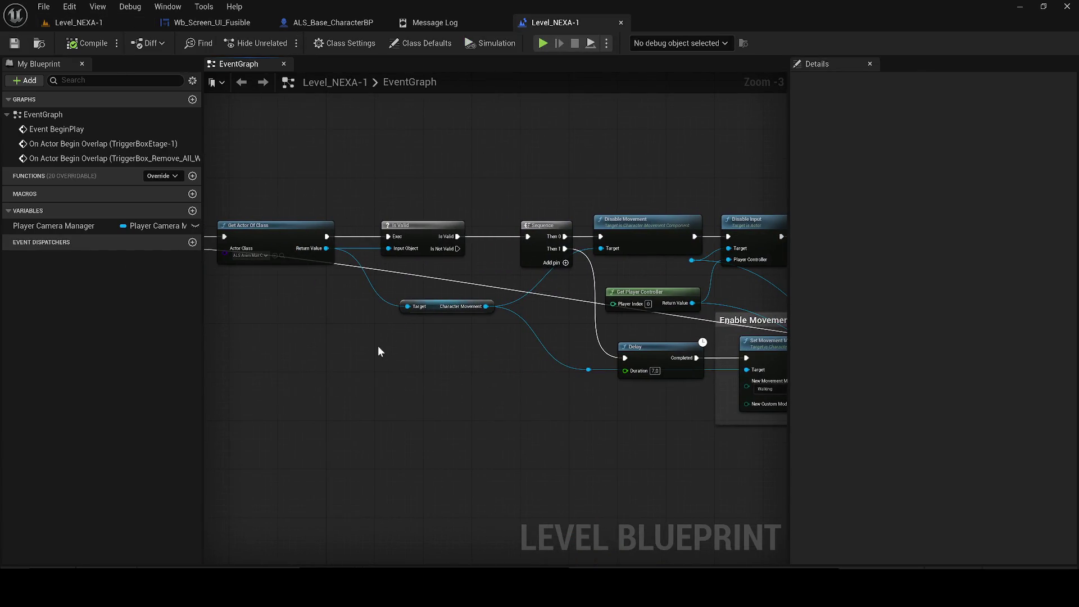
drag(493, 338, 383, 306)
drag(533, 305, 228, 278)
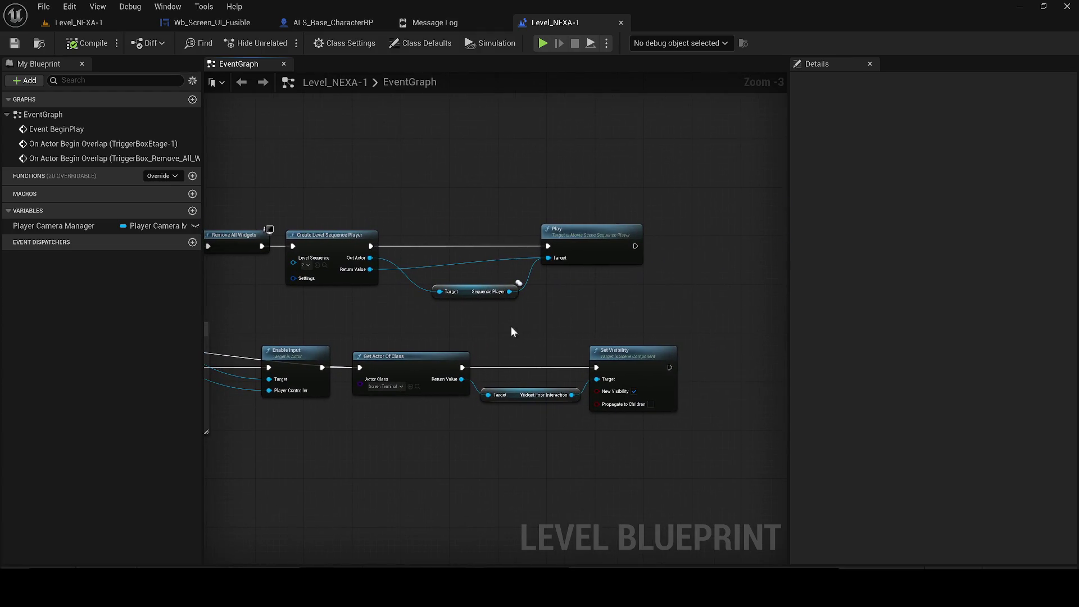
mouse_move(611, 395)
mouse_down()
mouse_move(712, 391)
mouse_move(625, 384)
mouse_move(765, 384)
mouse_move(533, 387)
mouse_up()
scroll(711, 391, down, 1)
scroll(731, 387, up, 4)
click(548, 379)
mouse_move(424, 267)
mouse_down()
mouse_move(513, 240)
mouse_move(382, 262)
mouse_move(225, 10)
mouse_move(388, 20)
mouse_up()
scroll(513, 241, down, 3)
drag(786, 362, 376, 345)
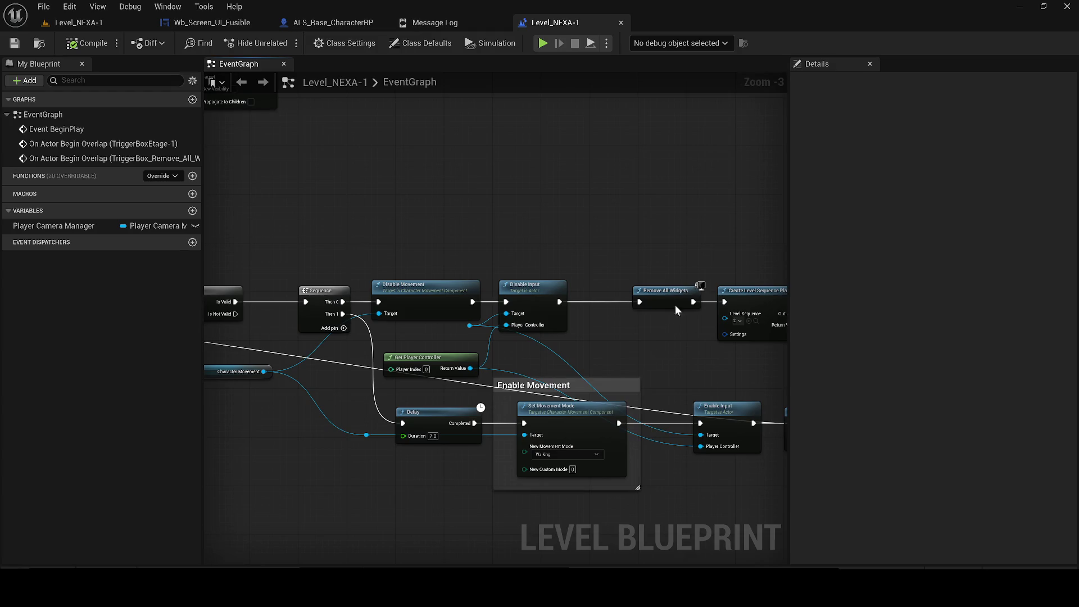
drag(661, 289, 662, 291)
scroll(662, 291, down, 1)
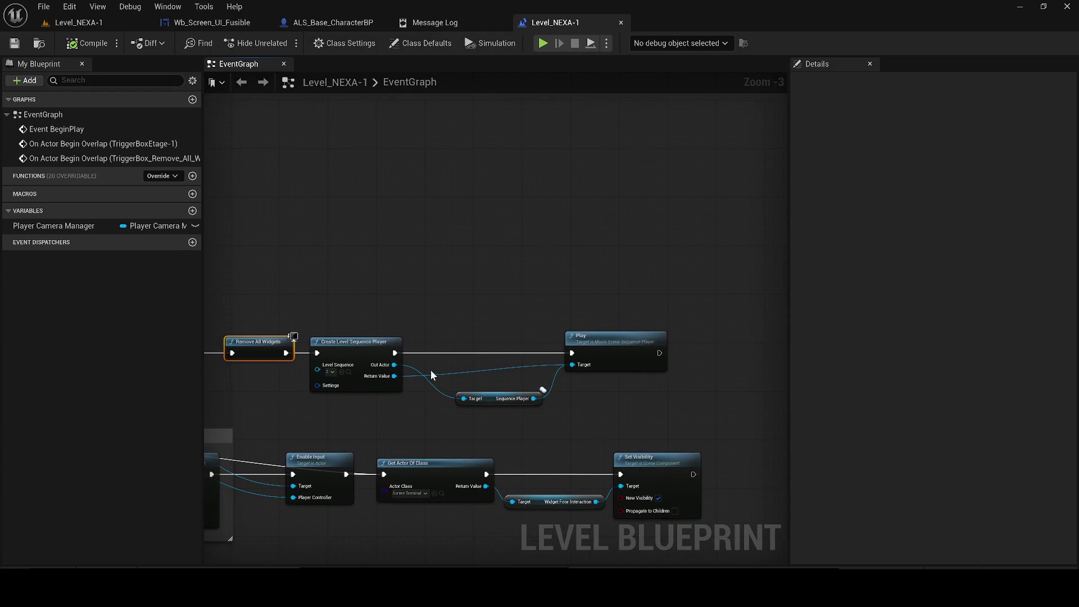
key(Delete)
- Move the sequence player, Play and Enable Input–Set Visibility nodes to straighten their wires
scroll(612, 340, down, 1)
key(ctrl+v)
mouse_move(333, 282)
mouse_down()
mouse_move(455, 360)
mouse_move(514, 304)
mouse_move(605, 333)
mouse_up()
scroll(544, 316, up, 2)
drag(493, 308, 487, 332)
mouse_move(388, 317)
mouse_down()
mouse_move(551, 321)
mouse_move(500, 352)
mouse_move(634, 360)
mouse_move(376, 377)
mouse_move(590, 317)
mouse_move(570, 294)
mouse_move(812, 290)
mouse_move(1051, 316)
mouse_up()
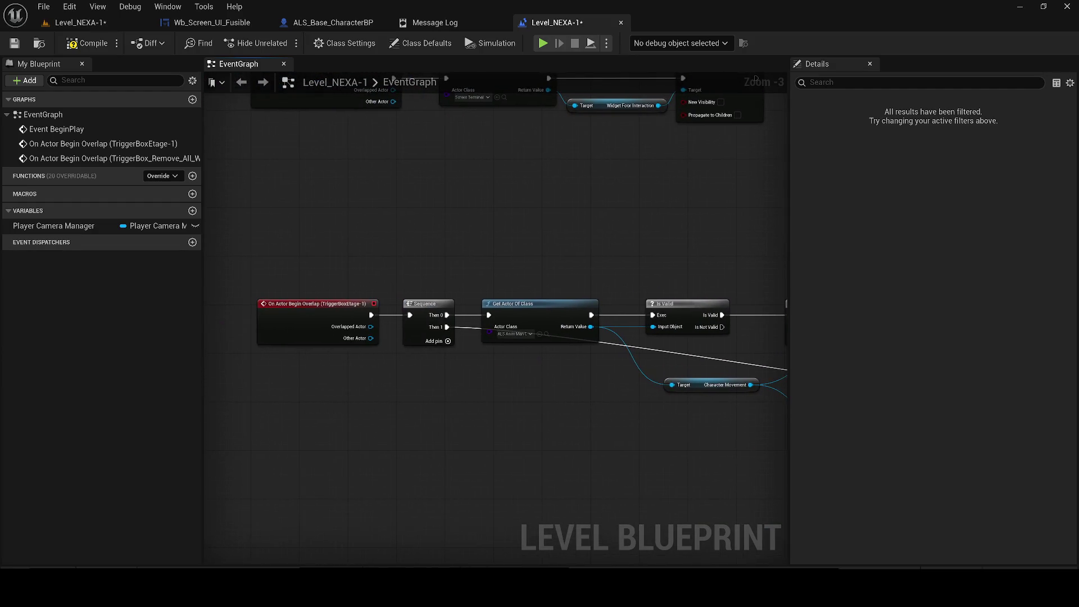
drag(973, 318, 661, 299)
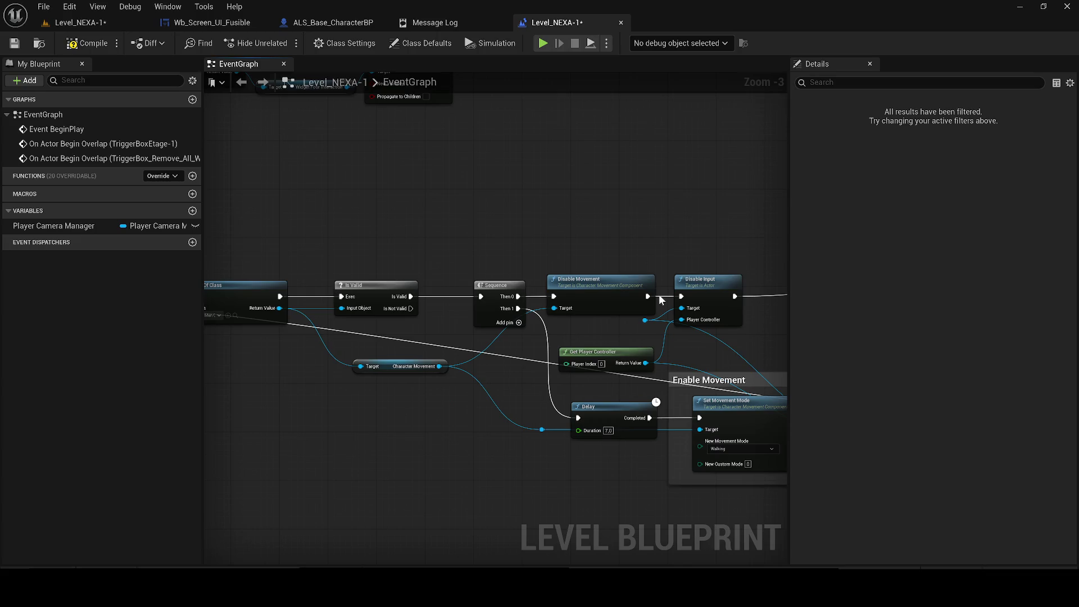
drag(714, 344, 420, 321)
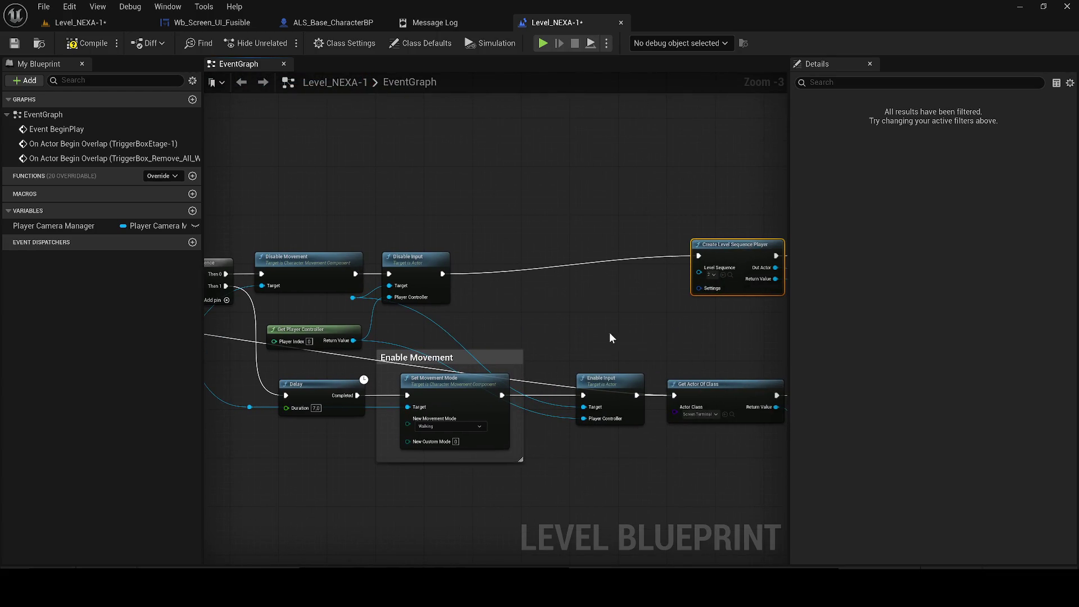
drag(612, 338, 412, 335)
drag(545, 357, 405, 360)
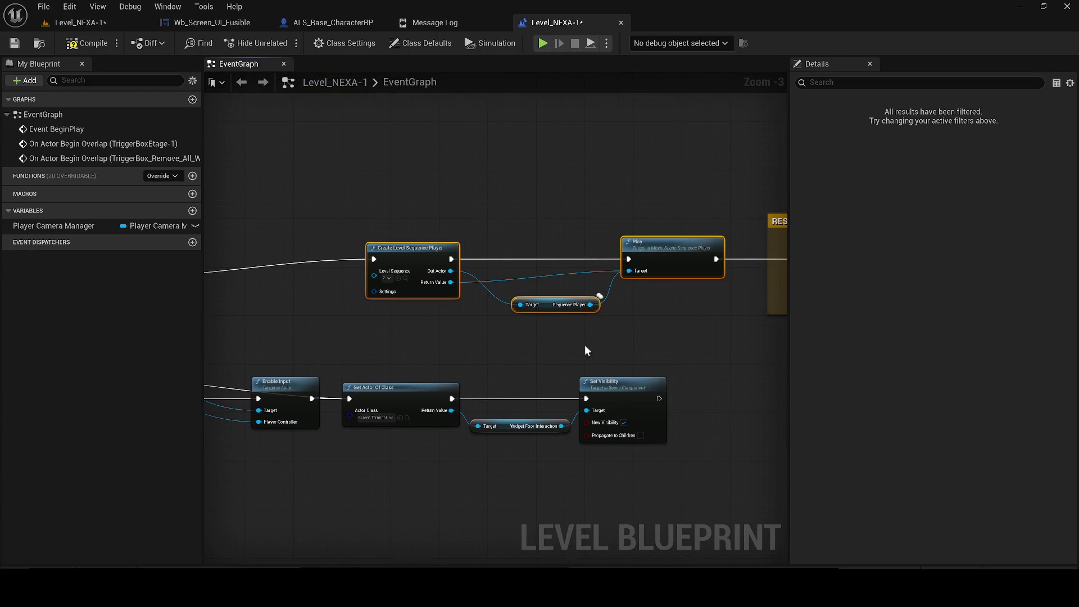
drag(575, 351, 511, 358)
scroll(511, 358, down, 2)
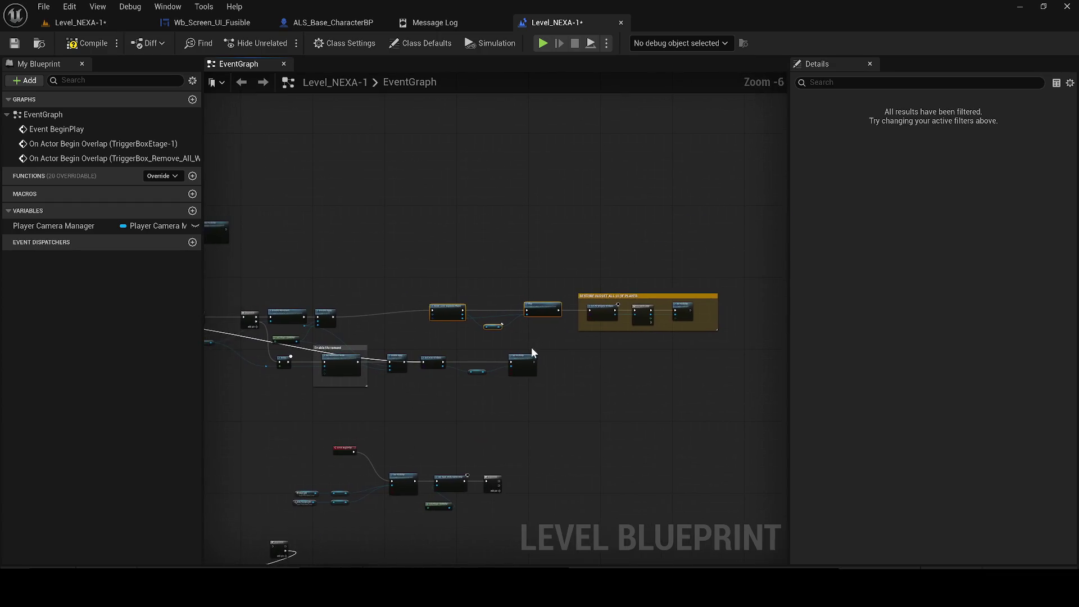
drag(343, 360, 356, 362)
scroll(356, 363, up, 2)
- Add reroute points after the Delay and Set Movement Mode nodes, then save the level
double_click(456, 341)
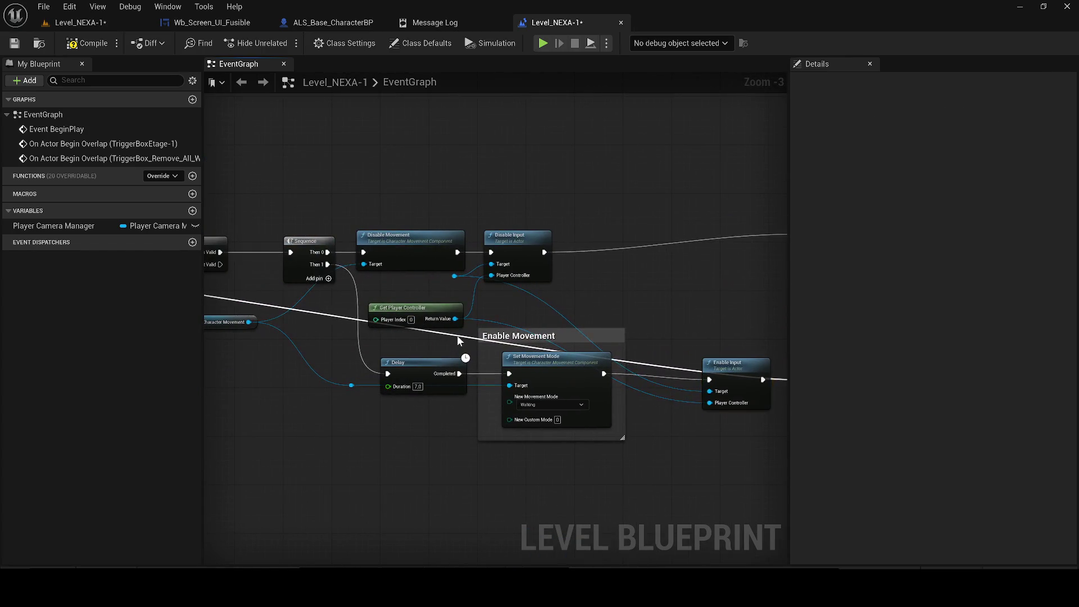
key(ctrl+z)
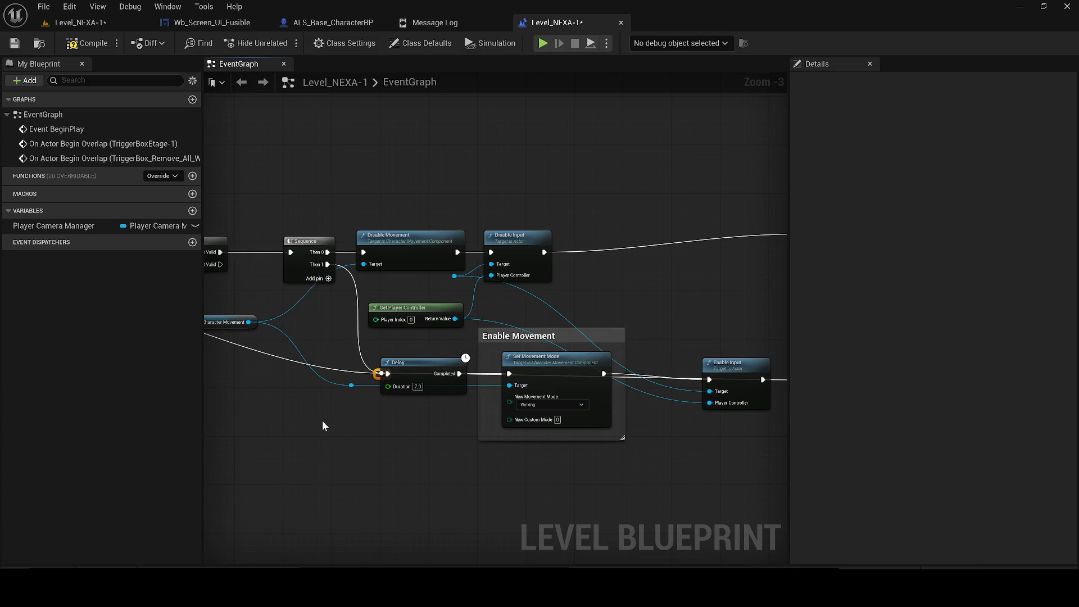
mouse_move(329, 420)
mouse_down()
mouse_move(619, 422)
mouse_move(494, 374)
mouse_up()
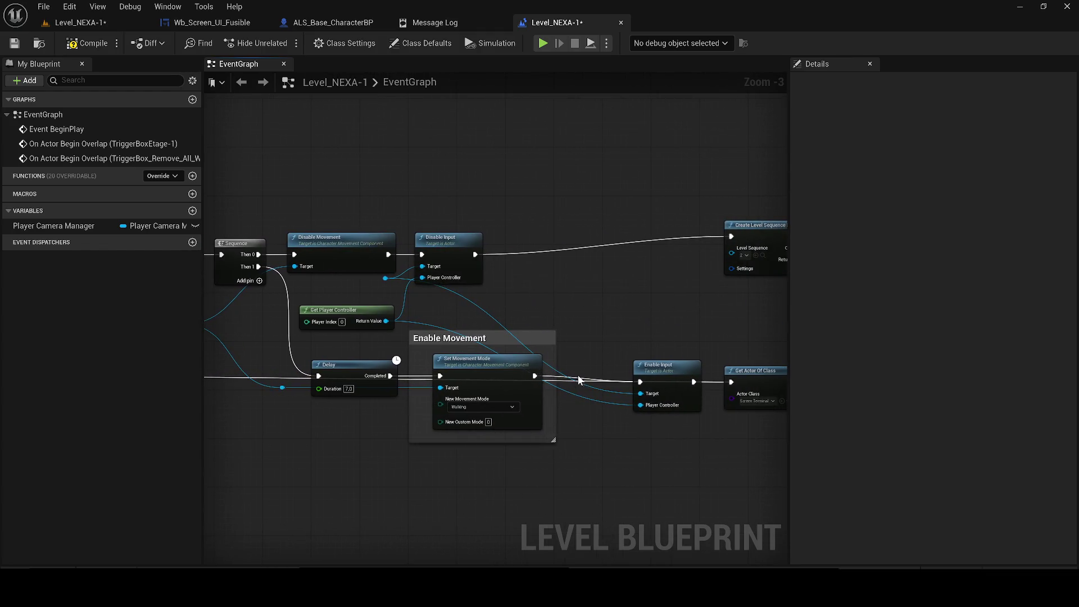
scroll(583, 380, up, 1)
double_click(405, 376)
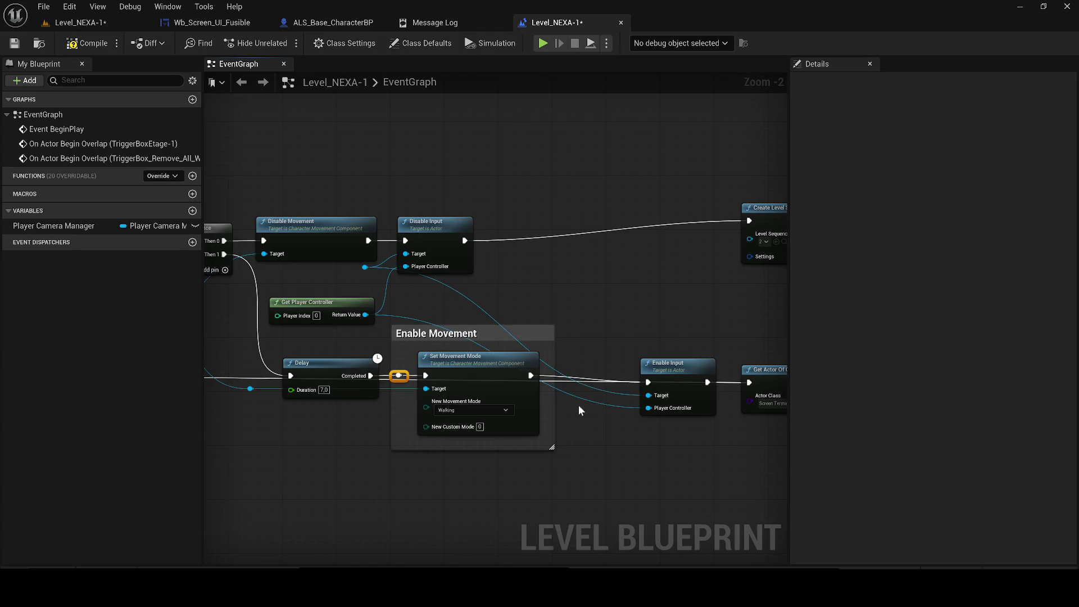
click(581, 407)
scroll(562, 376, up, 2)
double_click(544, 385)
scroll(612, 400, down, 4)
mouse_move(613, 401)
mouse_down()
mouse_move(409, 380)
mouse_move(206, 381)
mouse_up()
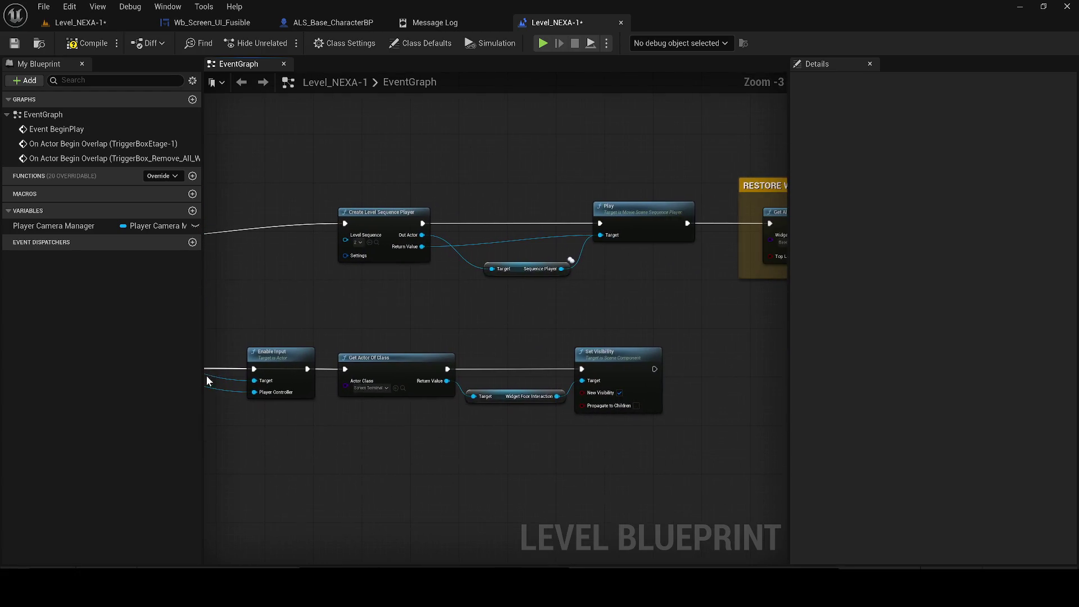
click(23, 47)
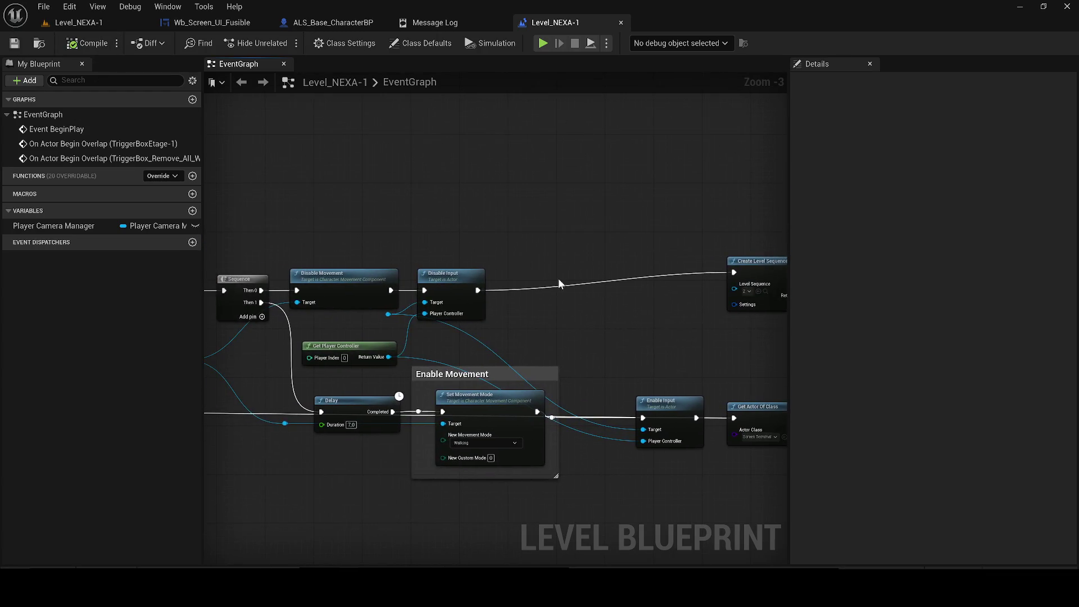
- Nudge the overlap event's node chain up and move the Character Movement node up-left
scroll(565, 323, down, 2)
drag(565, 323, 605, 309)
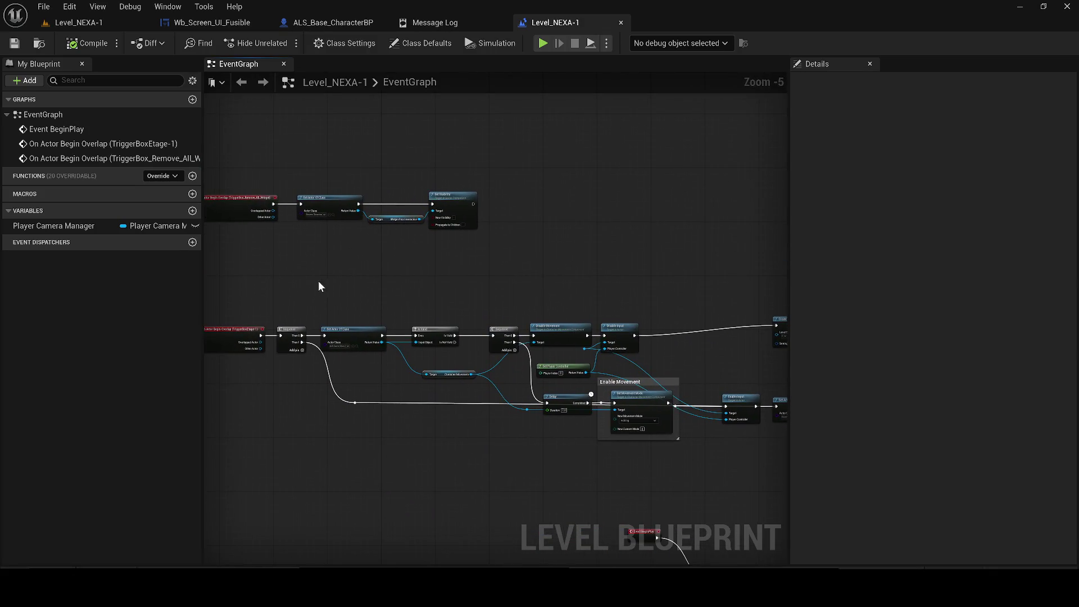
drag(451, 322, 660, 333)
drag(526, 352, 526, 345)
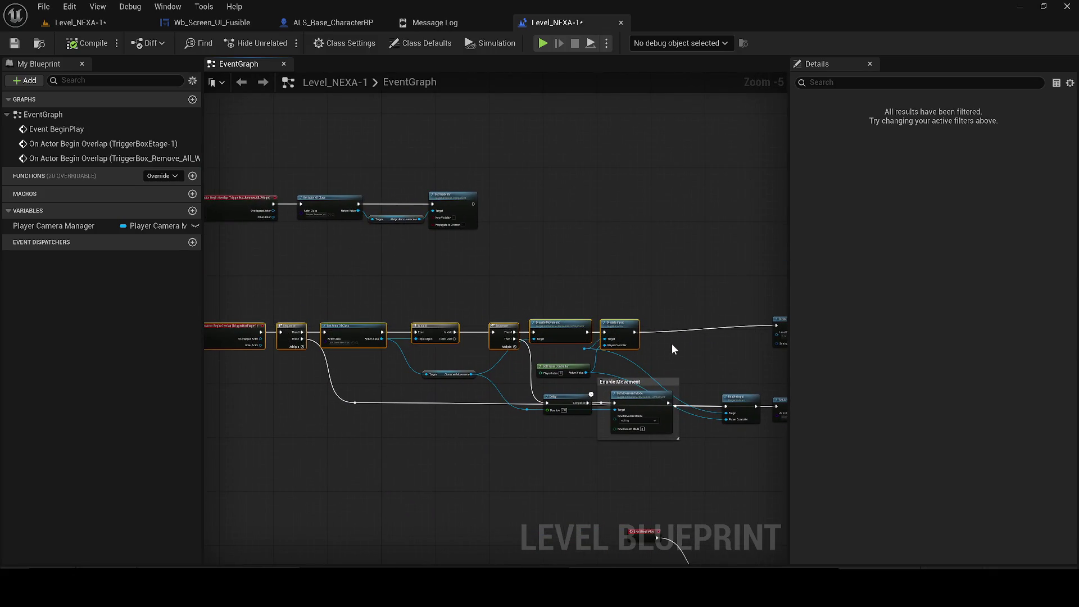
mouse_move(446, 371)
mouse_down()
mouse_move(437, 356)
mouse_move(304, 374)
mouse_up()
scroll(437, 356, up, 1)
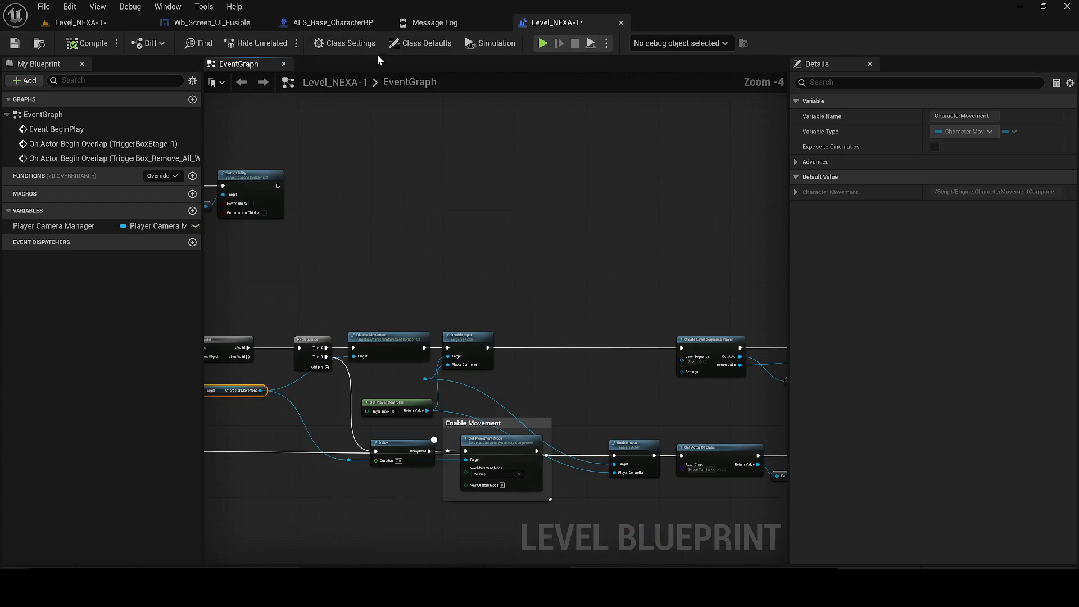
click(211, 23)
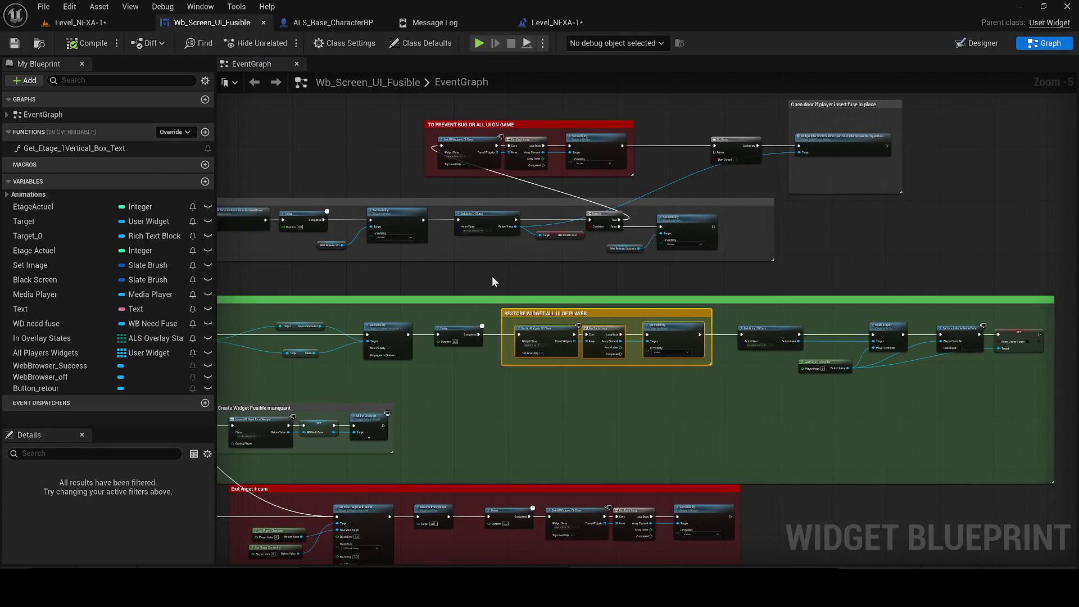
- In the widget graph, select the Get All Widgets Of Class, For Each Loop and Set Visibility nodes
drag(755, 247, 482, 271)
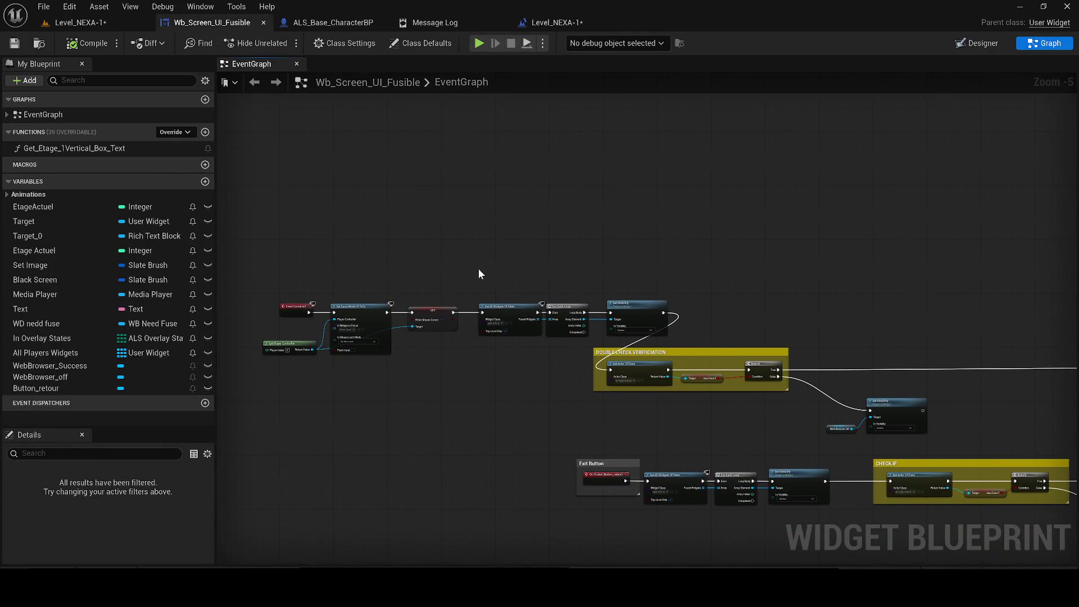
scroll(551, 324, up, 3)
drag(542, 316, 565, 325)
drag(341, 164, 730, 288)
- Paste the three widget-hiding nodes into the Level Blueprint and wire Set Visibility into Create Level Sequence Player
click(331, 23)
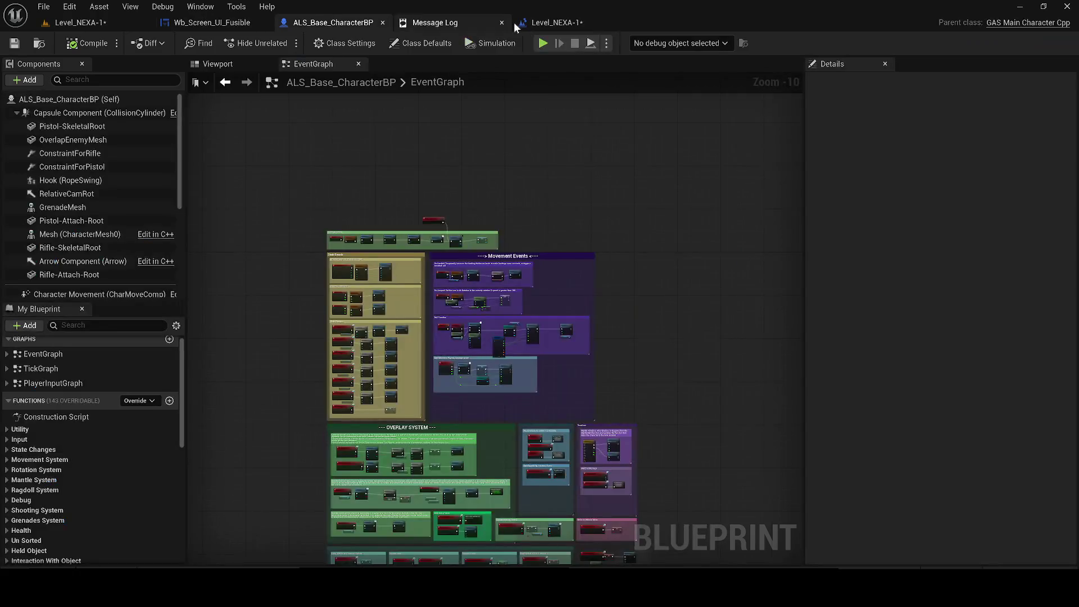
click(548, 22)
mouse_move(447, 231)
mouse_down()
mouse_move(487, 326)
mouse_move(430, 240)
mouse_move(488, 348)
mouse_up()
scroll(576, 284, up, 1)
drag(626, 239, 634, 398)
- Return to the level viewport and frame the selected character
click(98, 7)
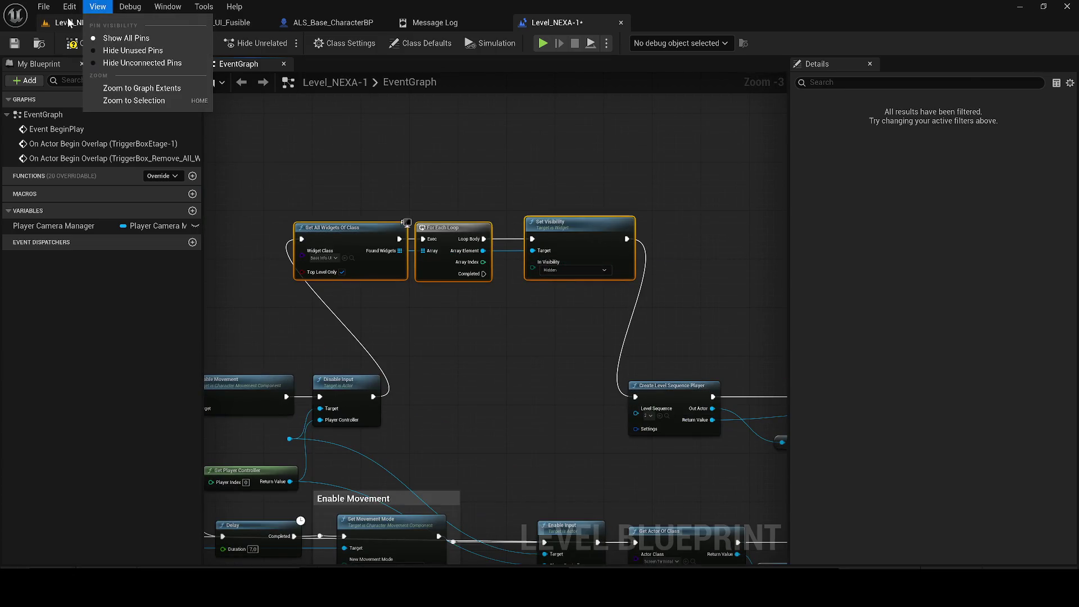
click(113, 23)
key(f)
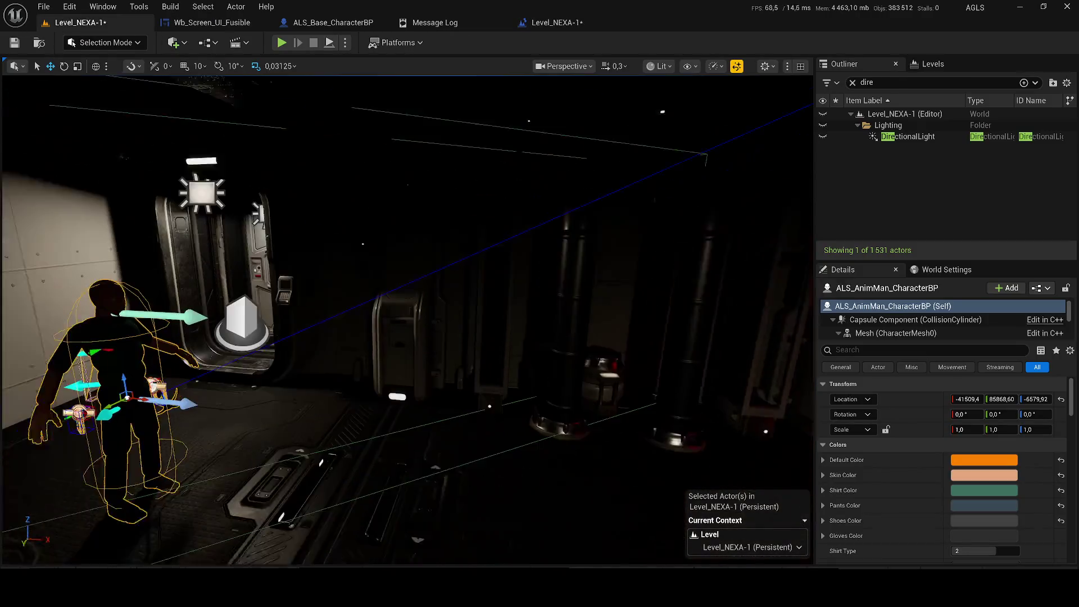
- Rotate the character about 23 degrees around Z
drag(333, 257, 316, 247)
key(e)
key(w)
- Save Level_NEXA-1, play-test it, then reopen the Wb_Screen_UI_Fusible widget blueprint
key(ctrl+s)
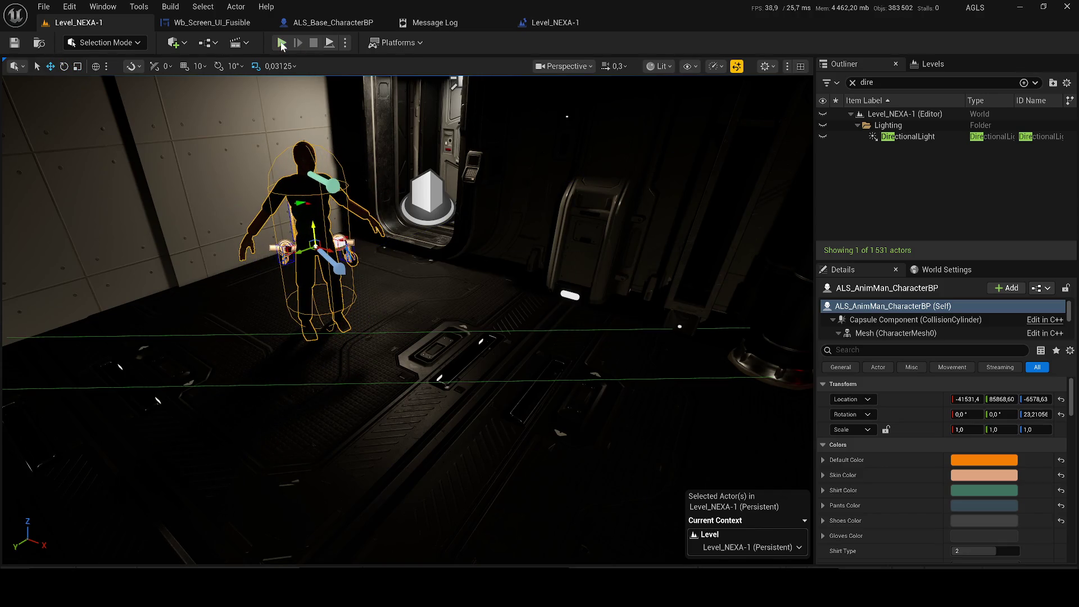
key(alt+p)
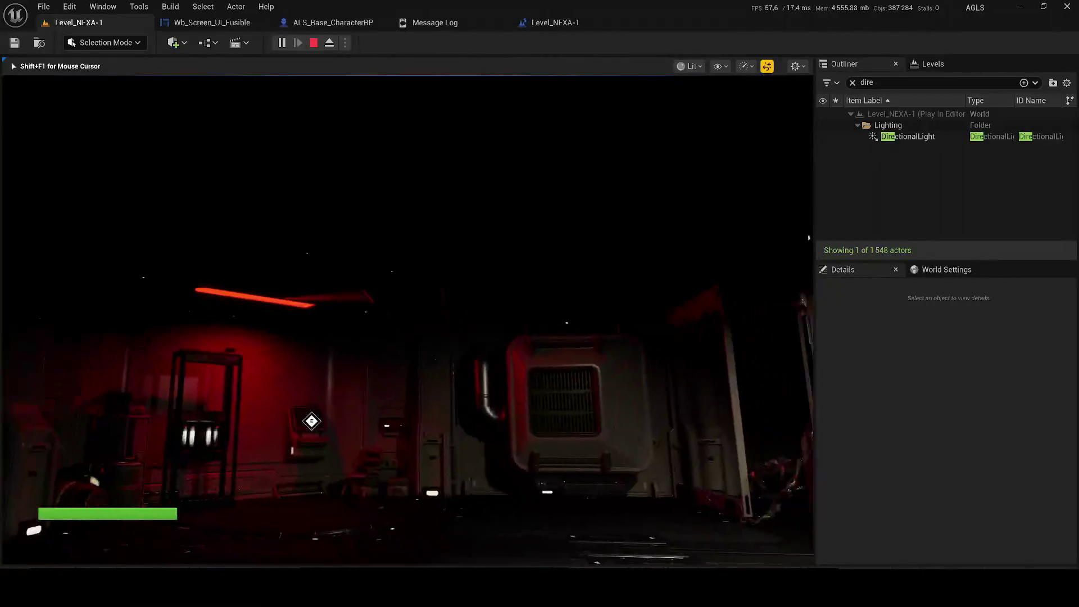
key(F8)
click(187, 23)
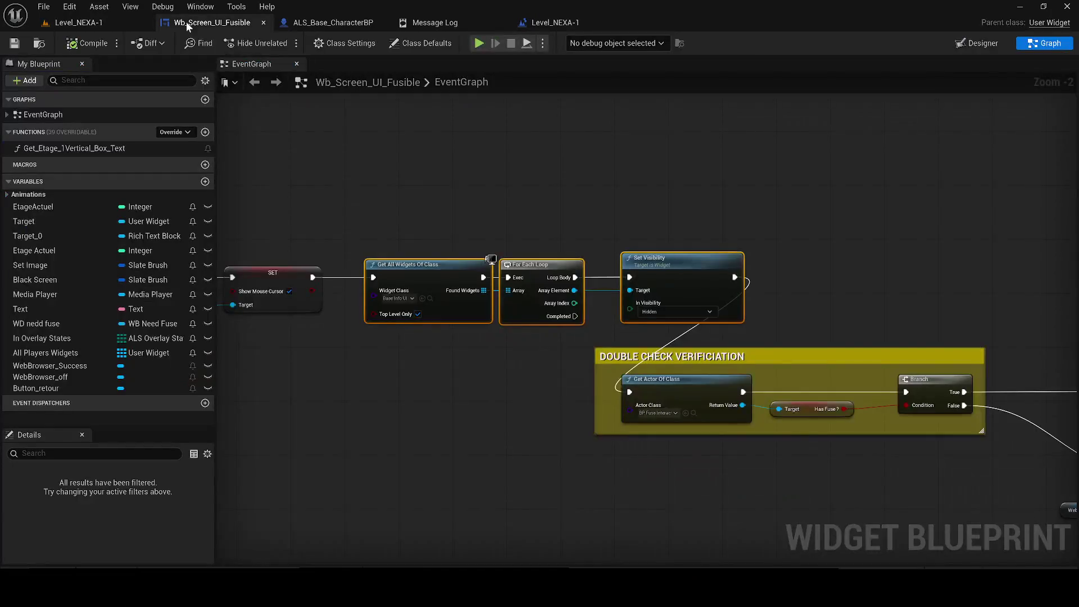
- Untick Top Level Only on Get All Widgets Of Class and save the Level Blueprint
scroll(366, 185, down, 3)
drag(373, 197, 692, 245)
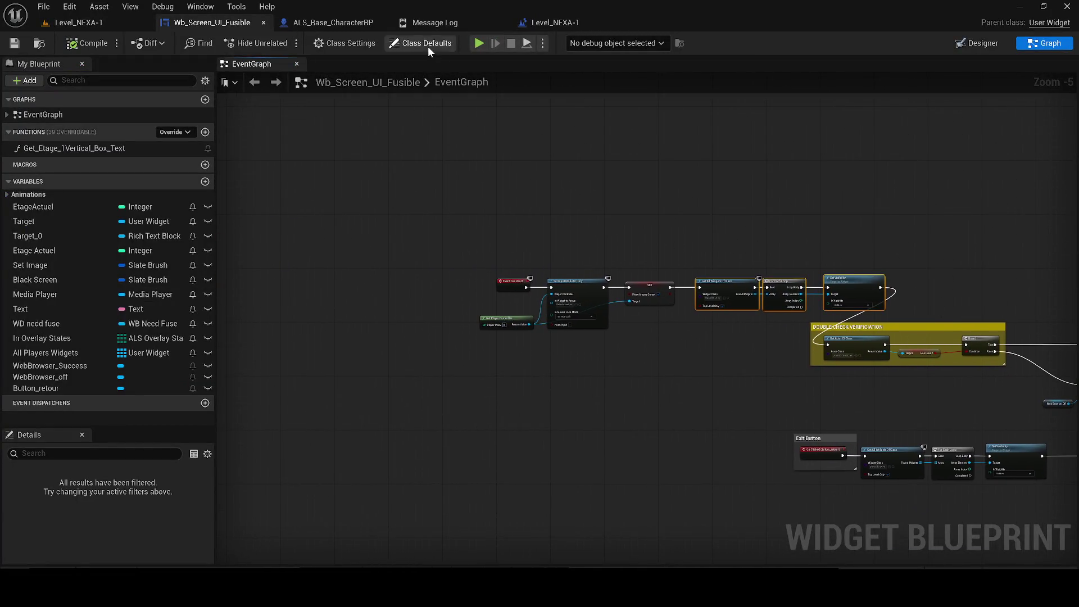
drag(545, 25, 197, 24)
mouse_move(267, 103)
mouse_down()
mouse_move(376, 238)
mouse_move(622, 231)
mouse_move(297, 257)
mouse_up()
drag(440, 252, 232, 251)
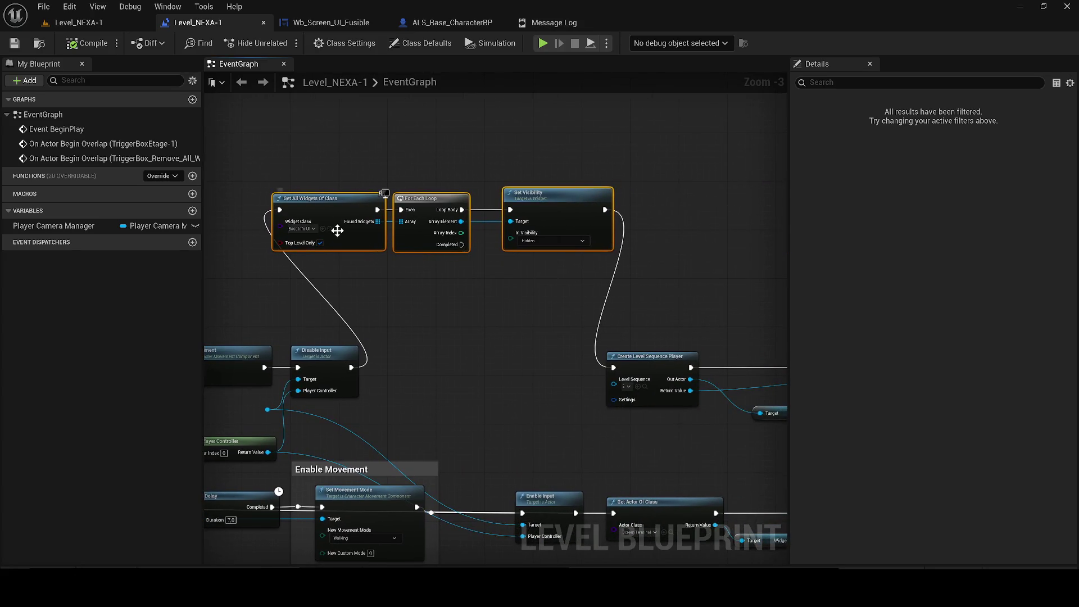
click(329, 228)
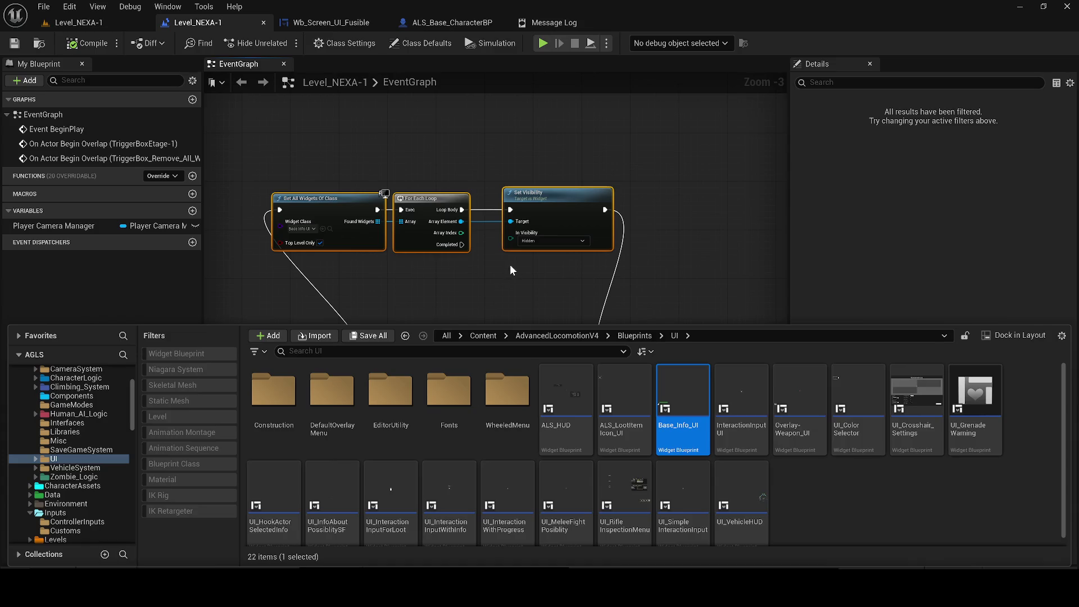
scroll(509, 268, up, 1)
click(541, 246)
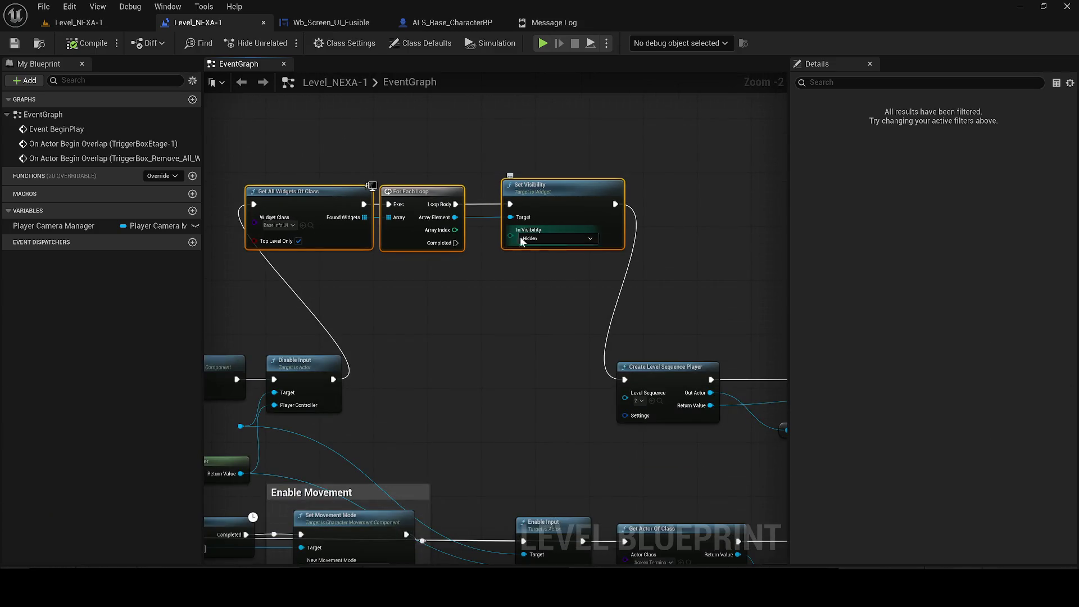
click(298, 240)
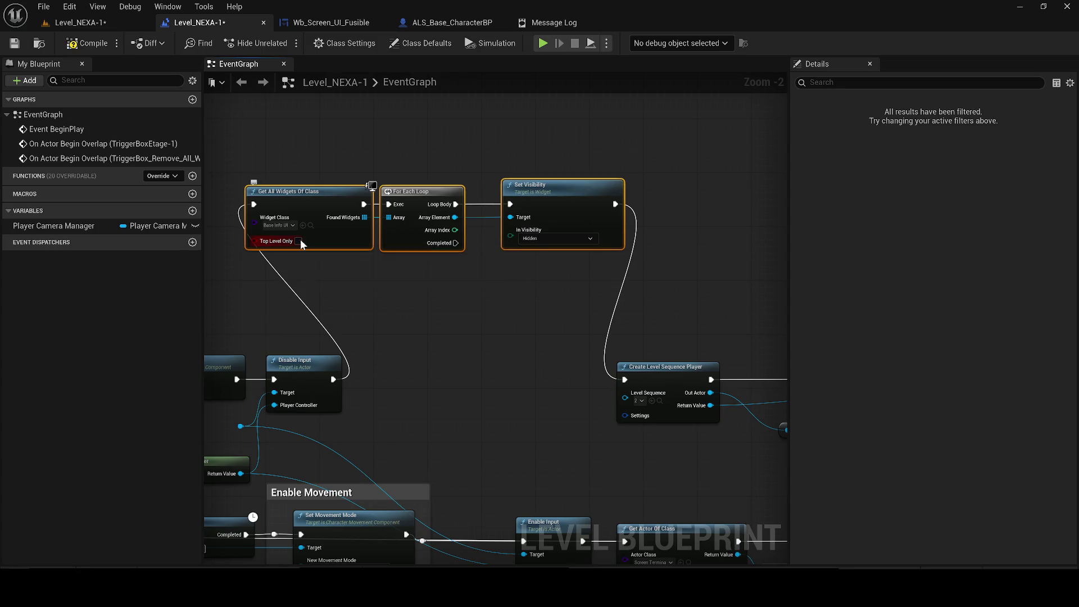
click(13, 45)
- Wire the floor-interaction Set Visibility exec into the RESTORE WIDGET block
drag(683, 351, 322, 331)
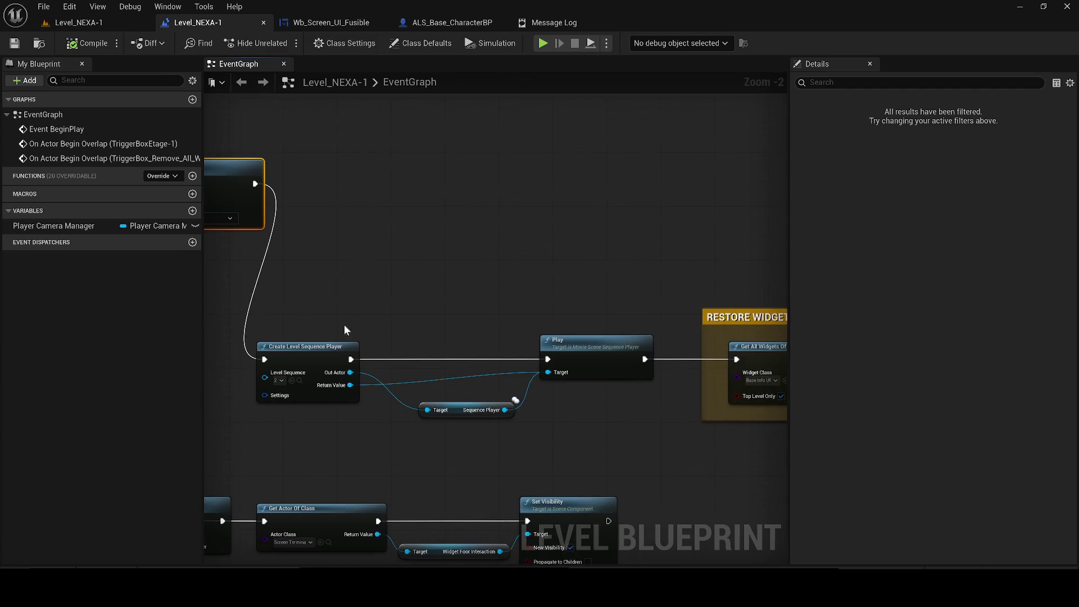
mouse_move(540, 376)
mouse_down()
mouse_move(205, 360)
mouse_move(366, 343)
mouse_up()
scroll(205, 360, down, 3)
scroll(366, 343, up, 1)
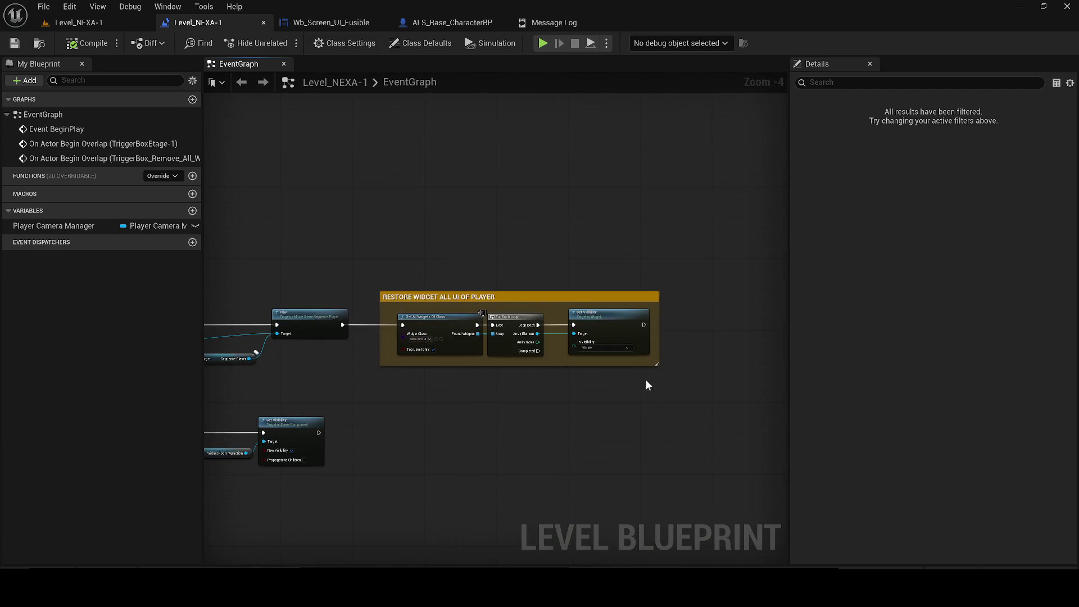
mouse_move(360, 268)
mouse_down()
mouse_move(626, 289)
mouse_move(530, 324)
mouse_move(687, 316)
mouse_up()
mouse_move(440, 330)
mouse_down()
mouse_move(554, 301)
mouse_move(420, 299)
mouse_move(695, 298)
mouse_up()
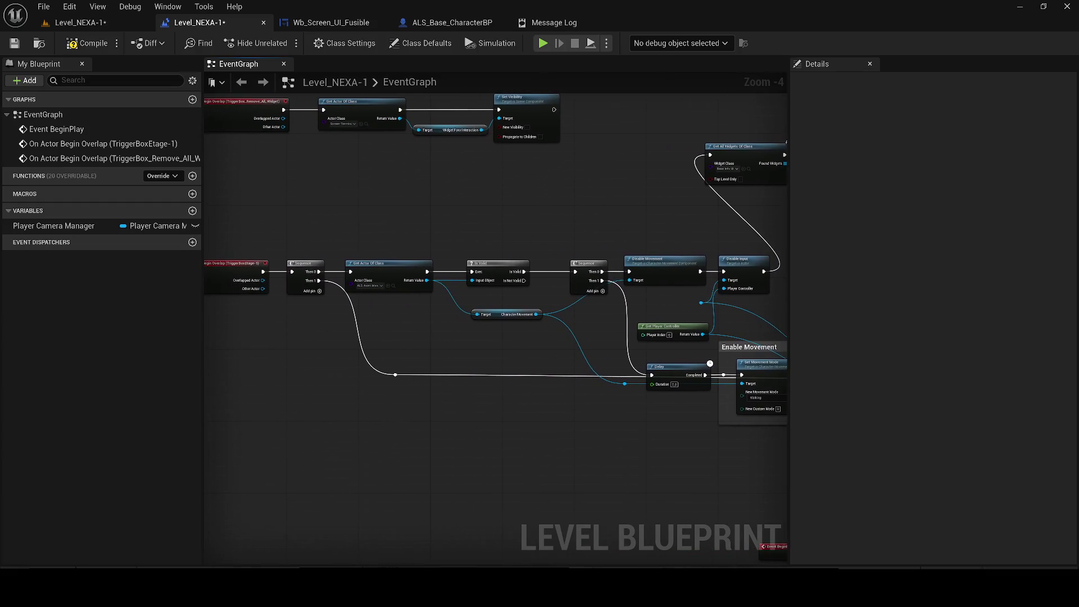
drag(789, 142, 654, 135)
drag(787, 349, 464, 338)
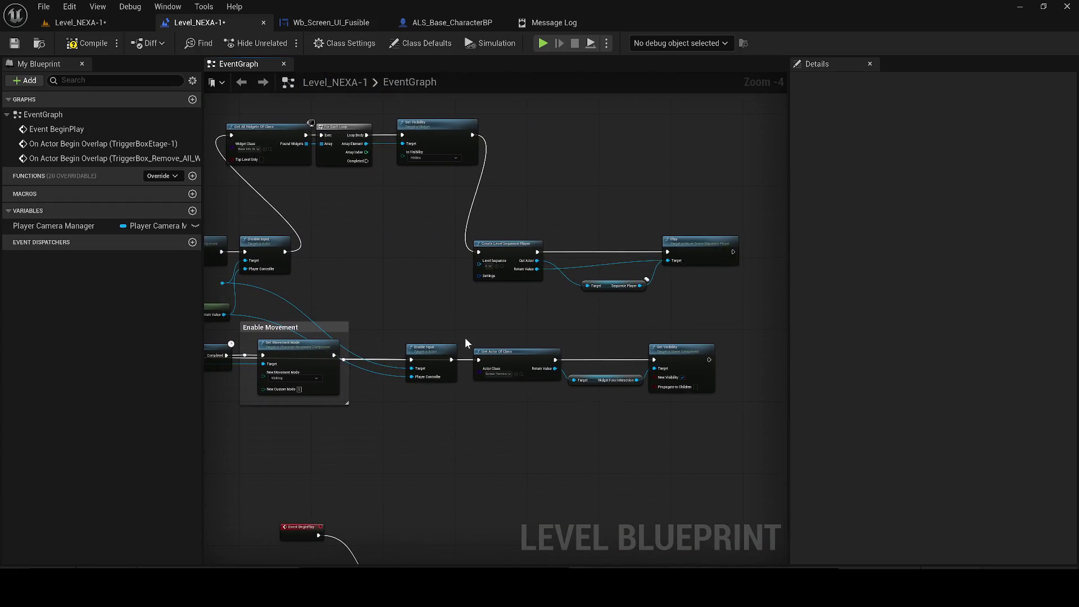
scroll(529, 336, up, 1)
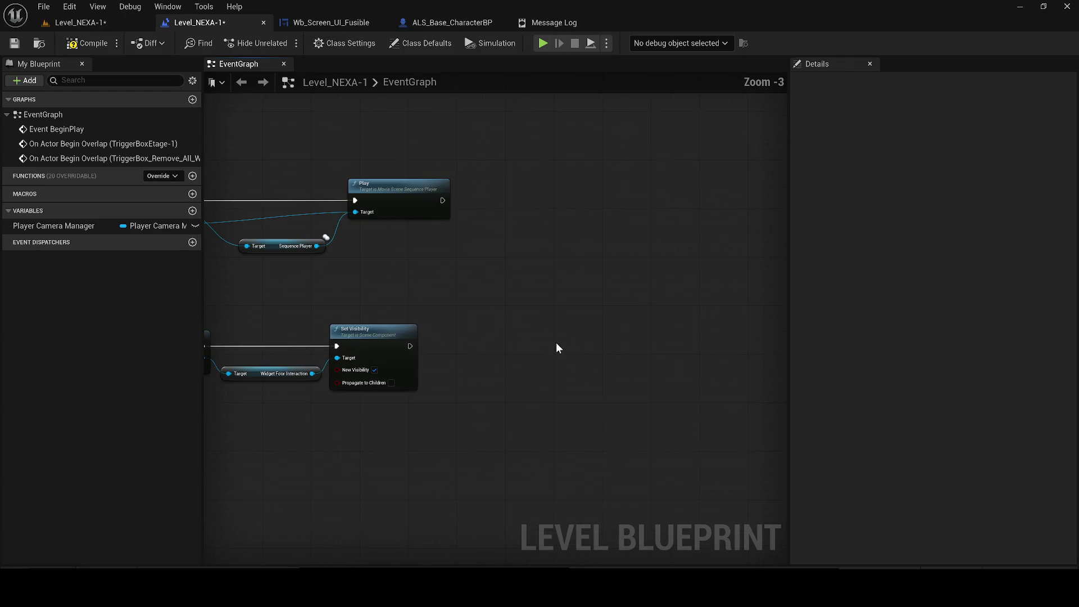
mouse_move(410, 346)
mouse_down()
mouse_move(500, 371)
mouse_move(516, 324)
mouse_up()
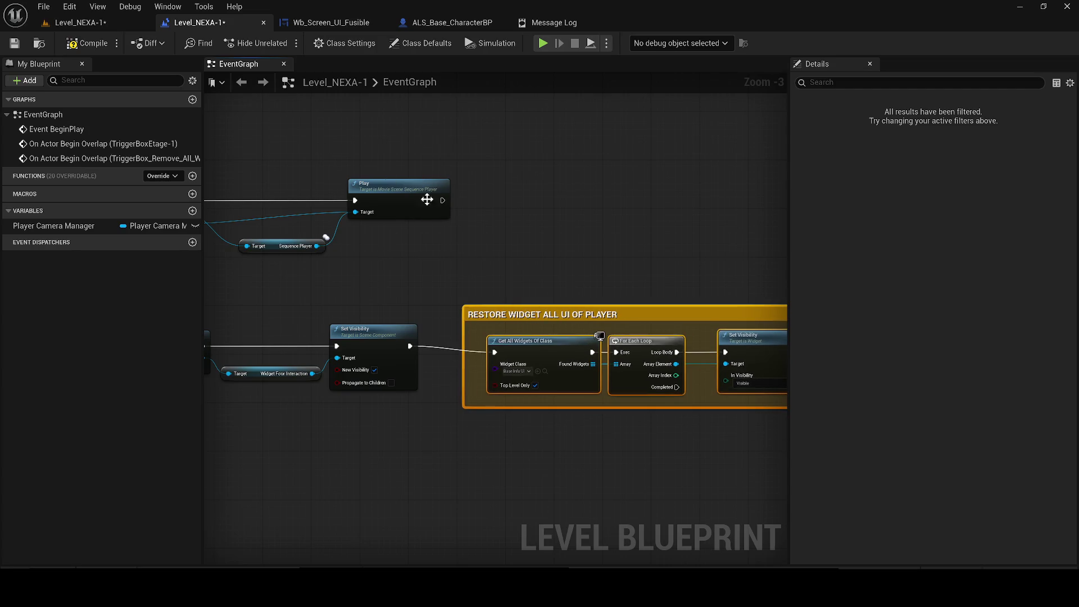
click(119, 25)
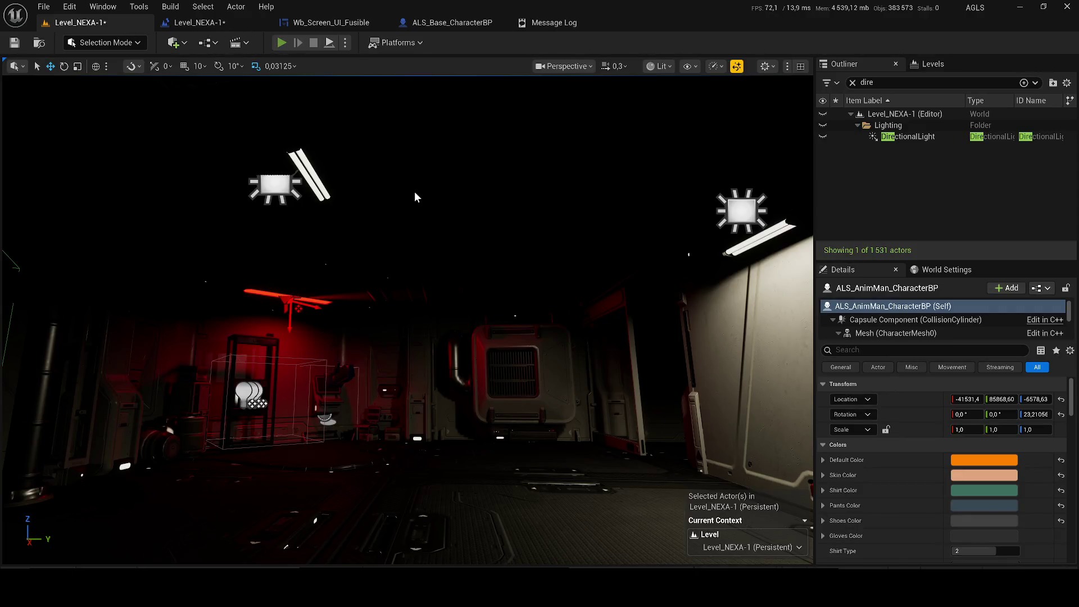
- Play-test Level_NEXA-1, stop it, and return to the Level Blueprint event graph
key(alt+p)
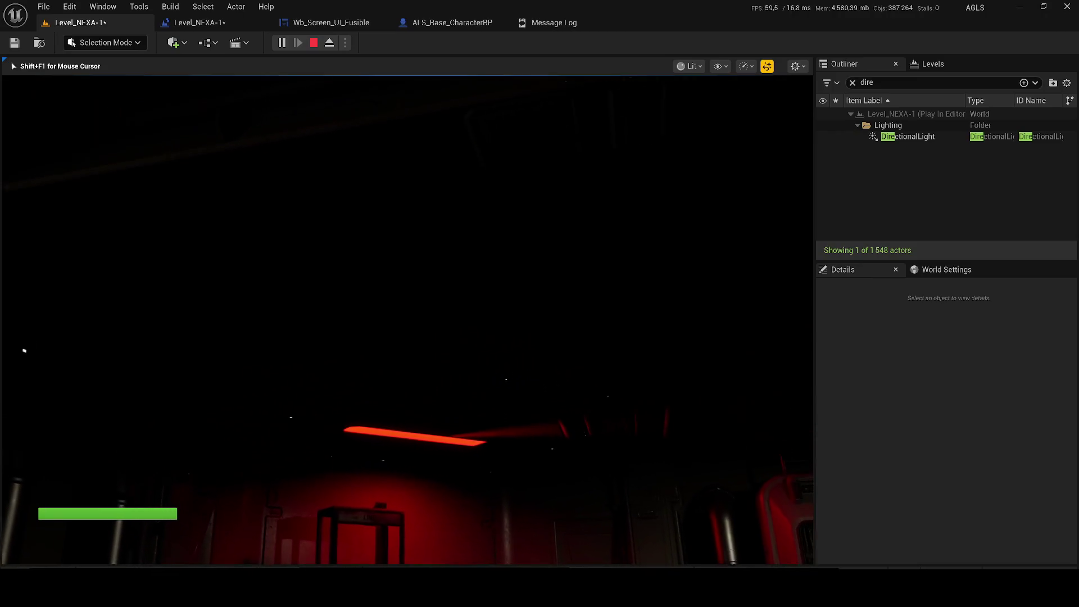
key(Escape)
click(197, 22)
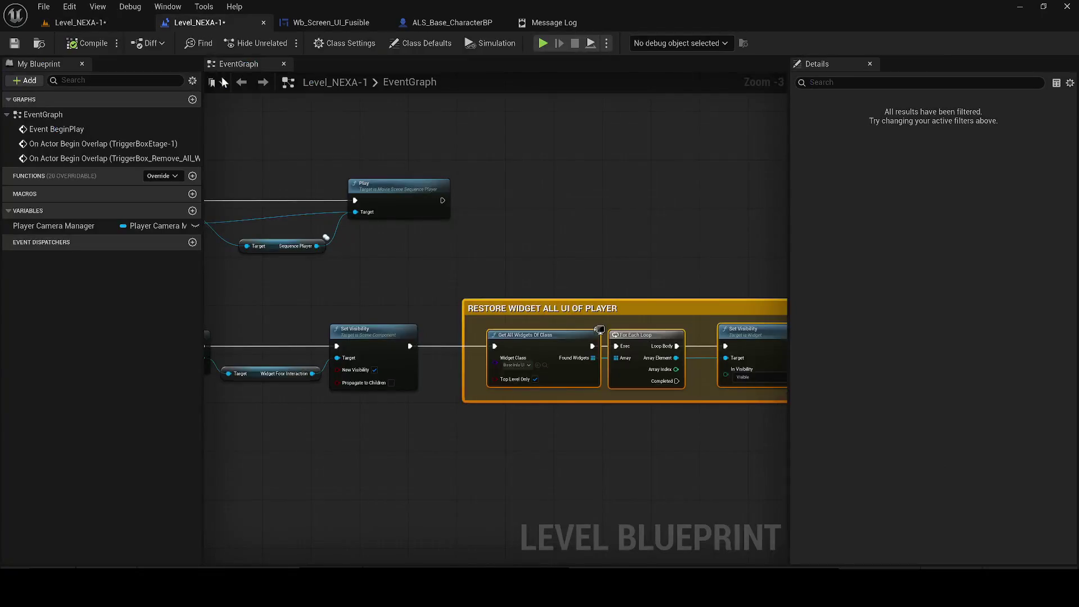
- Save the level and compile the Level Blueprint
drag(310, 225, 528, 235)
drag(303, 218, 395, 269)
mouse_move(342, 357)
mouse_down()
mouse_move(726, 382)
mouse_move(684, 397)
mouse_move(552, 399)
mouse_up()
key(ctrl+s)
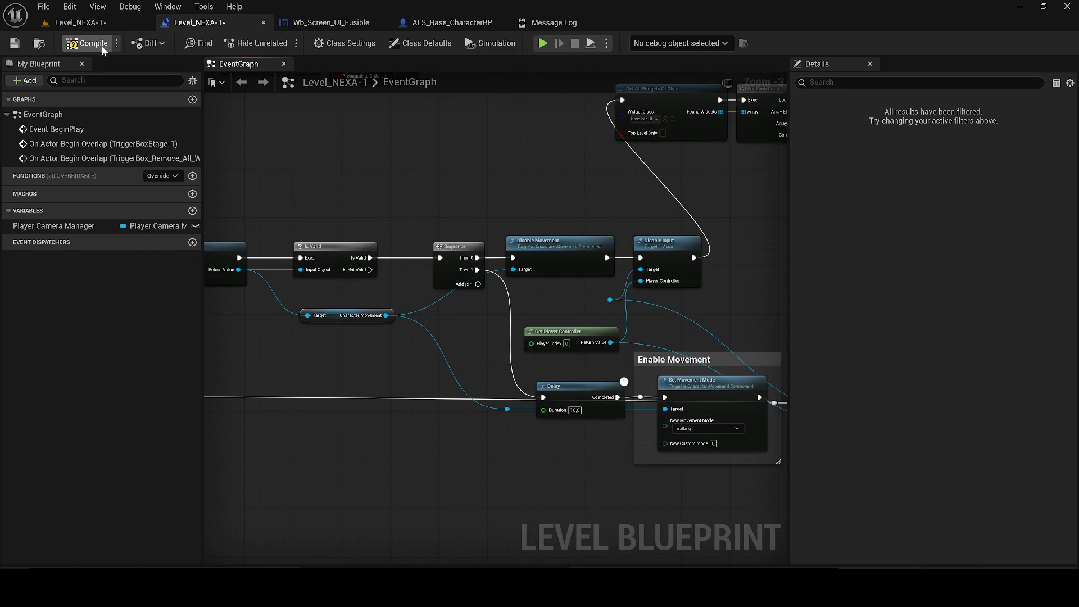
click(15, 44)
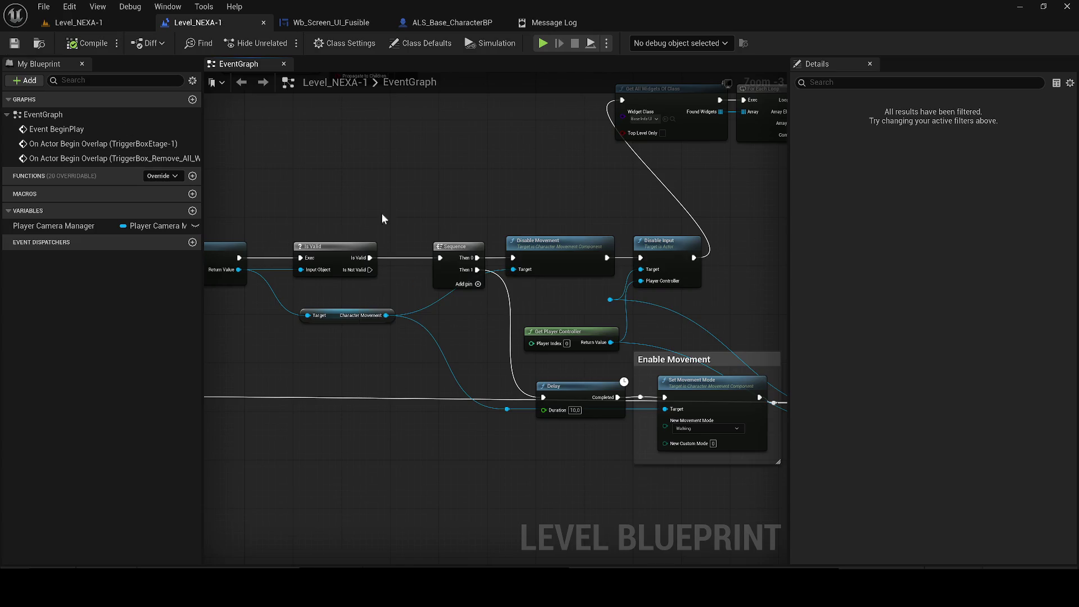
- Delete the Get Actor Of Class and Set Visibility nodes and the remove-widgets overlap event
scroll(386, 212, down, 1)
mouse_move(393, 212)
mouse_down()
mouse_move(484, 254)
mouse_move(535, 256)
mouse_up()
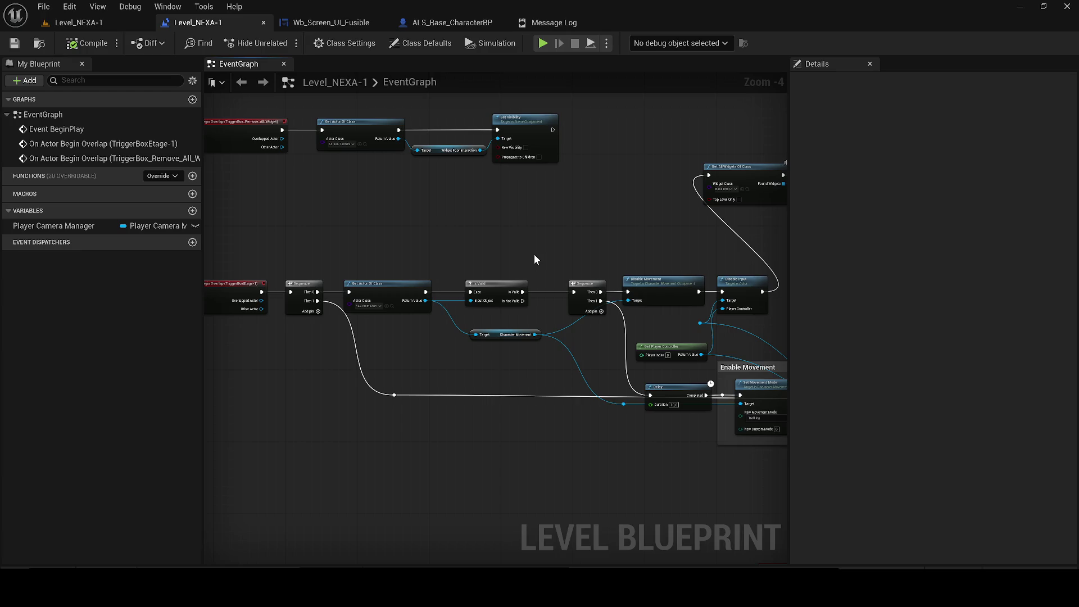
mouse_move(538, 258)
mouse_down()
mouse_move(482, 259)
mouse_move(619, 313)
mouse_up()
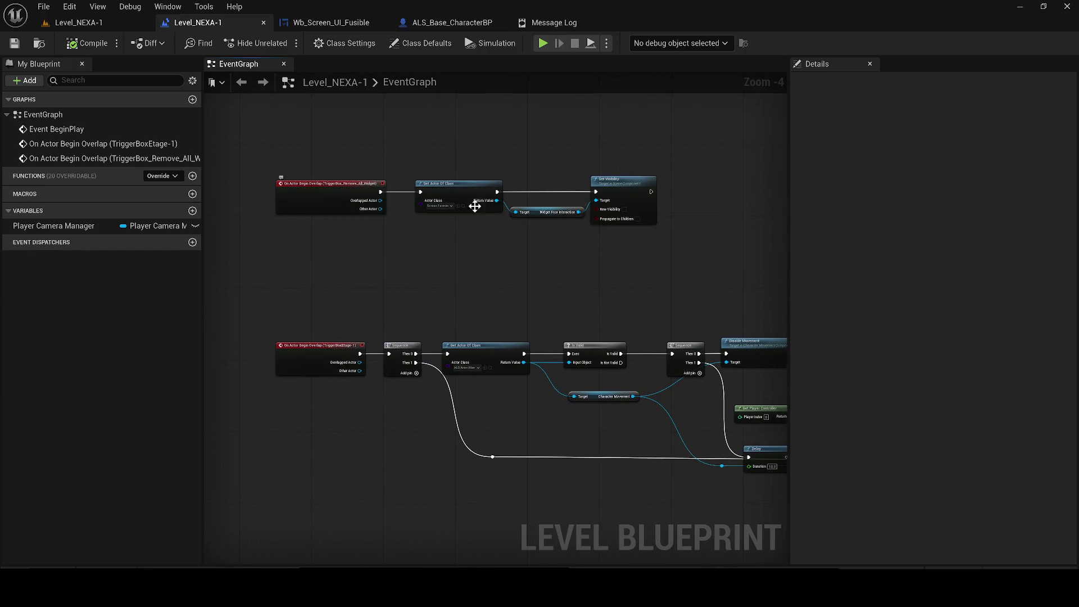
mouse_move(645, 228)
mouse_down()
mouse_move(596, 191)
mouse_move(427, 151)
mouse_up()
key(Delete)
click(321, 191)
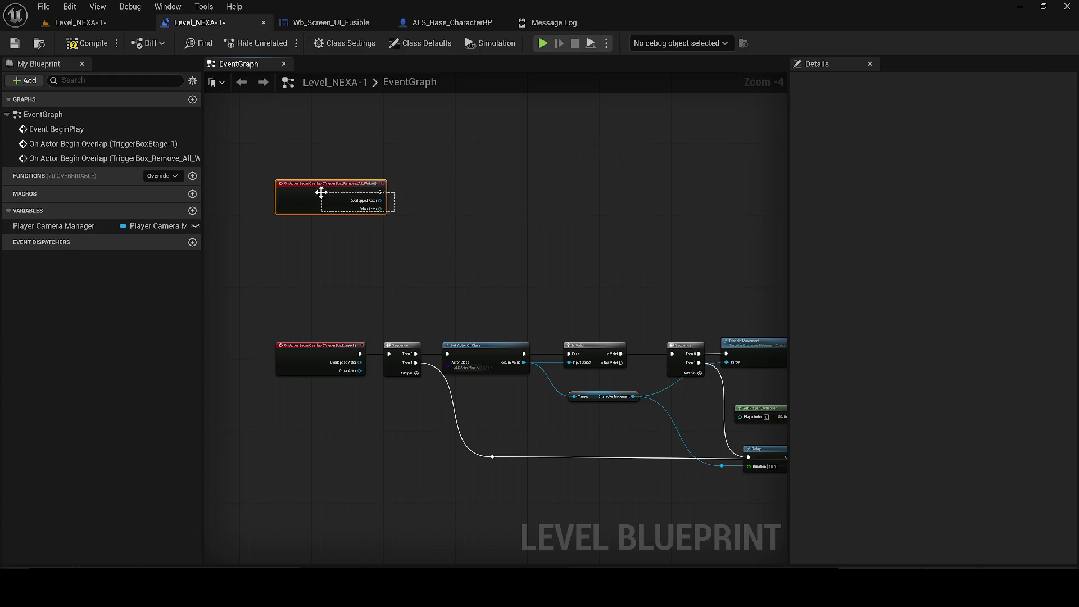
key(Delete)
click(79, 23)
- Clear the 'dire' Outliner filter and select the ceiling mesh SM_Modular_RoofModule_Merged39
key(f)
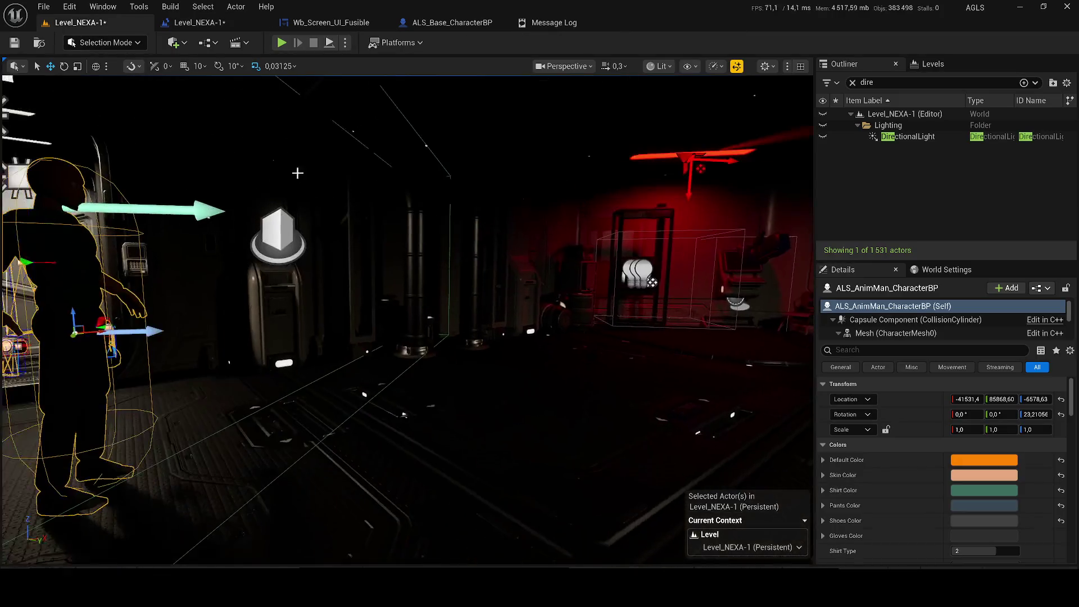
click(718, 120)
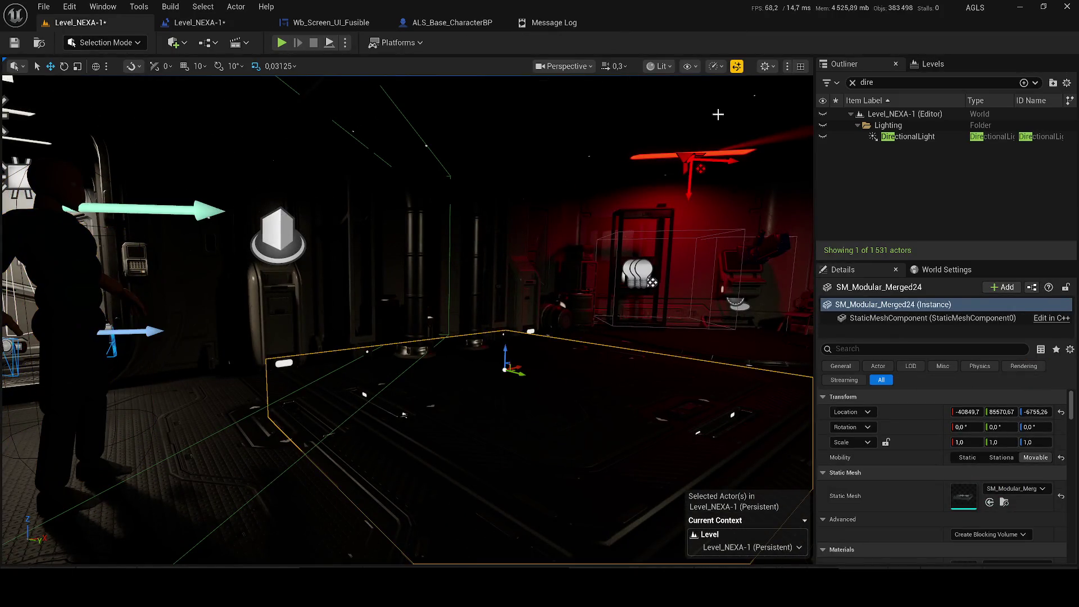
click(853, 82)
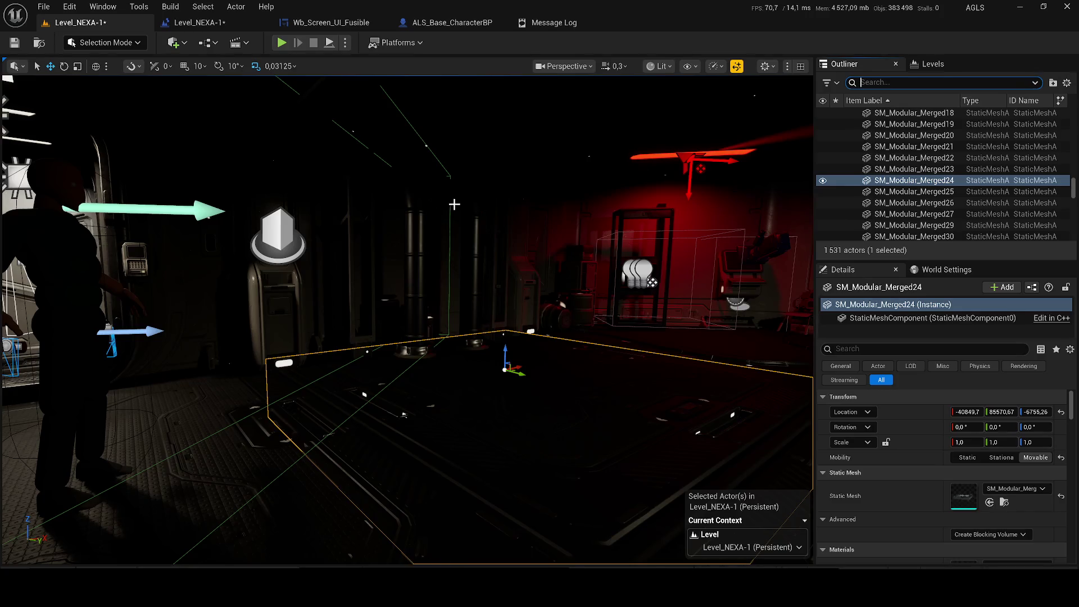
click(406, 117)
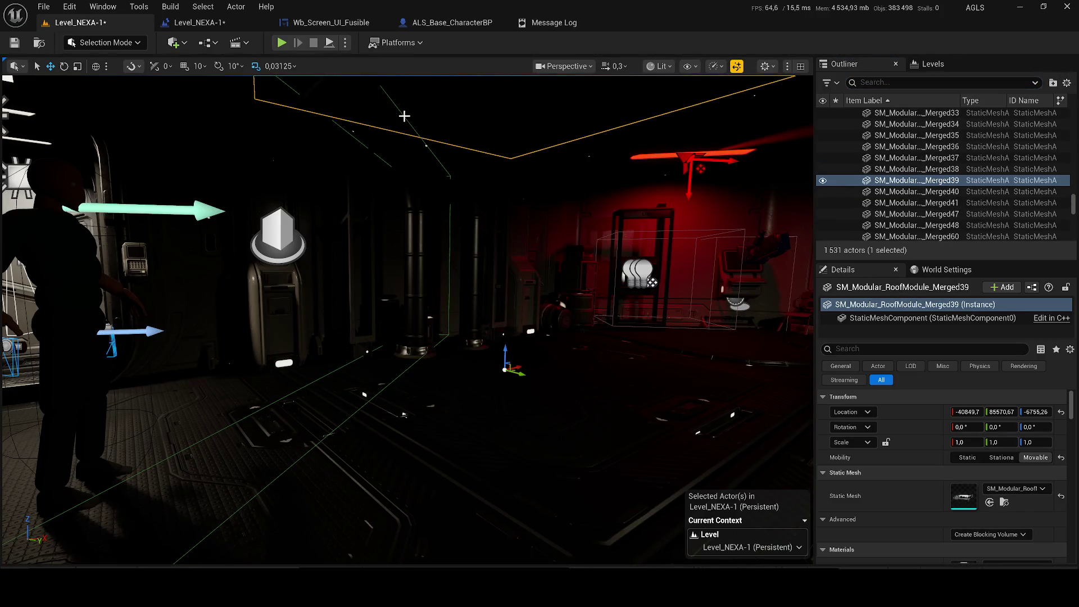